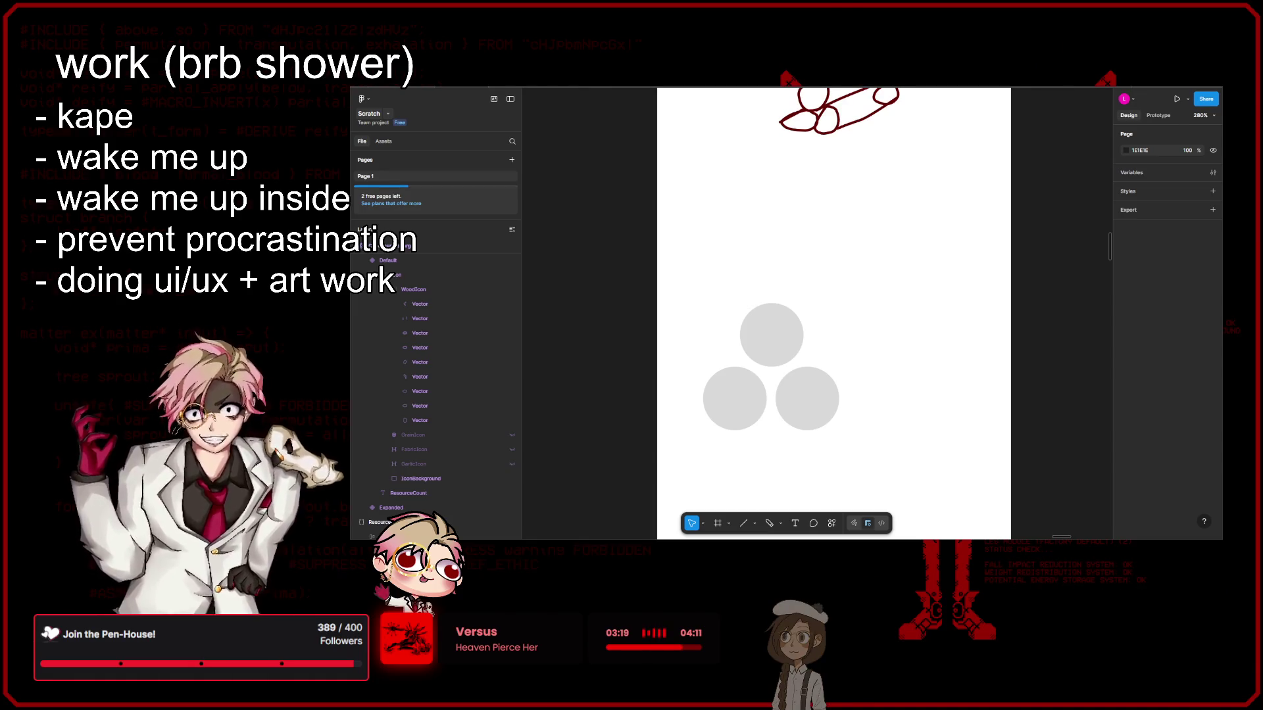
Step: Marquee-select and clear the three grey circles, then zoom back to Vector 11 between the ellipses
{"action": "scroll", "coordinate": [947, 456], "scroll_direction": "left", "scroll_amount": 2}
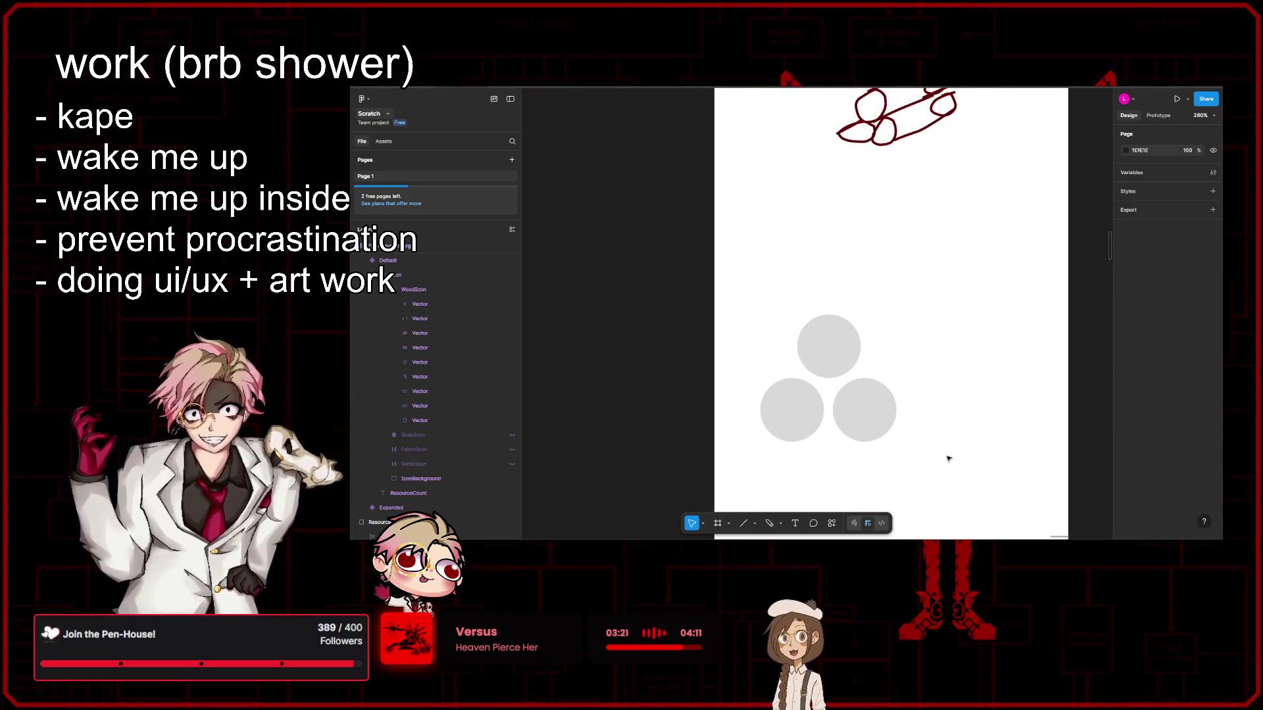
{"action": "left_click_drag", "start_coordinate": [947, 457], "coordinate": [773, 308]}
{"action": "left_click", "coordinate": [783, 305]}
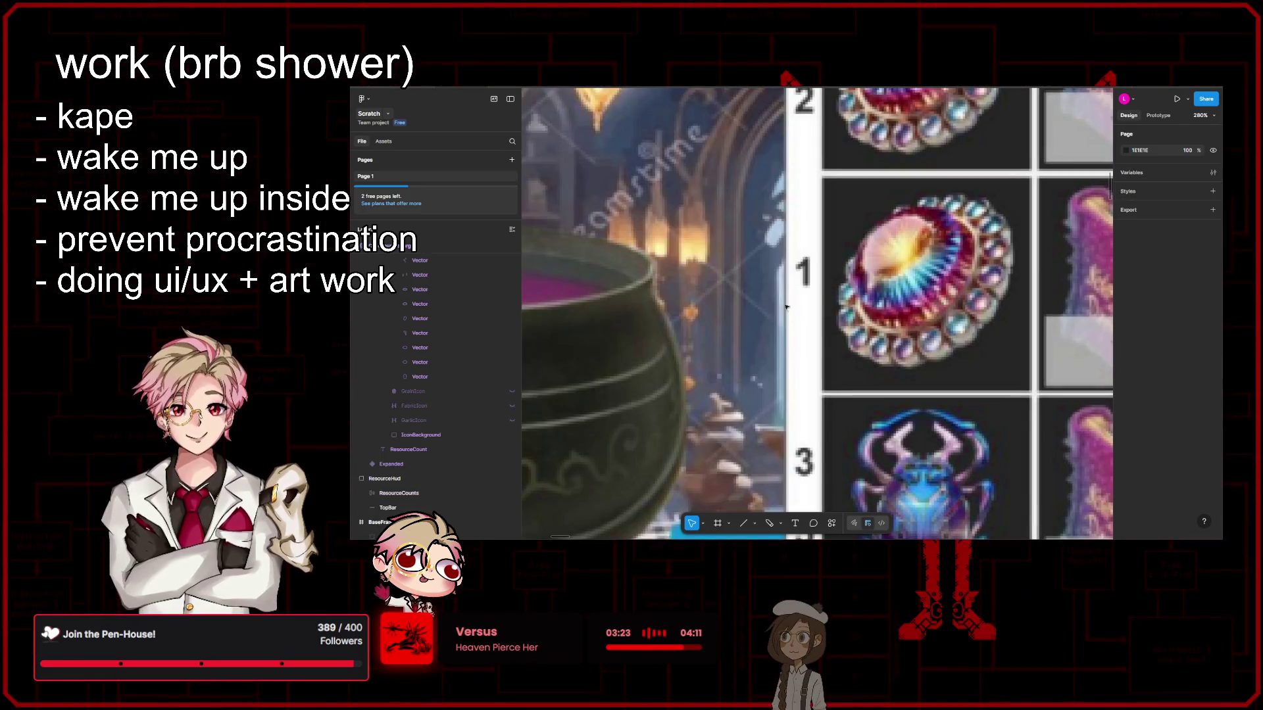
{"action": "scroll", "coordinate": [861, 376], "scroll_direction": "down", "scroll_amount": 5, "text": "ctrl"}
{"action": "scroll", "coordinate": [862, 376], "scroll_direction": "right", "scroll_amount": 5}
{"action": "scroll", "coordinate": [971, 378], "scroll_direction": "right", "scroll_amount": 5}
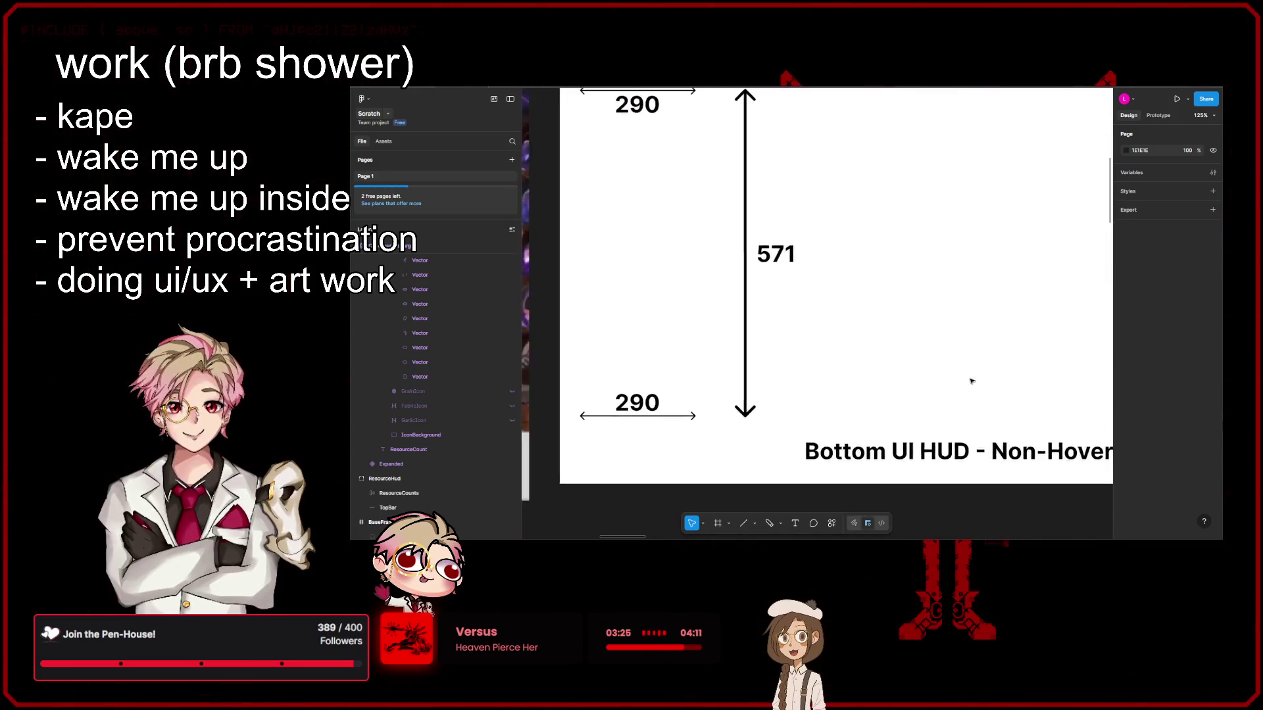
{"action": "scroll", "coordinate": [971, 414], "scroll_direction": "down", "scroll_amount": 2, "text": "ctrl"}
{"action": "scroll", "coordinate": [972, 423], "scroll_direction": "down", "scroll_amount": 5, "text": "ctrl"}
{"action": "scroll", "coordinate": [972, 422], "scroll_direction": "down", "scroll_amount": 5, "text": "ctrl"}
{"action": "scroll", "coordinate": [855, 394], "scroll_direction": "right", "scroll_amount": 5}
{"action": "scroll", "coordinate": [704, 353], "scroll_direction": "down", "scroll_amount": 2, "text": "ctrl"}
{"action": "key", "text": "ctrl+z"}
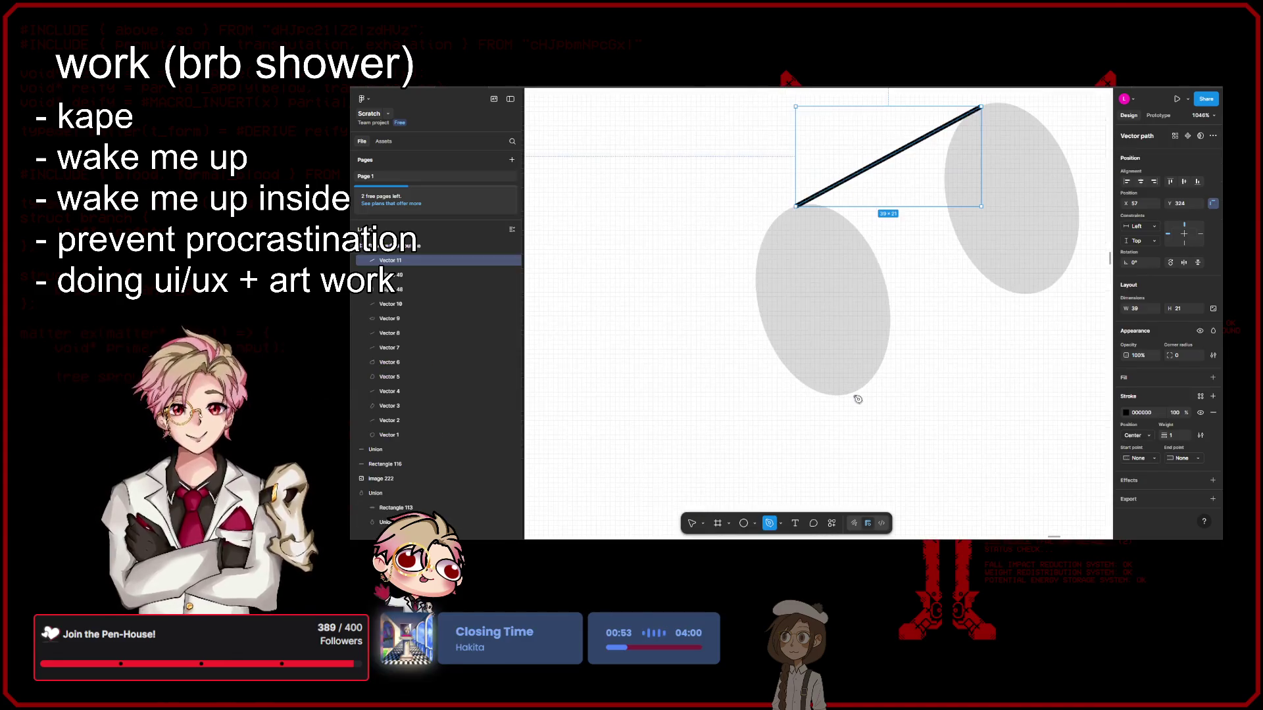
Step: Draw the bottom edge line from the left ellipse's bottom to the right ellipse's bottom
{"action": "scroll", "coordinate": [857, 398], "scroll_direction": "up", "scroll_amount": 3, "text": "ctrl"}
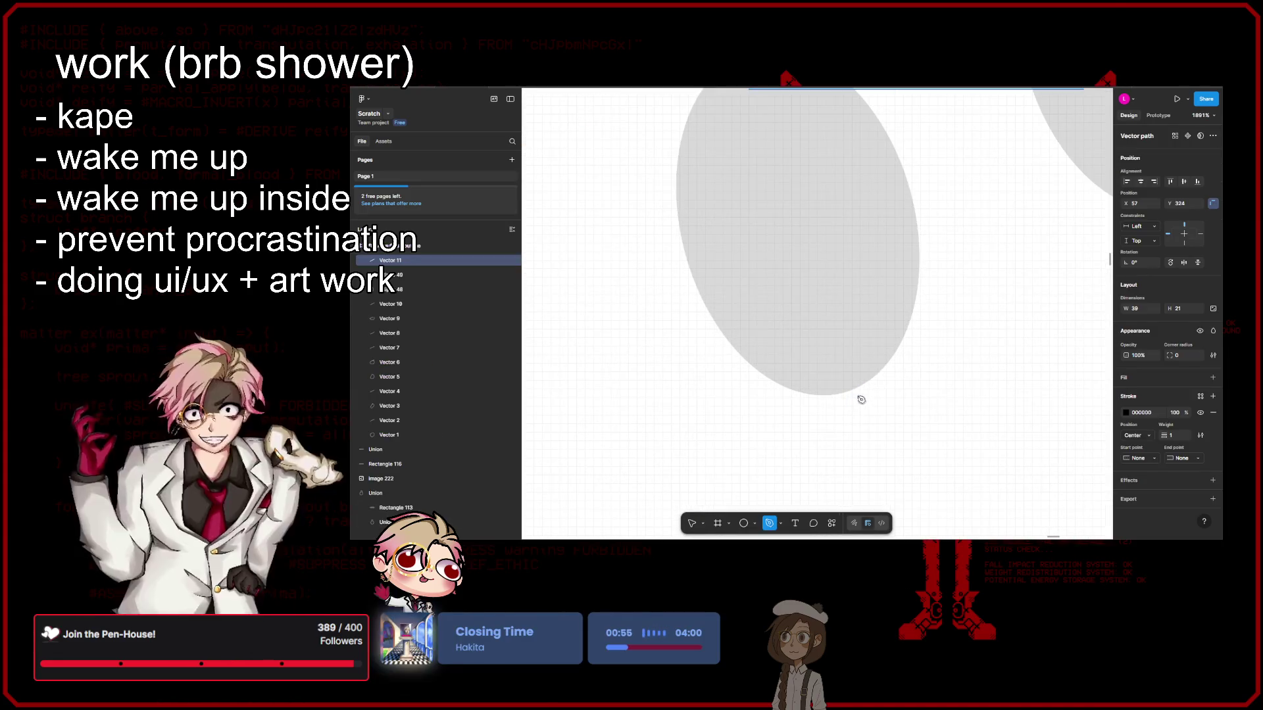
{"action": "left_click", "coordinate": [860, 399]}
{"action": "scroll", "coordinate": [855, 395], "scroll_direction": "down", "scroll_amount": 3, "text": "ctrl"}
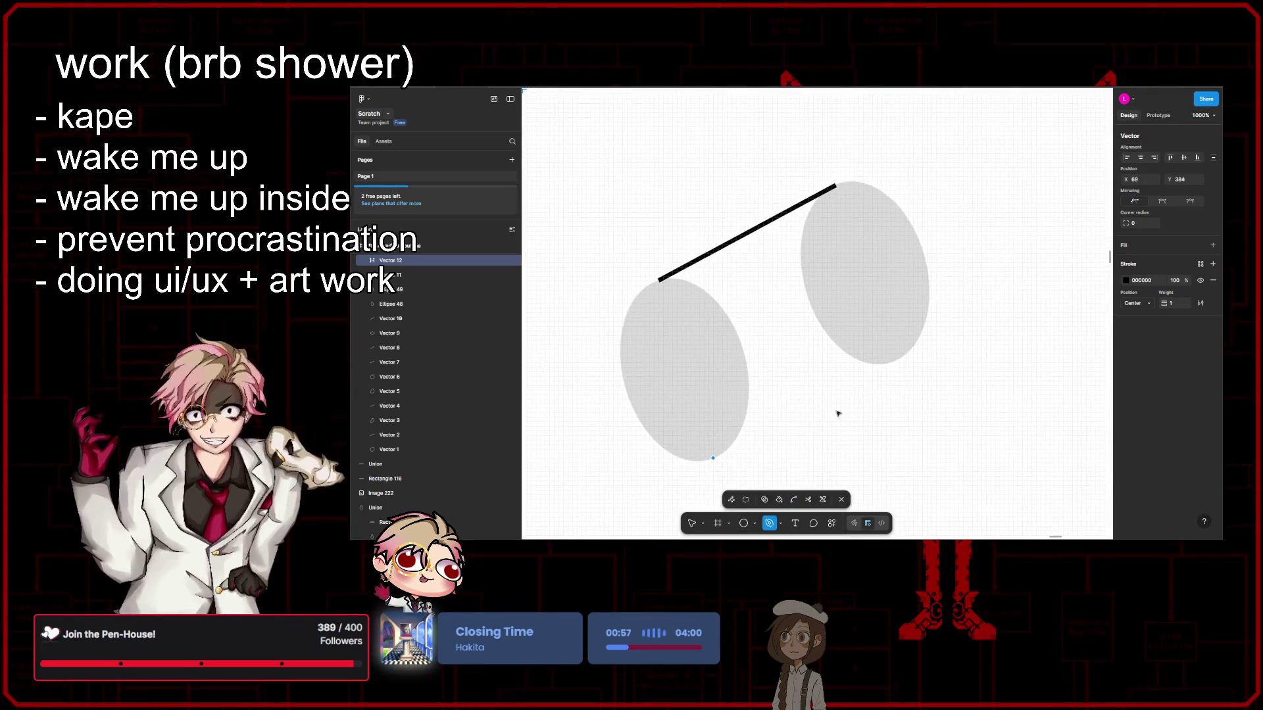
{"action": "scroll", "coordinate": [897, 360], "scroll_direction": "up", "scroll_amount": 5}
{"action": "left_click", "coordinate": [903, 356]}
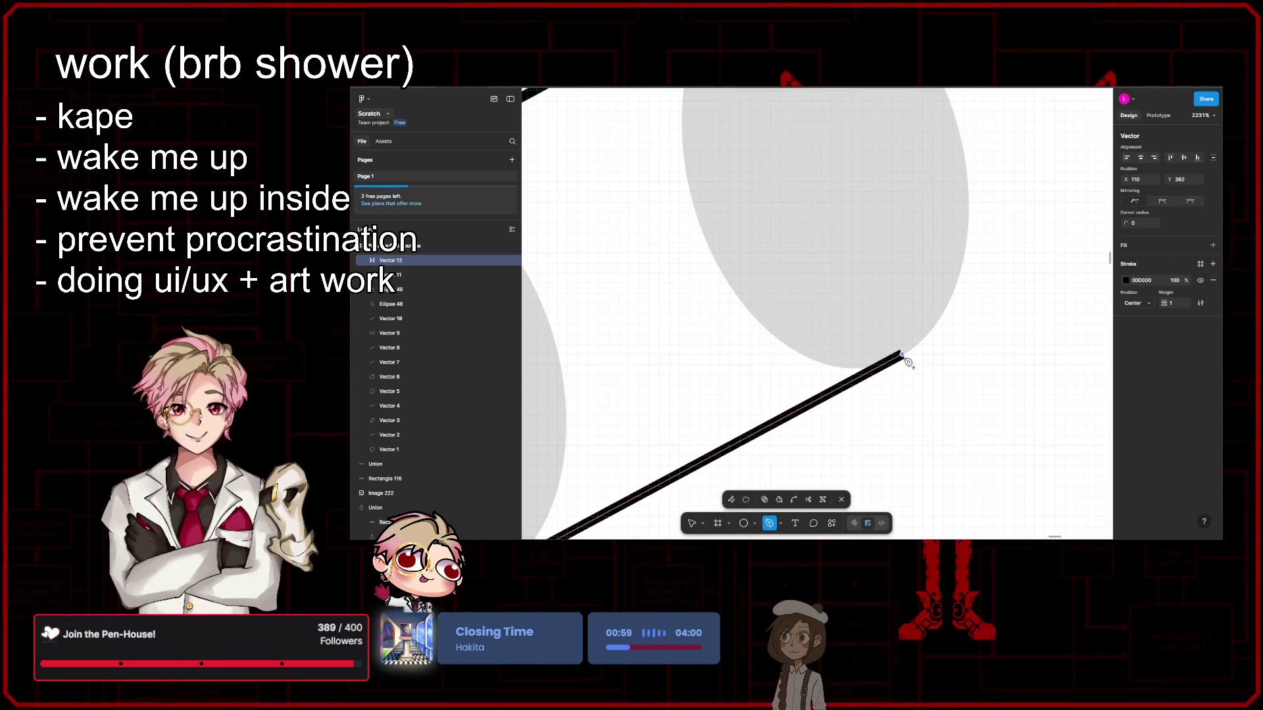
{"action": "key", "text": "Escape"}
{"action": "scroll", "coordinate": [944, 395], "scroll_direction": "down", "scroll_amount": 6}
{"action": "key", "text": "Escape"}
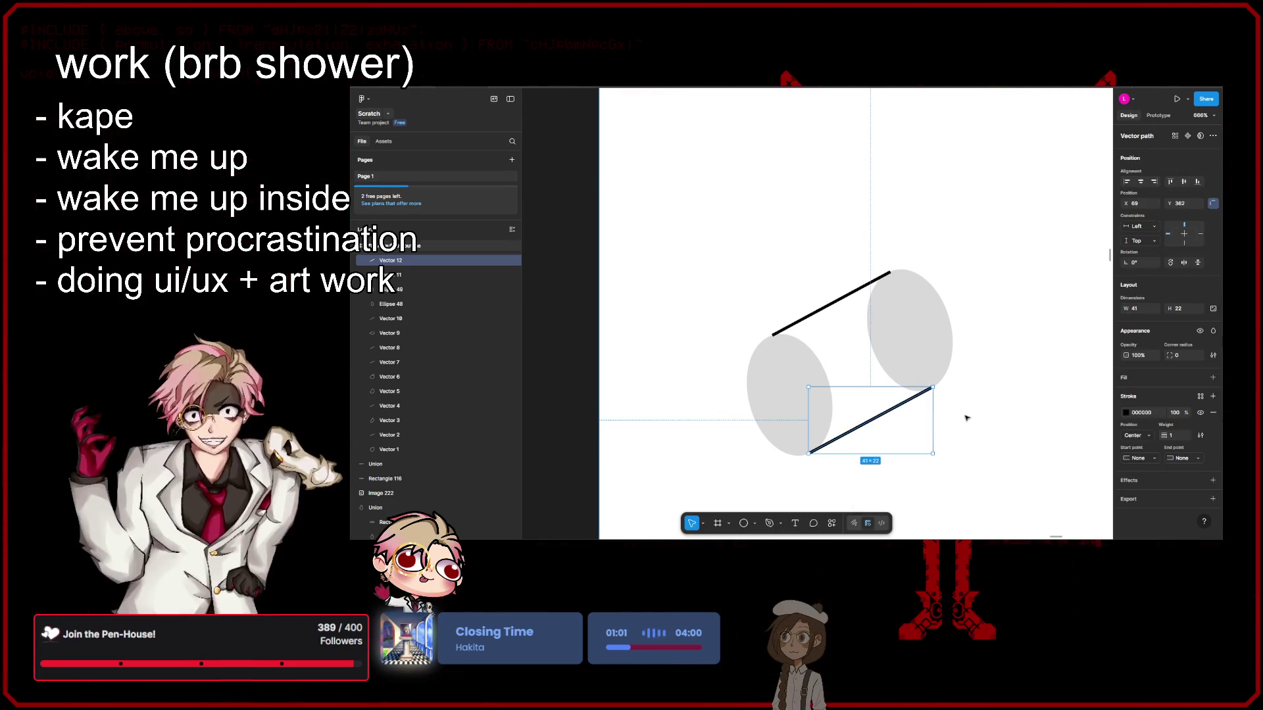
{"action": "key", "text": "Escape"}
Step: Give both end ellipses a black outline stroke
{"action": "scroll", "coordinate": [965, 423], "scroll_direction": "down", "scroll_amount": 3}
{"action": "scroll", "coordinate": [981, 373], "scroll_direction": "left", "scroll_amount": 1}
{"action": "scroll", "coordinate": [1014, 314], "scroll_direction": "down", "scroll_amount": 1}
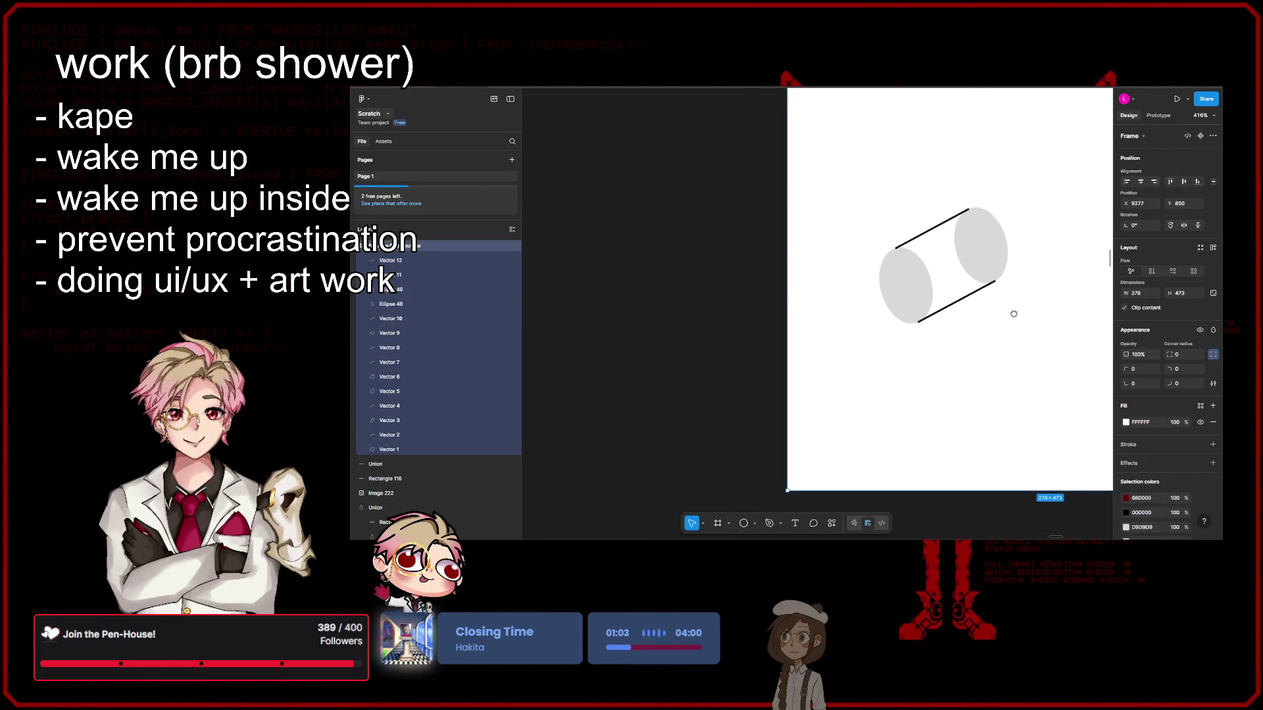
{"action": "scroll", "coordinate": [1014, 314], "scroll_direction": "right", "scroll_amount": 5}
{"action": "scroll", "coordinate": [799, 414], "scroll_direction": "left", "scroll_amount": 3}
{"action": "scroll", "coordinate": [928, 355], "scroll_direction": "right", "scroll_amount": 3}
{"action": "scroll", "coordinate": [903, 358], "scroll_direction": "left", "scroll_amount": 2}
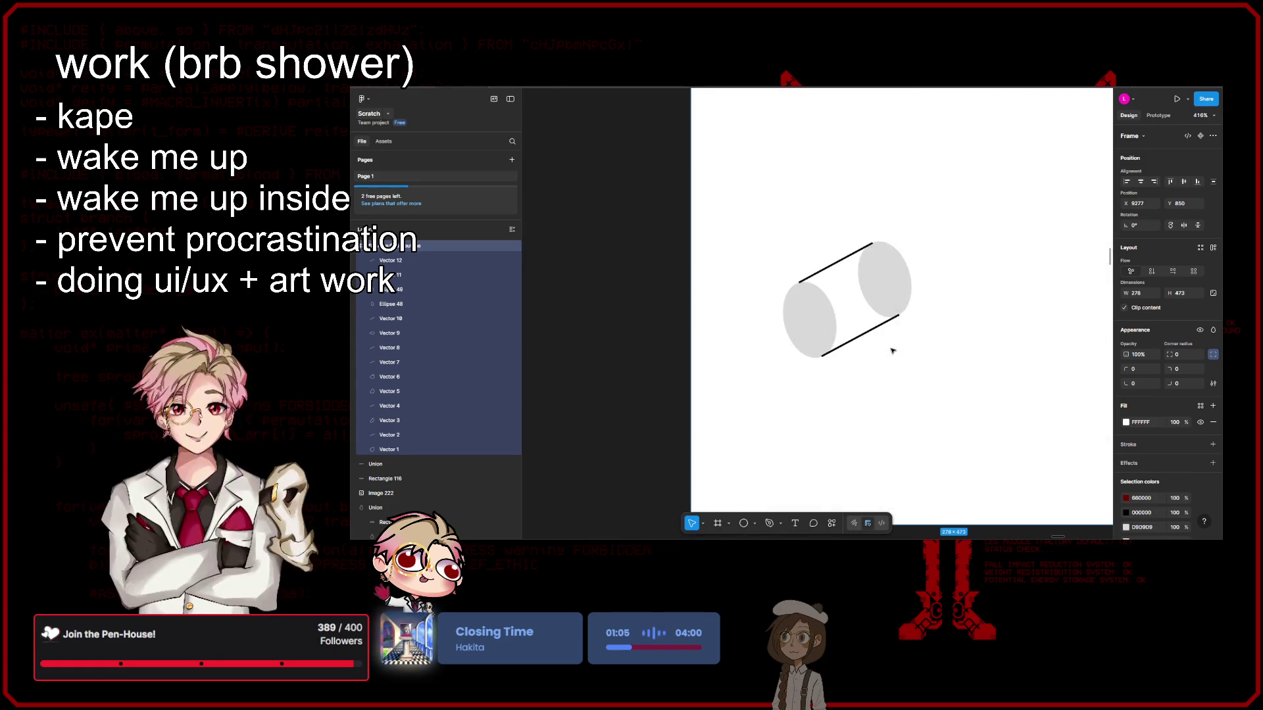
{"action": "scroll", "coordinate": [893, 351], "scroll_direction": "left", "scroll_amount": 3}
{"action": "scroll", "coordinate": [916, 386], "scroll_direction": "right", "scroll_amount": 3}
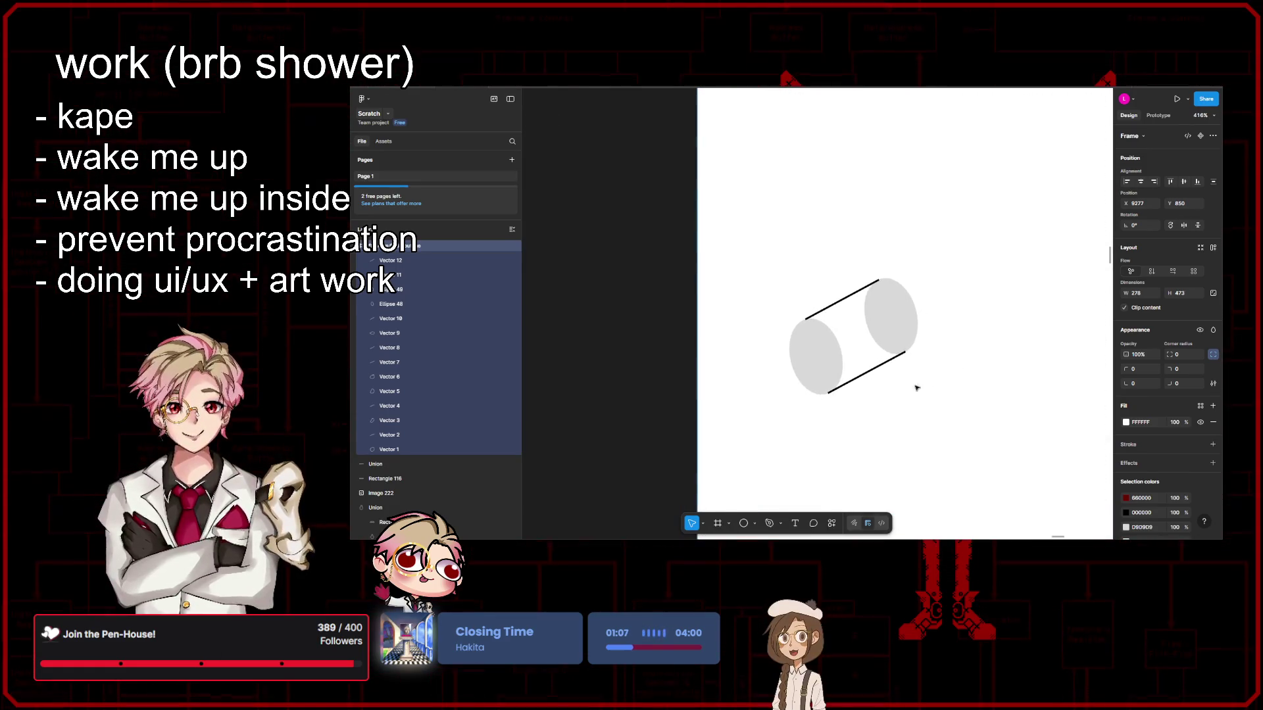
{"action": "scroll", "coordinate": [848, 358], "scroll_direction": "up", "scroll_amount": 3}
{"action": "scroll", "coordinate": [882, 334], "scroll_direction": "up", "scroll_amount": 2}
{"action": "left_click", "coordinate": [782, 349]}
{"action": "left_click", "coordinate": [914, 276], "text": "shift"}
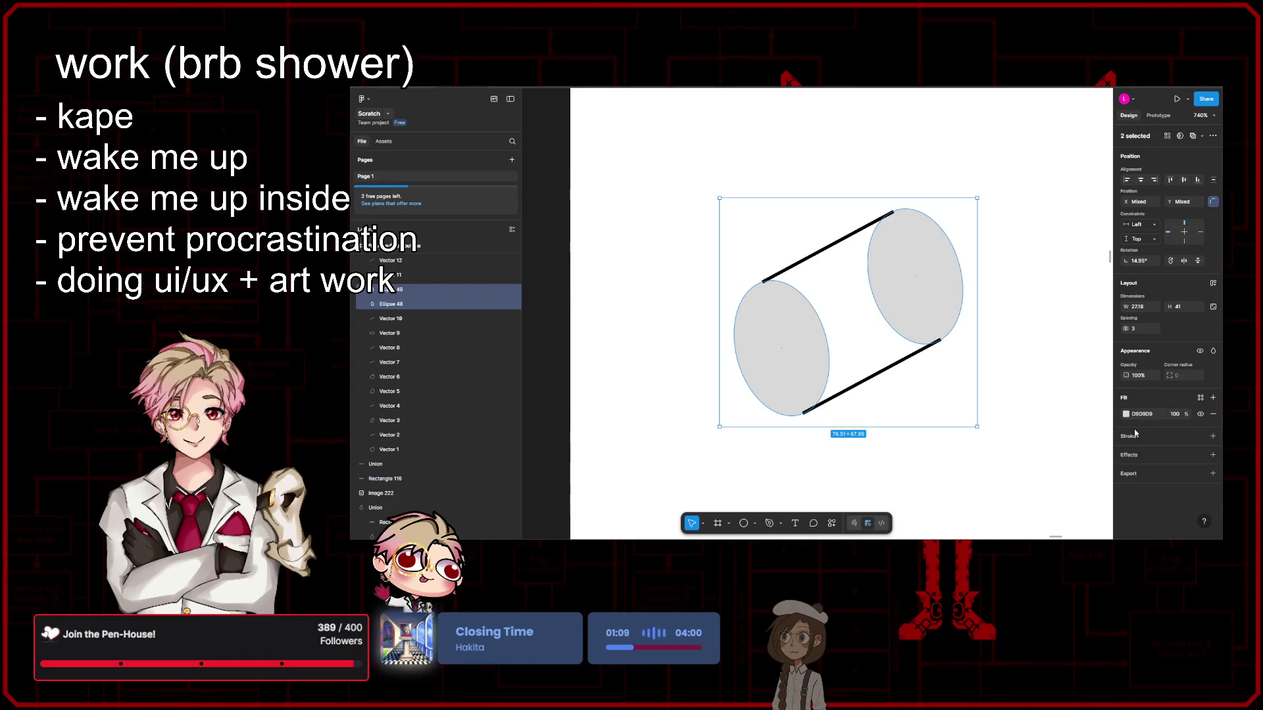
{"action": "left_click", "coordinate": [1213, 436]}
{"action": "left_click", "coordinate": [954, 449]}
{"action": "scroll", "coordinate": [969, 445], "scroll_direction": "down", "scroll_amount": 5}
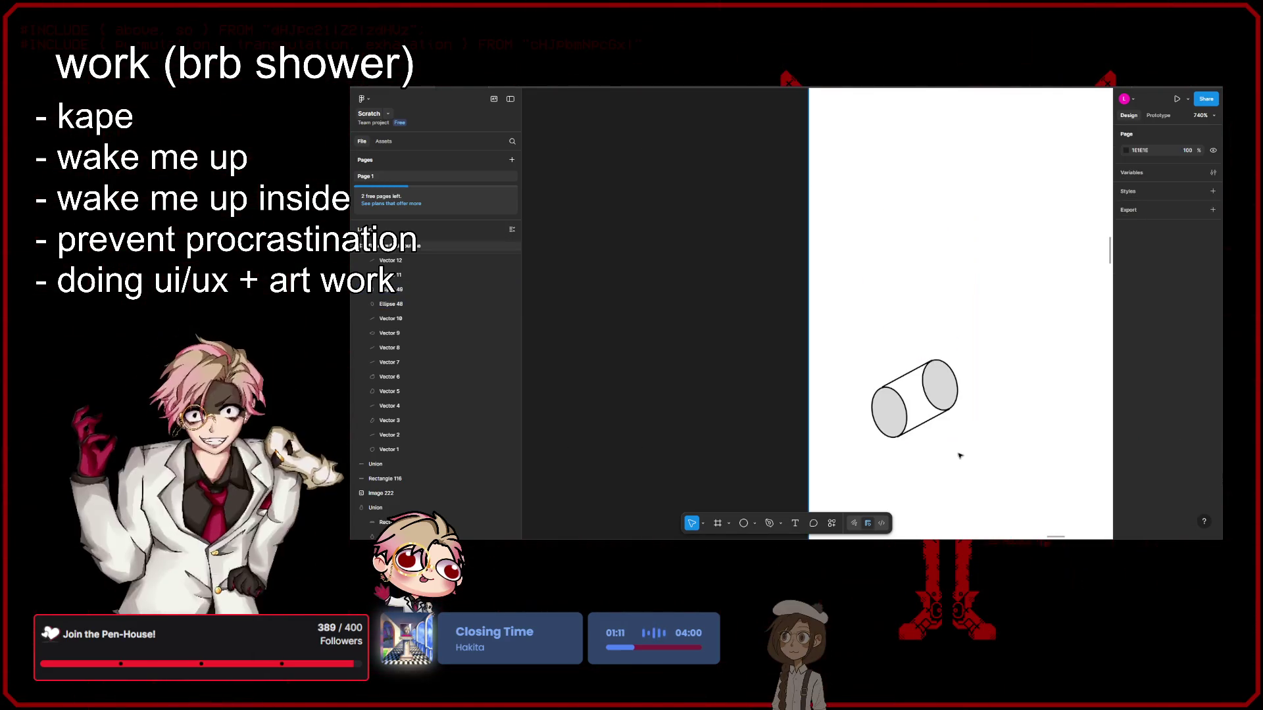
Step: Nudge bottom line Vector 12 up-left to Y 361 so it meets the right ellipse's outline
{"action": "scroll", "coordinate": [970, 445], "scroll_direction": "down", "scroll_amount": 3}
{"action": "scroll", "coordinate": [998, 349], "scroll_direction": "up", "scroll_amount": 4}
{"action": "scroll", "coordinate": [984, 341], "scroll_direction": "up", "scroll_amount": 3}
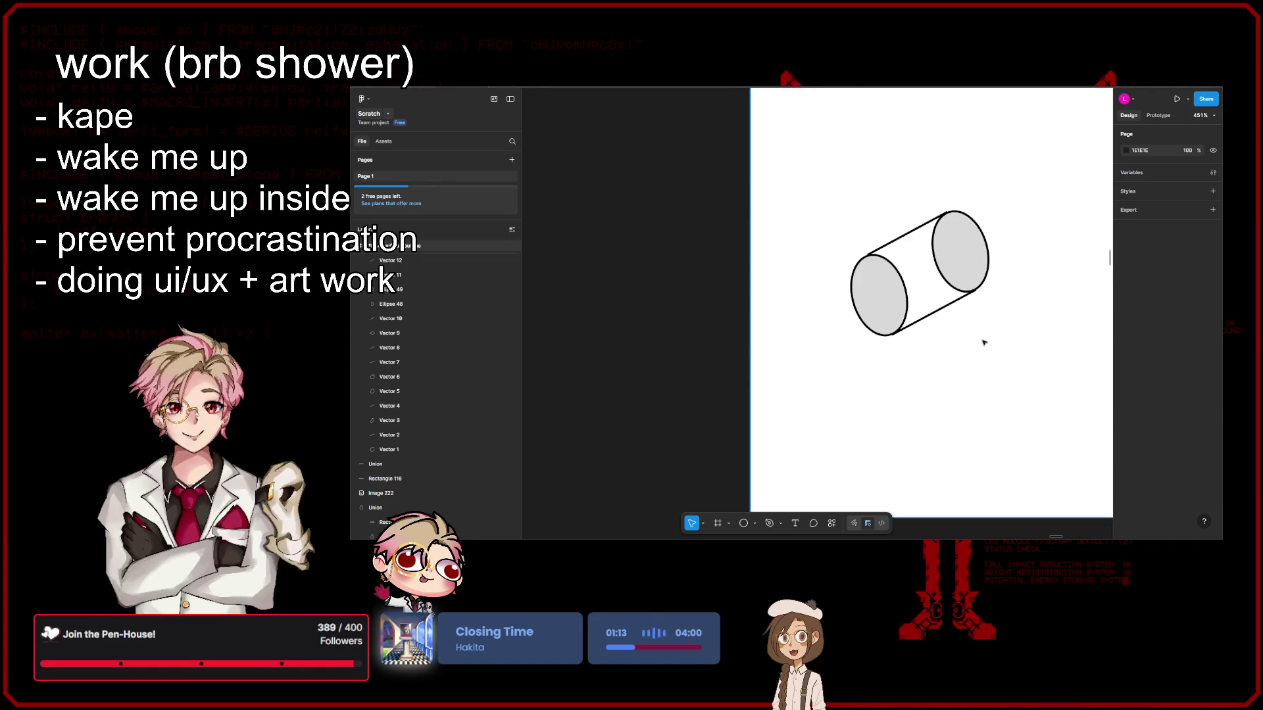
{"action": "scroll", "coordinate": [984, 363], "scroll_direction": "up", "scroll_amount": 10}
{"action": "left_click", "coordinate": [960, 316]}
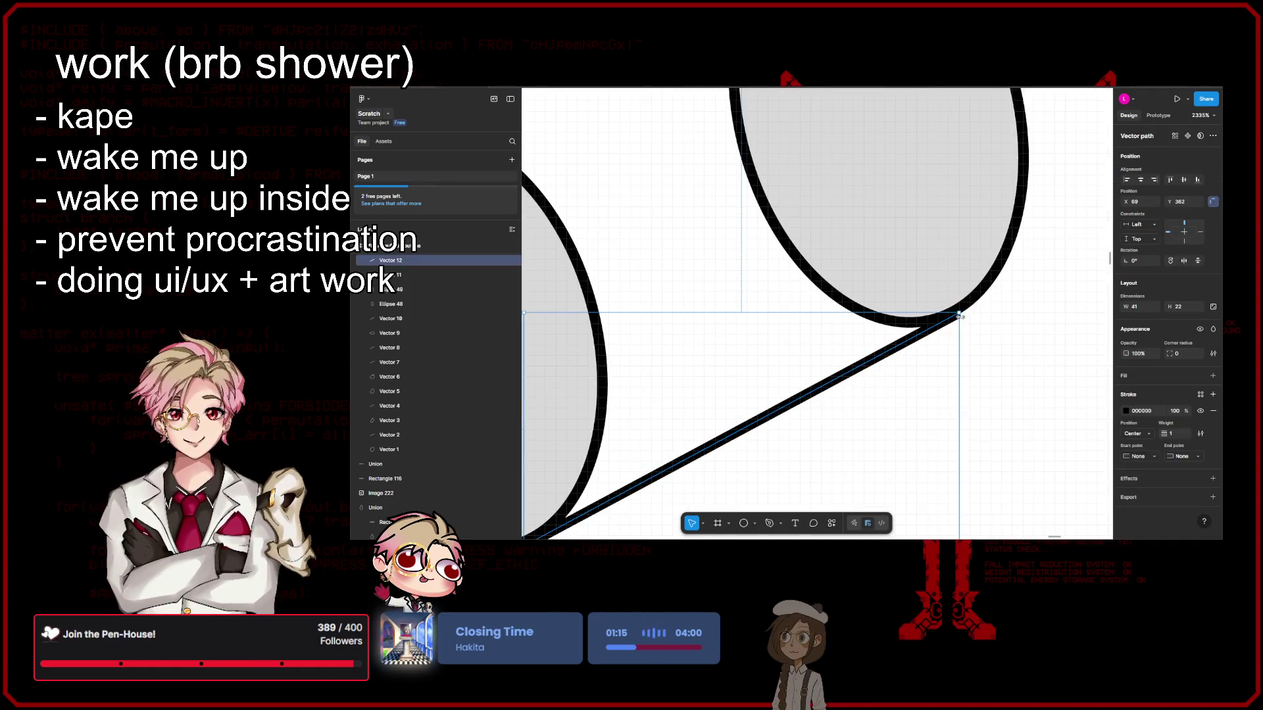
{"action": "left_click", "coordinate": [1003, 367]}
{"action": "scroll", "coordinate": [980, 370], "scroll_direction": "down", "scroll_amount": 7}
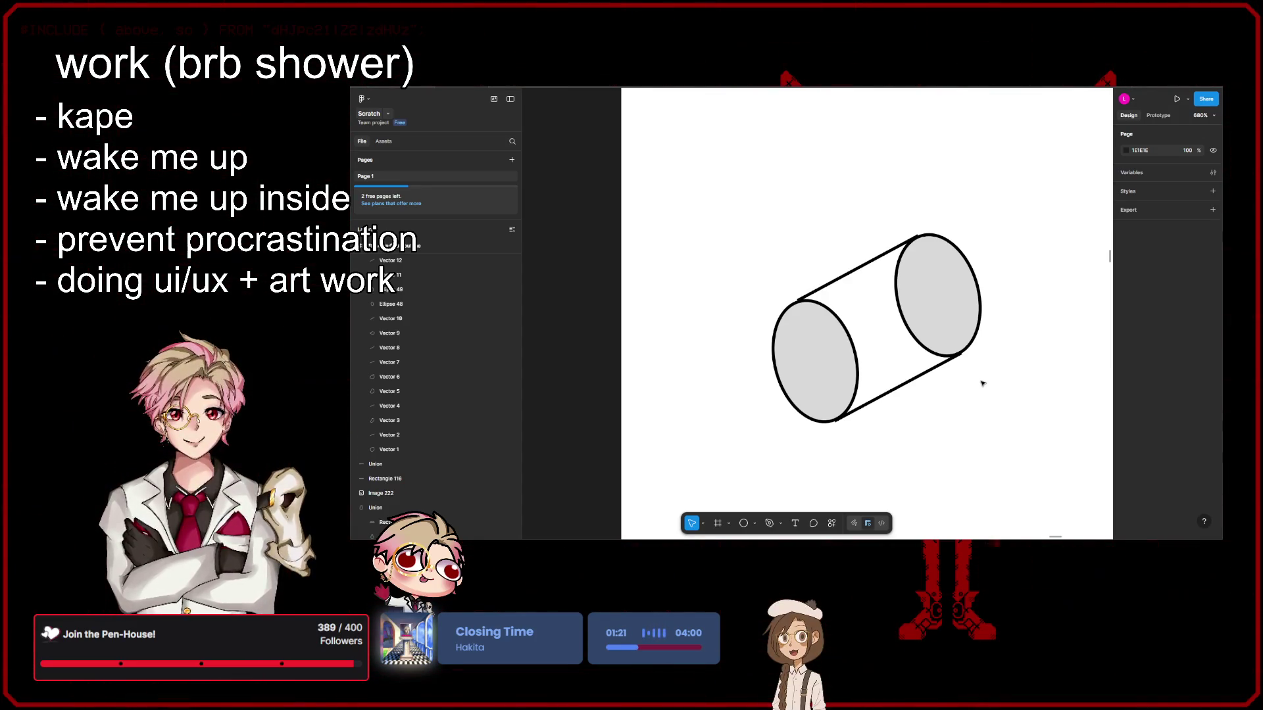
{"action": "scroll", "coordinate": [973, 372], "scroll_direction": "up", "scroll_amount": 10}
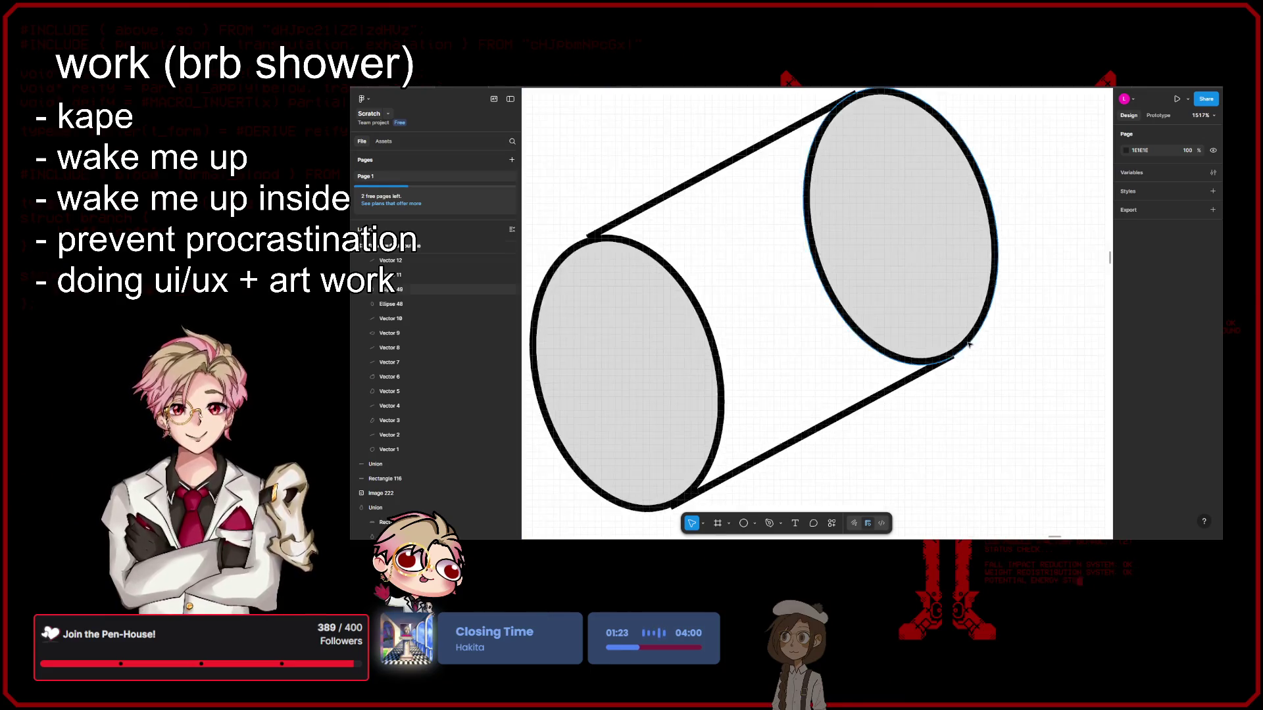
{"action": "left_click", "coordinate": [934, 352]}
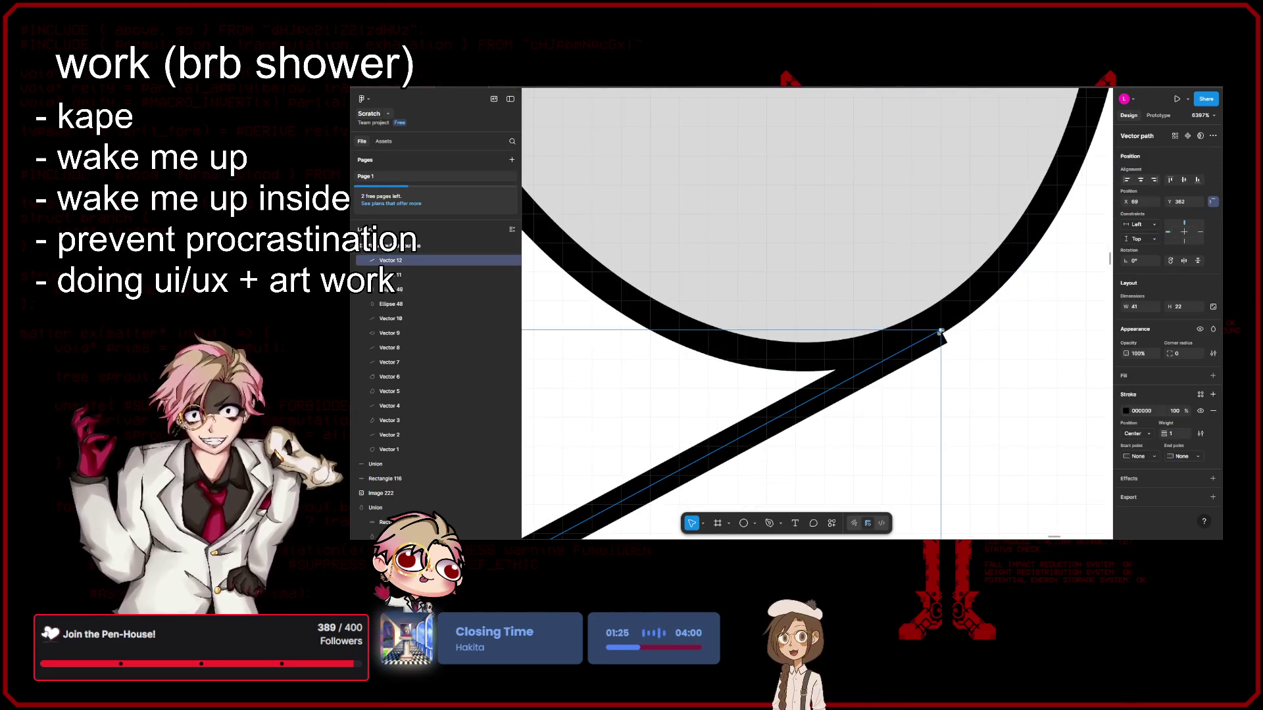
{"action": "left_click_drag", "start_coordinate": [920, 336], "coordinate": [990, 384]}
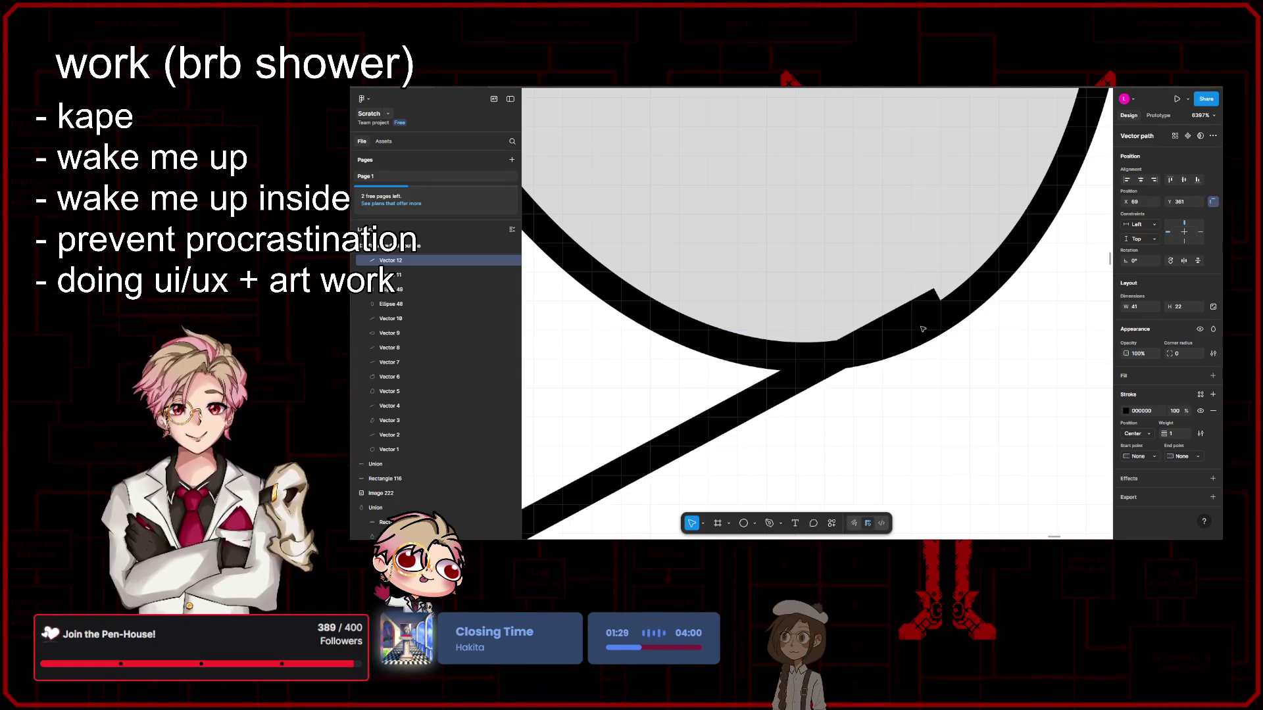
{"action": "left_click", "coordinate": [999, 388]}
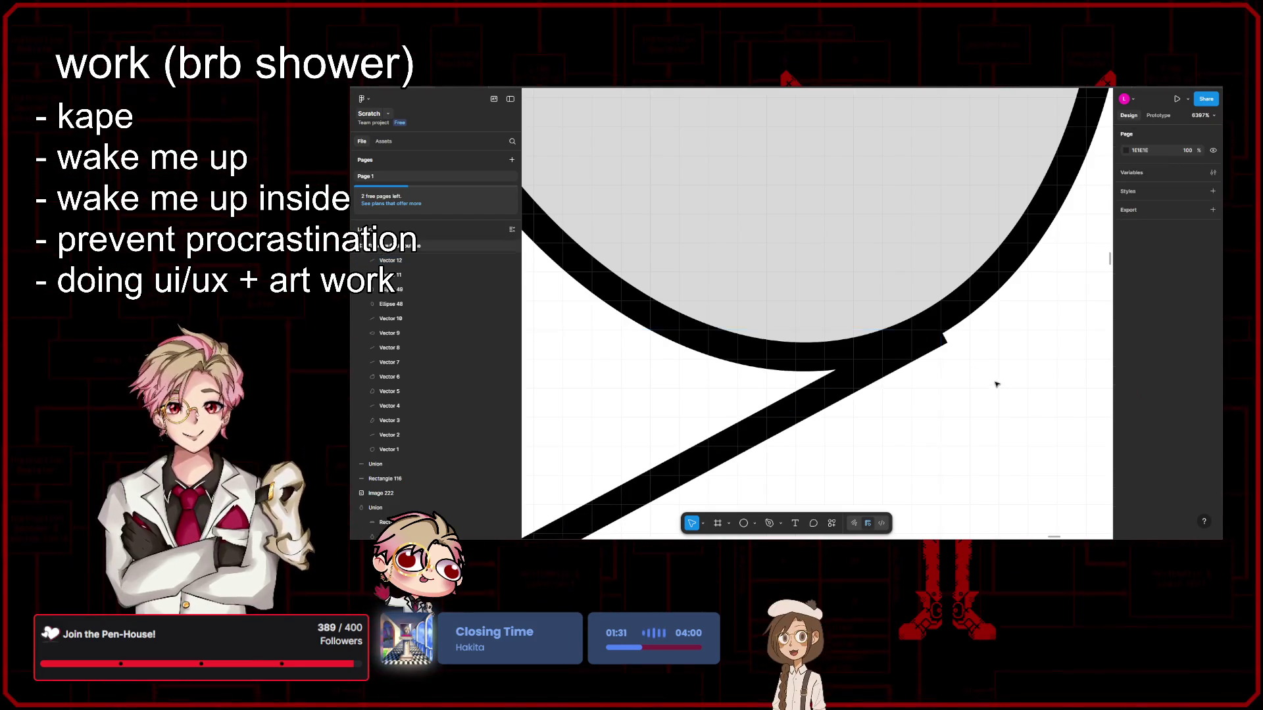
{"action": "scroll", "coordinate": [990, 401], "scroll_direction": "down", "scroll_amount": 10}
{"action": "scroll", "coordinate": [993, 408], "scroll_direction": "down", "scroll_amount": 1}
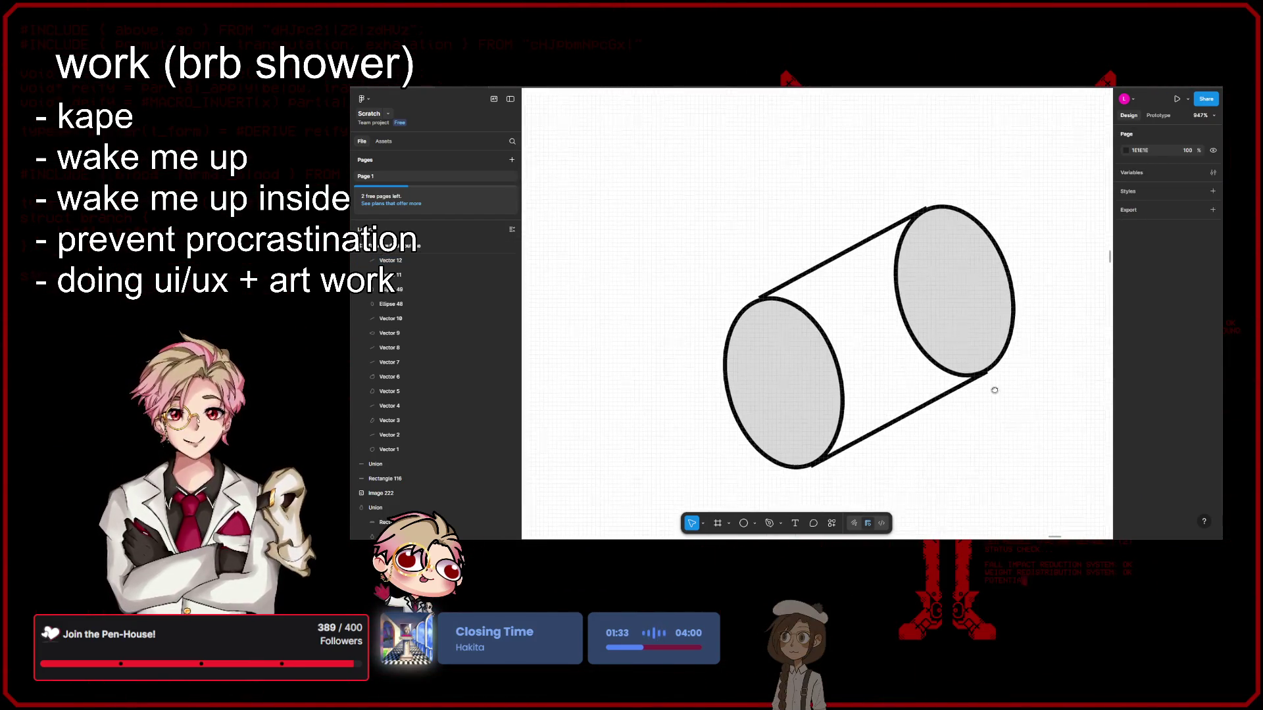
Step: Open the right ellipse into an arc starting near -97° with a 50% sweep
{"action": "left_click", "coordinate": [930, 293]}
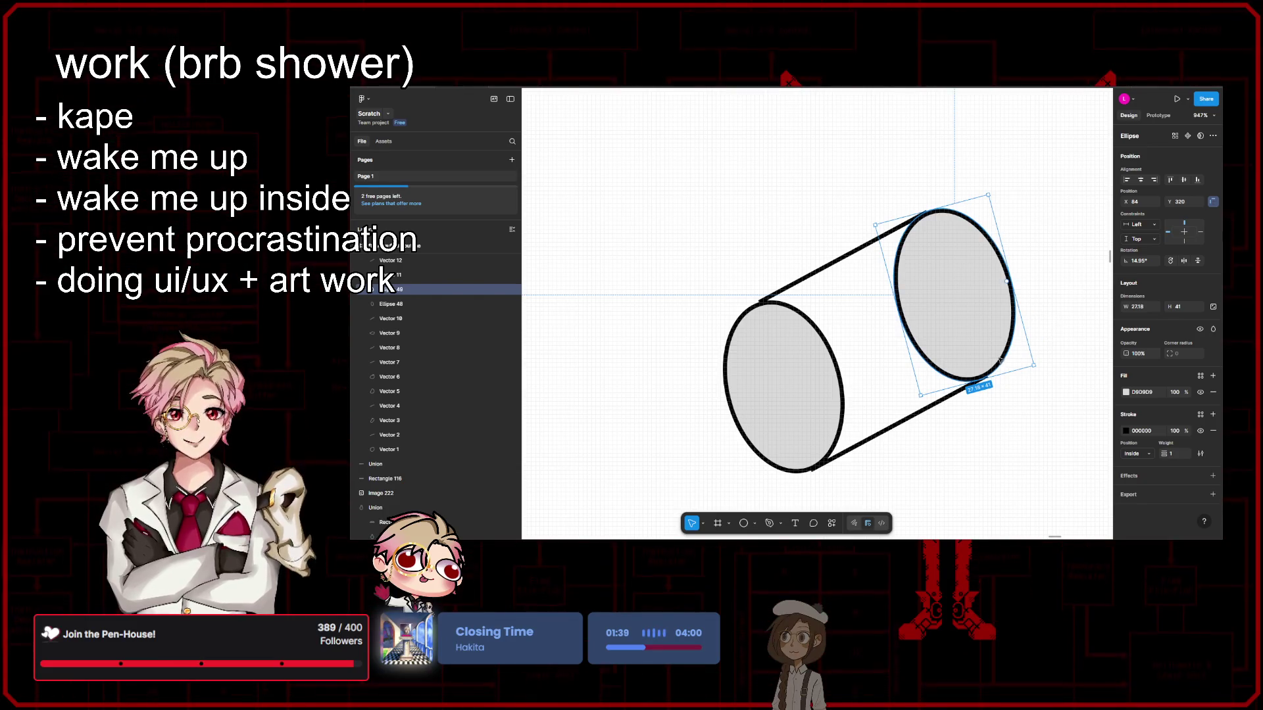
{"action": "left_click_drag", "start_coordinate": [987, 280], "coordinate": [991, 389]}
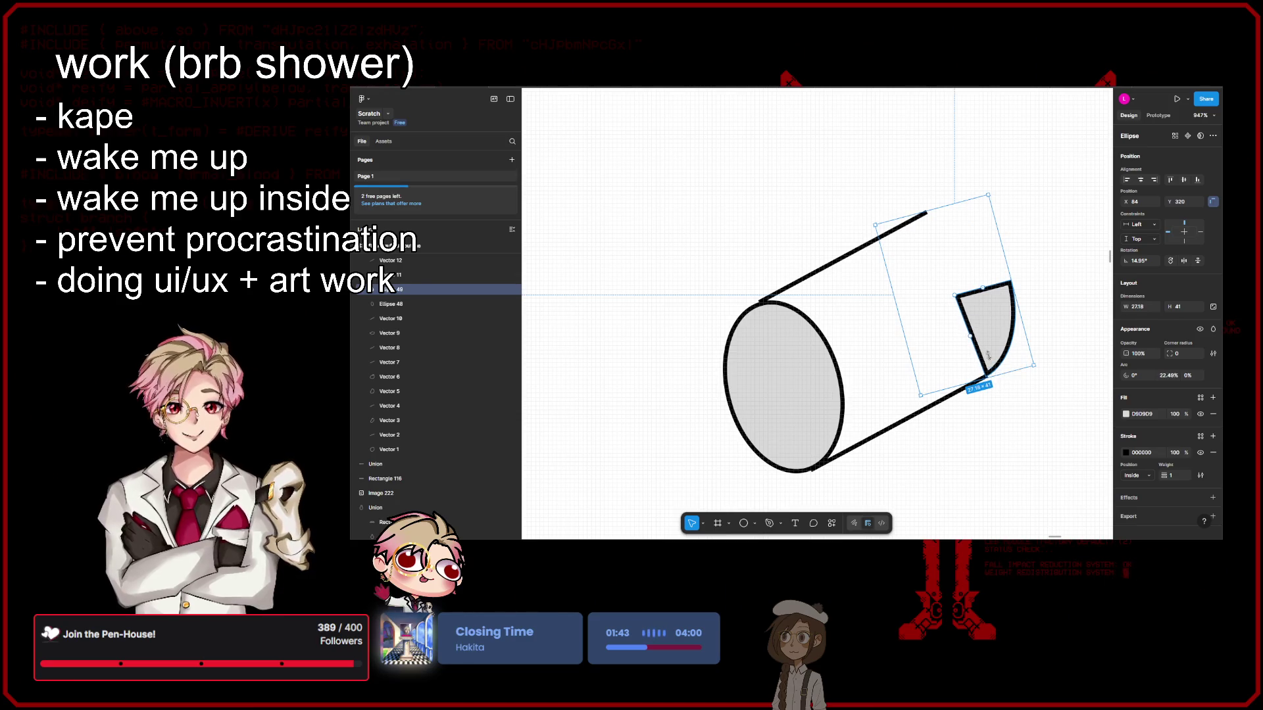
{"action": "left_click_drag", "start_coordinate": [984, 289], "coordinate": [936, 236]}
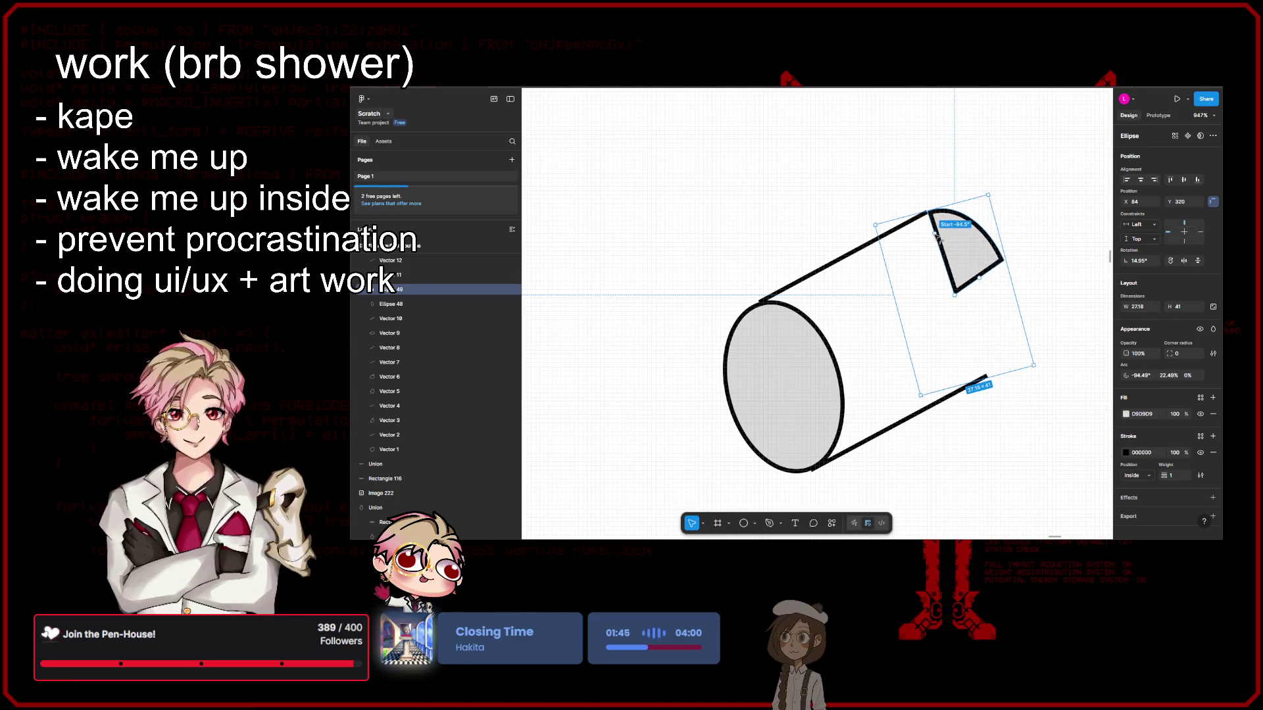
{"action": "left_click_drag", "start_coordinate": [983, 278], "coordinate": [991, 388]}
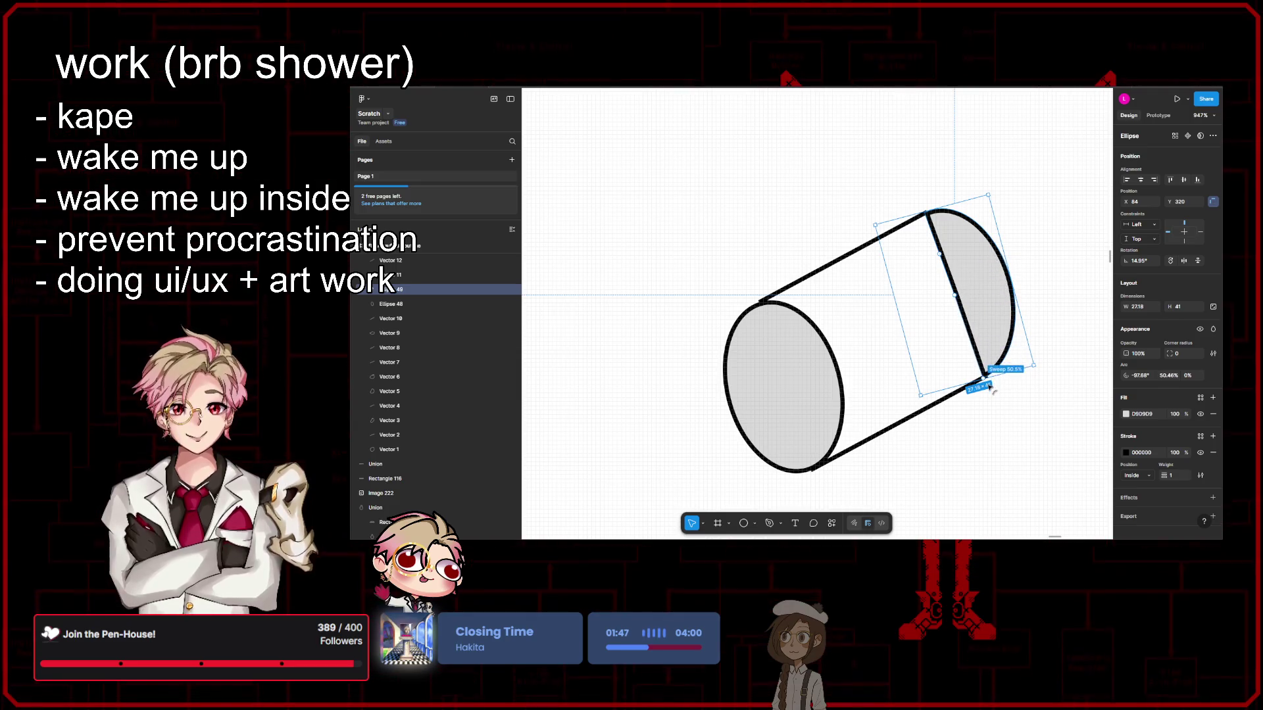
{"action": "key", "text": "Escape"}
Step: Reselect the right ellipse and adjust its arc handle again
{"action": "scroll", "coordinate": [1015, 417], "scroll_direction": "down", "scroll_amount": 5}
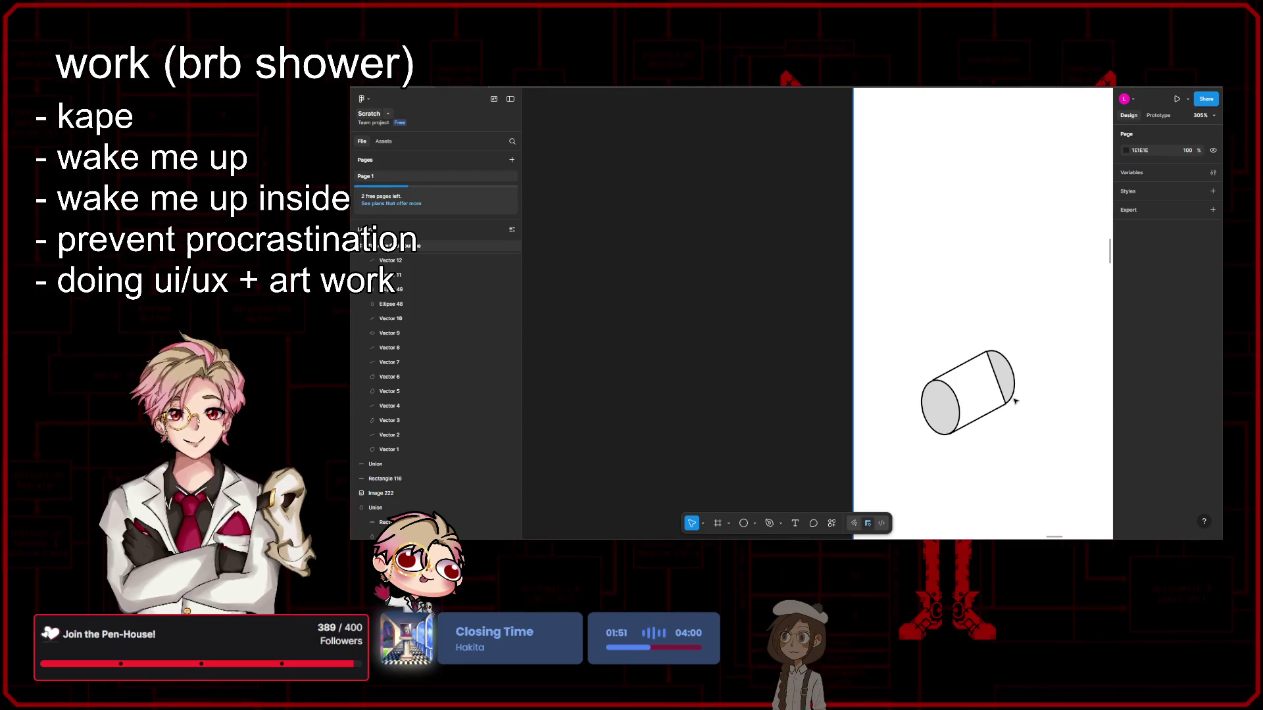
{"action": "scroll", "coordinate": [1014, 401], "scroll_direction": "up", "scroll_amount": 5}
{"action": "left_click", "coordinate": [987, 358]}
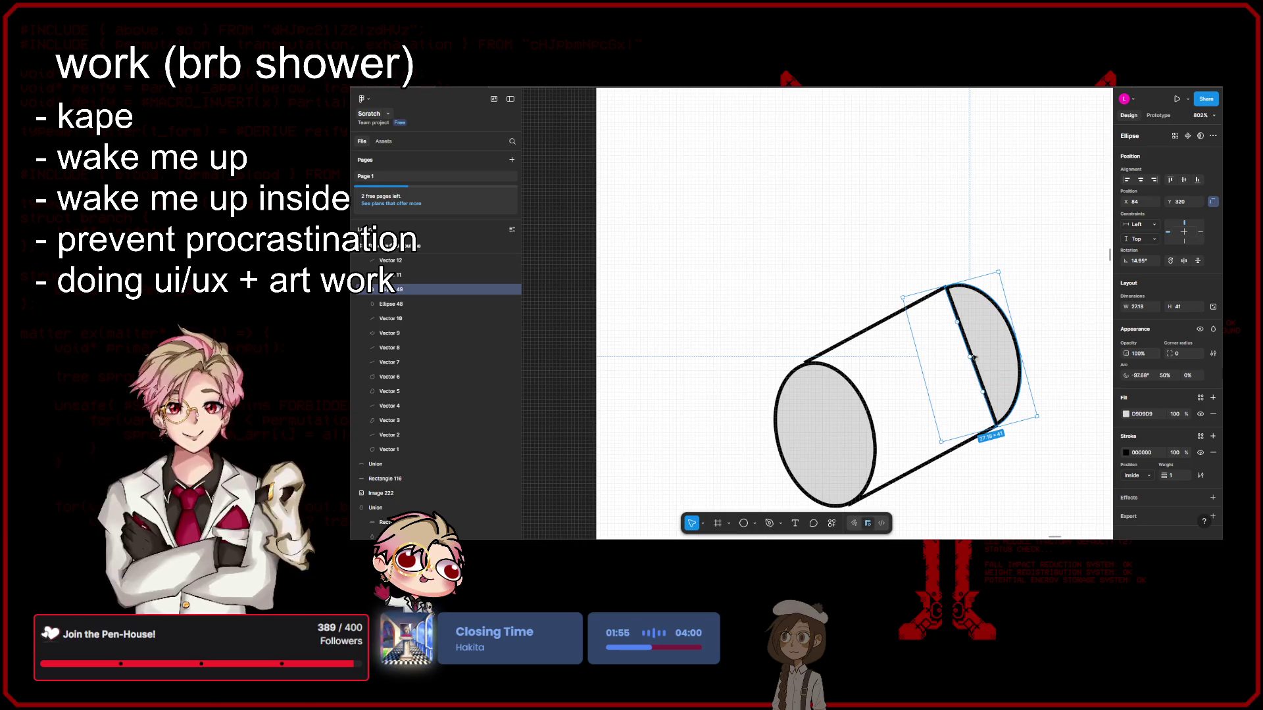
{"action": "mouse_move", "coordinate": [962, 323]}
{"action": "left_mouse_down"}
{"action": "mouse_move", "coordinate": [983, 395]}
{"action": "mouse_move", "coordinate": [959, 317]}
{"action": "left_mouse_up"}
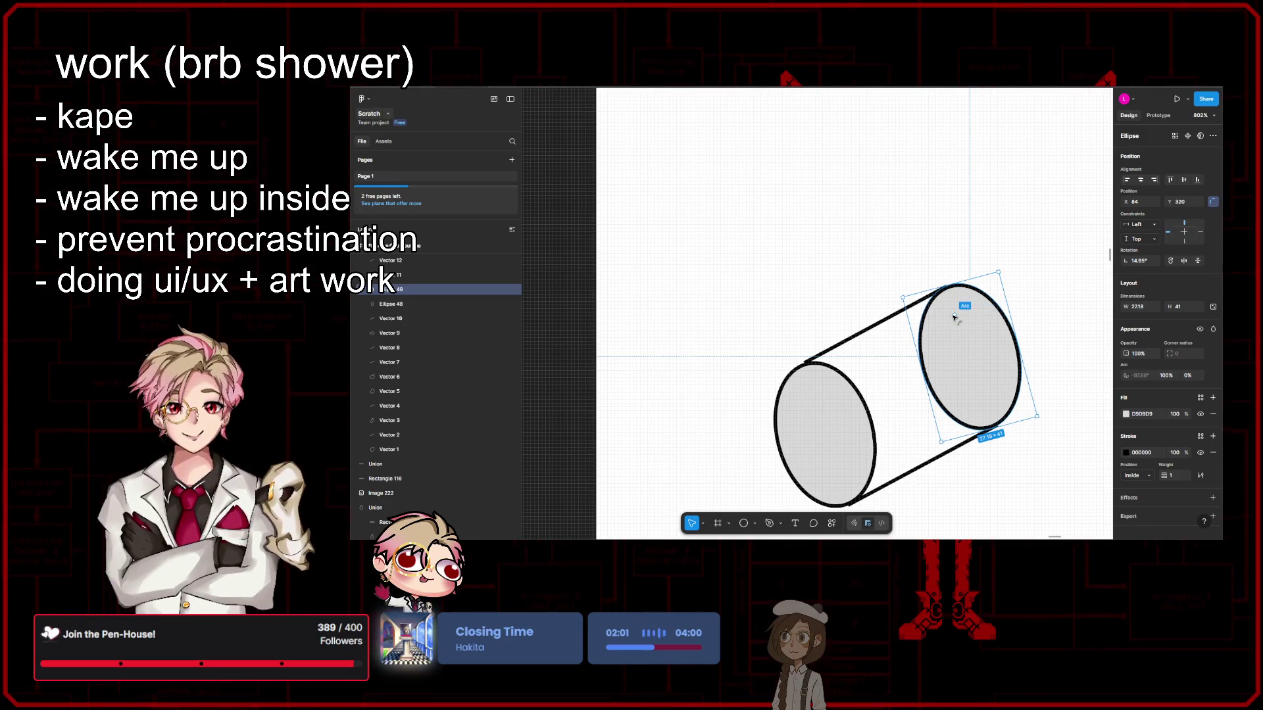
Step: Try stroke width profiles and a brush stroke on the right ellipse's outline
{"action": "left_click", "coordinate": [1200, 476]}
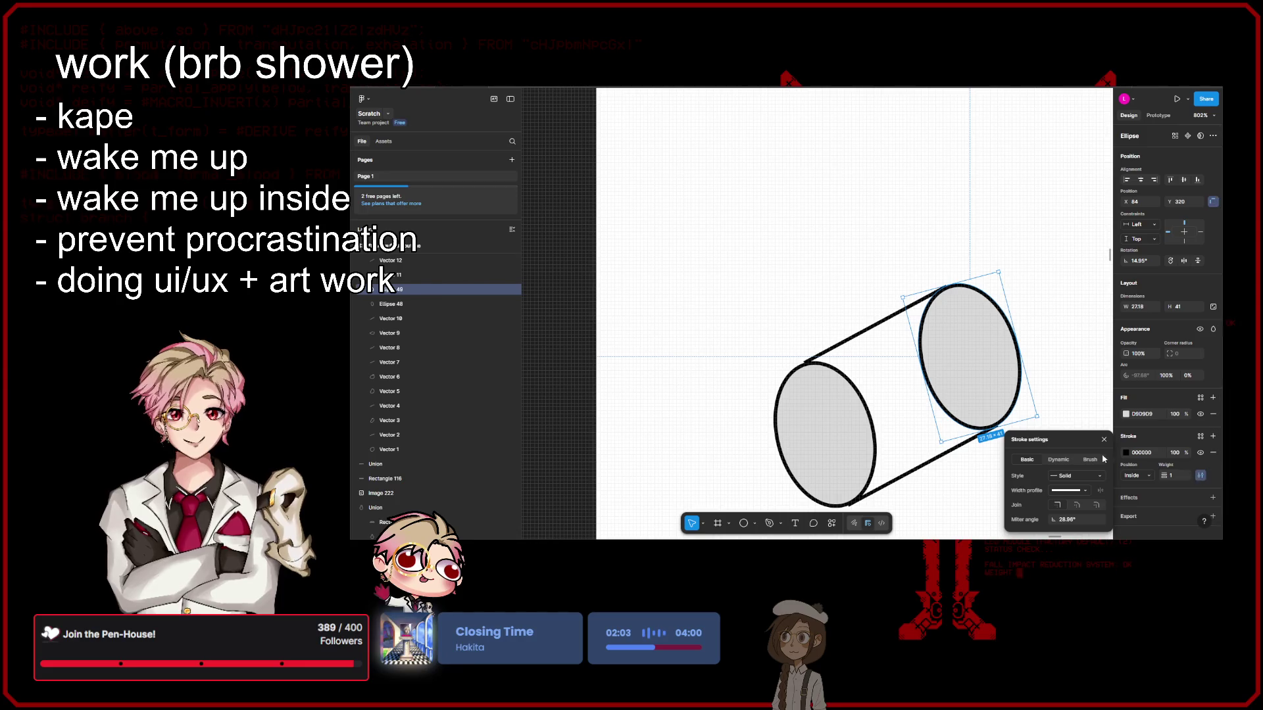
{"action": "left_click", "coordinate": [1081, 492]}
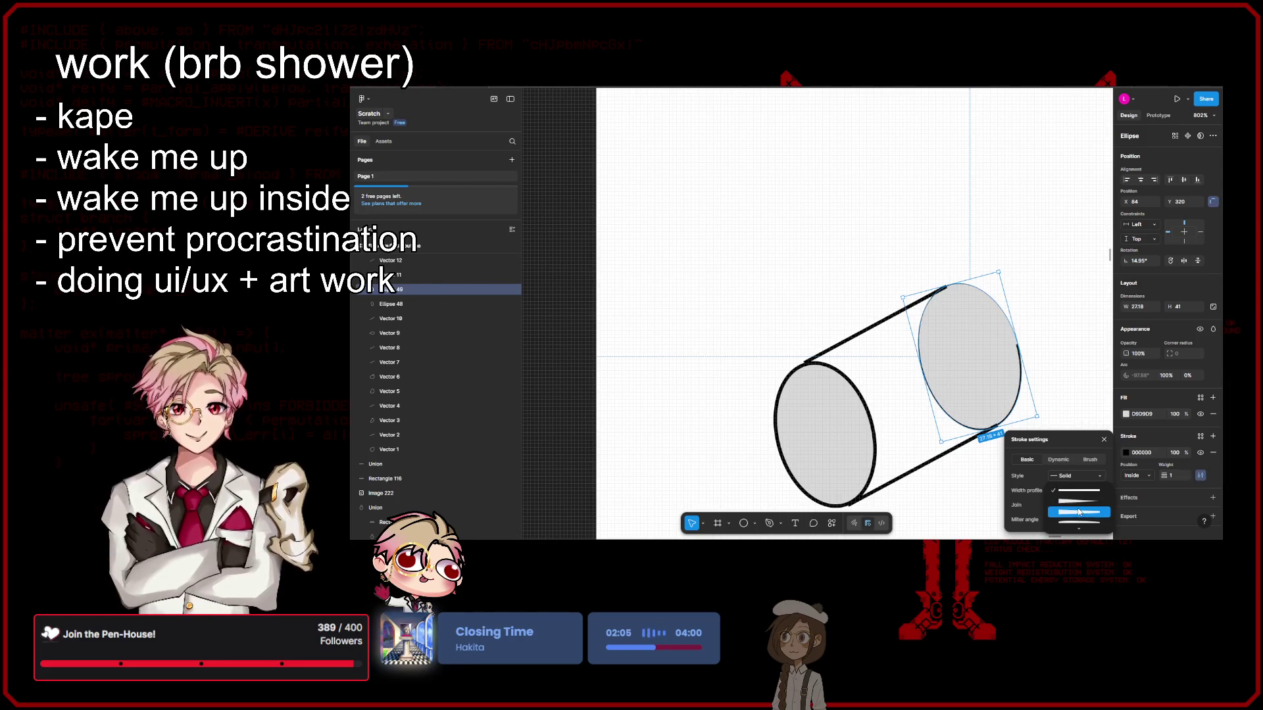
{"action": "left_click", "coordinate": [1093, 460]}
{"action": "left_click", "coordinate": [1092, 460]}
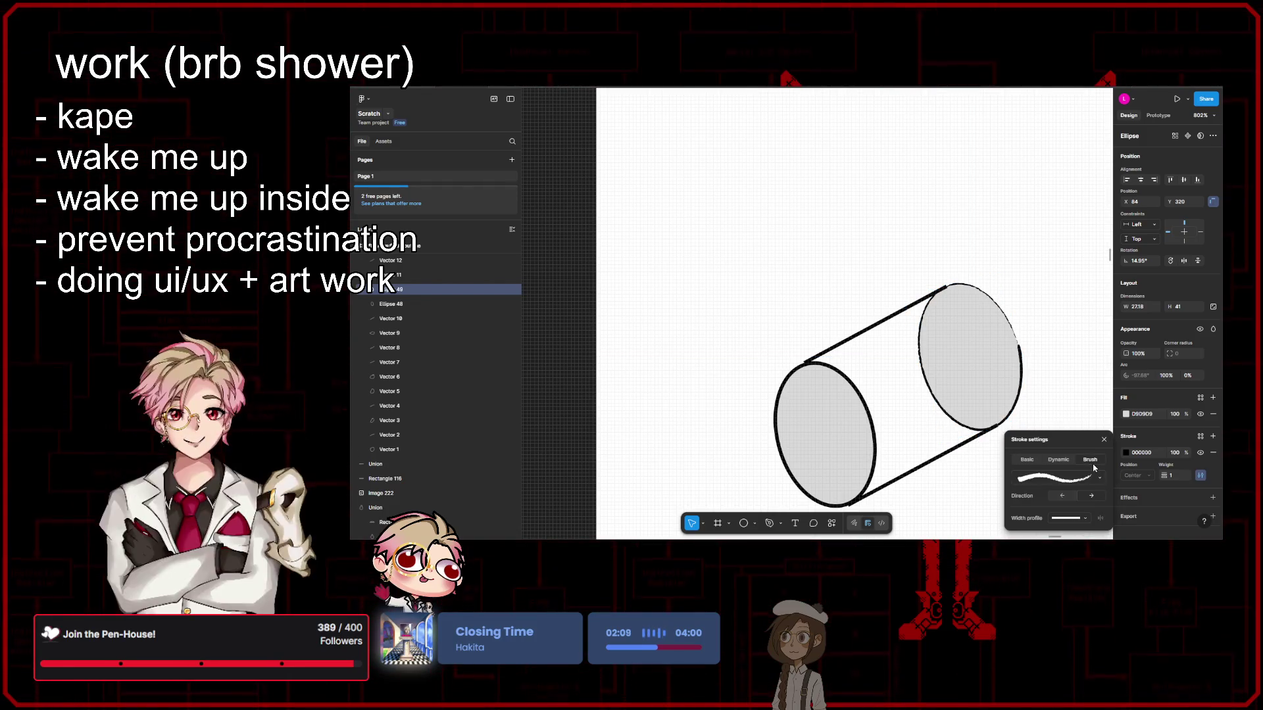
{"action": "left_click", "coordinate": [967, 369]}
{"action": "scroll", "coordinate": [934, 355], "scroll_direction": "up", "scroll_amount": 5}
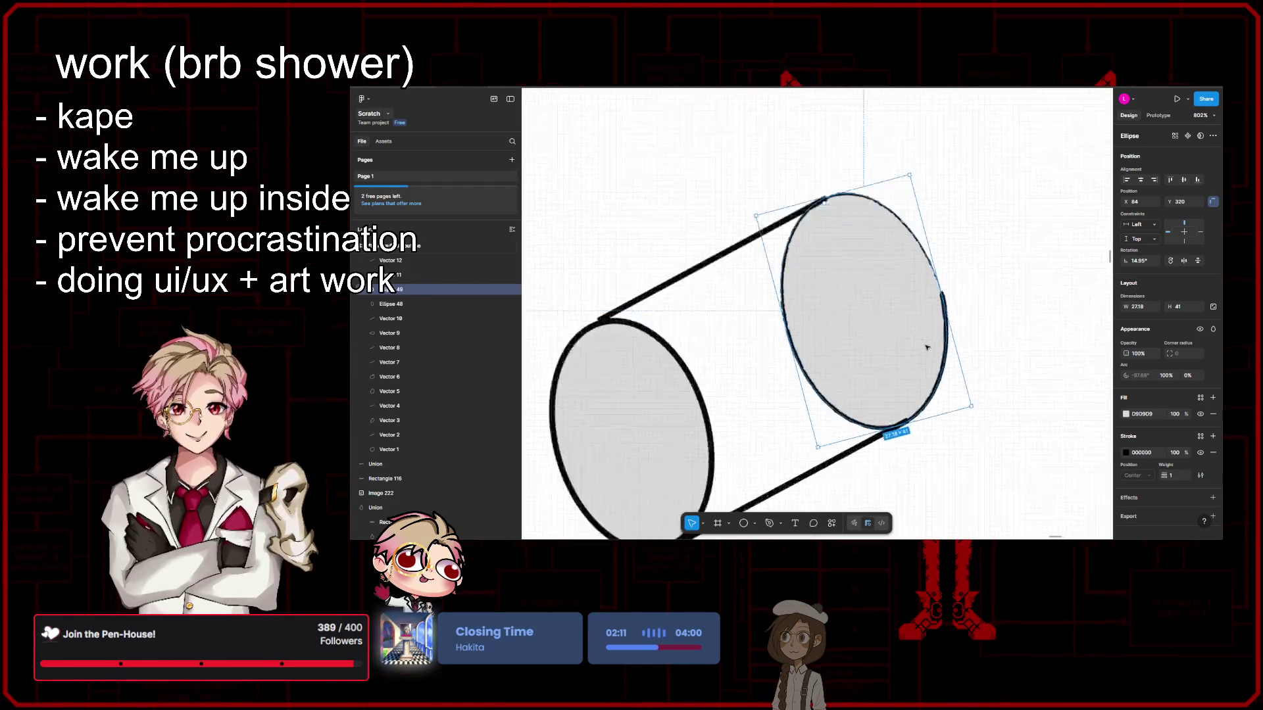
{"action": "scroll", "coordinate": [926, 347], "scroll_direction": "up", "scroll_amount": 2}
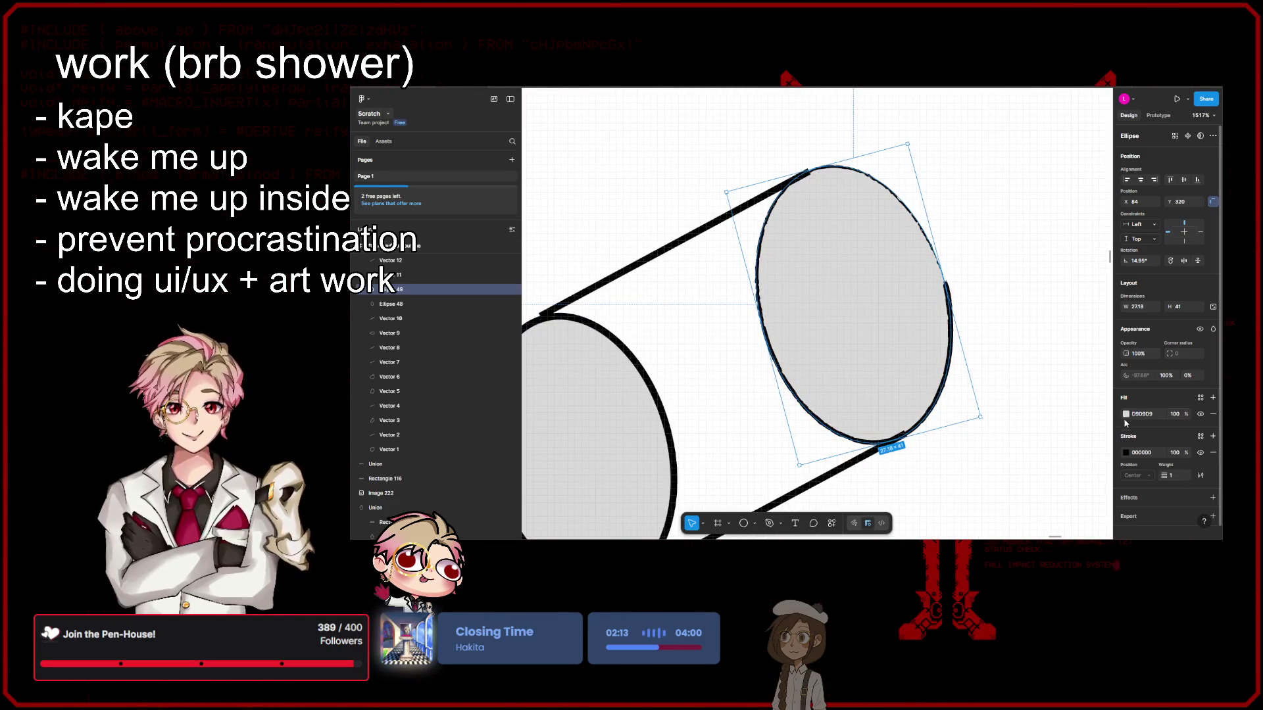
{"action": "scroll", "coordinate": [945, 369], "scroll_direction": "left", "scroll_amount": 2}
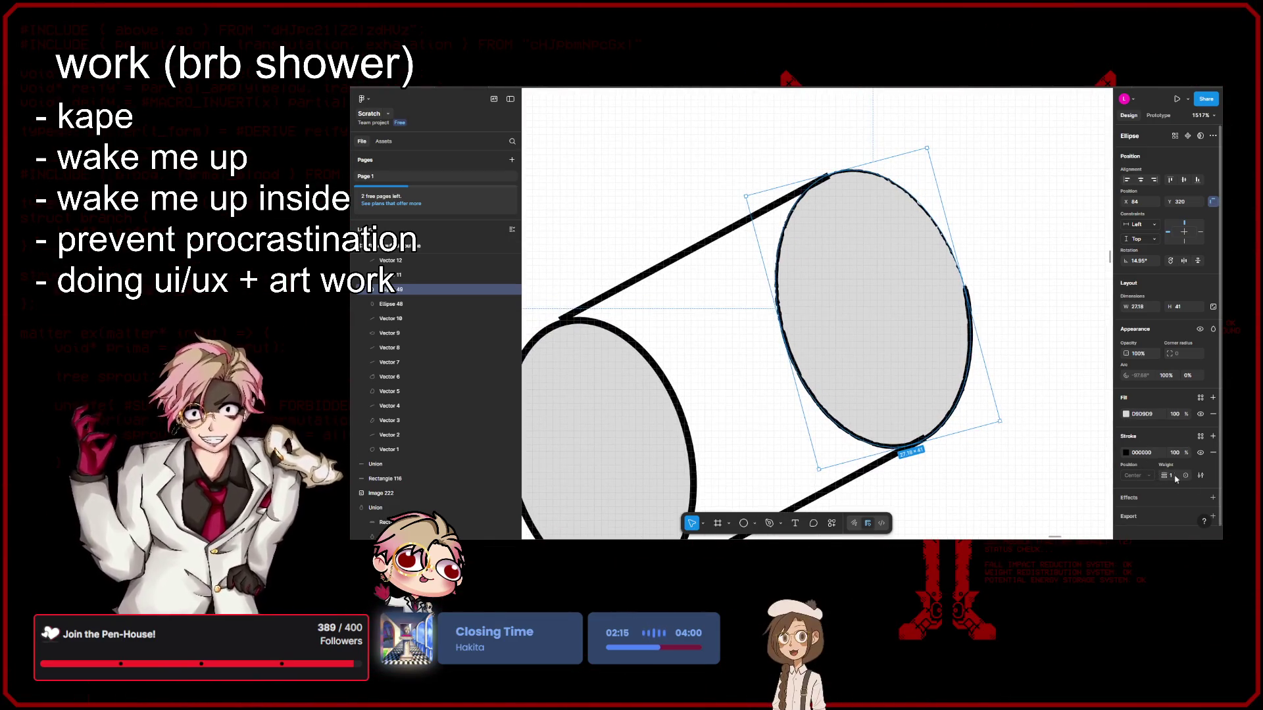
Step: Preview the Honky-tonk and Oil brushes, then return the outline to a plain solid stroke
{"action": "left_click", "coordinate": [1200, 475]}
{"action": "left_click", "coordinate": [1098, 479]}
{"action": "left_click", "coordinate": [1087, 485]}
{"action": "left_click", "coordinate": [1088, 484]}
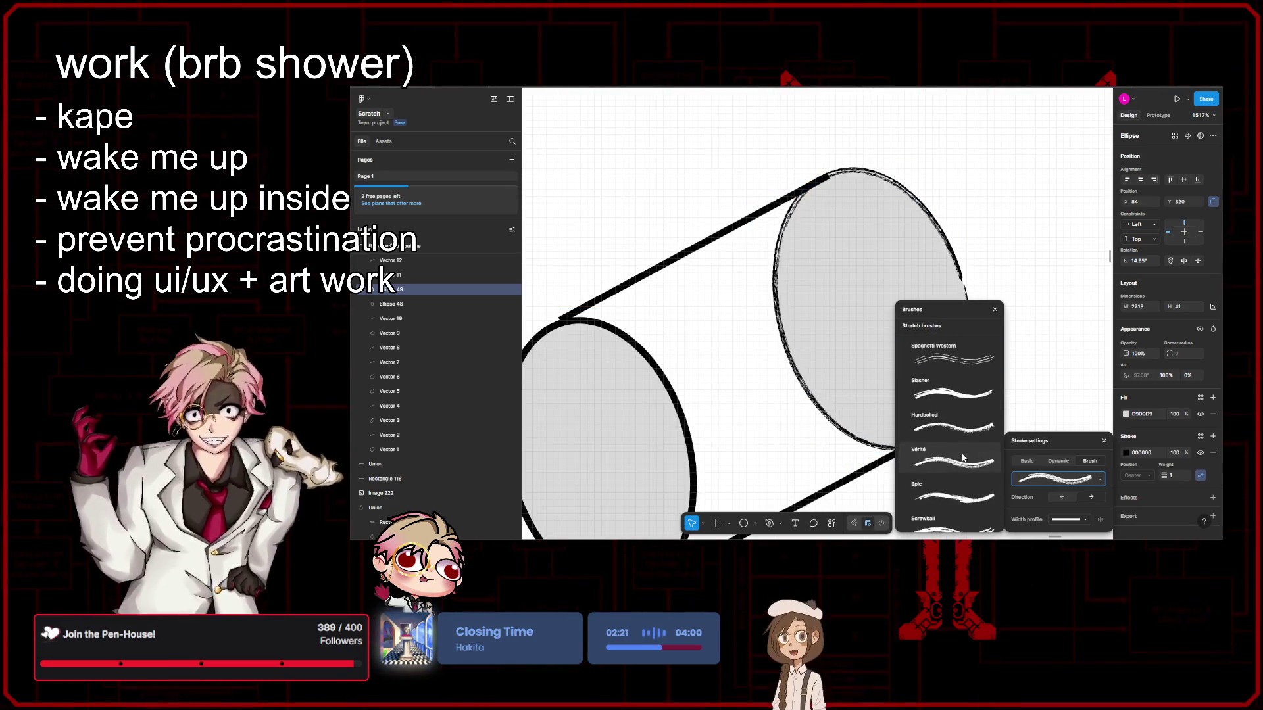
{"action": "scroll", "coordinate": [961, 474], "scroll_direction": "down", "scroll_amount": 5}
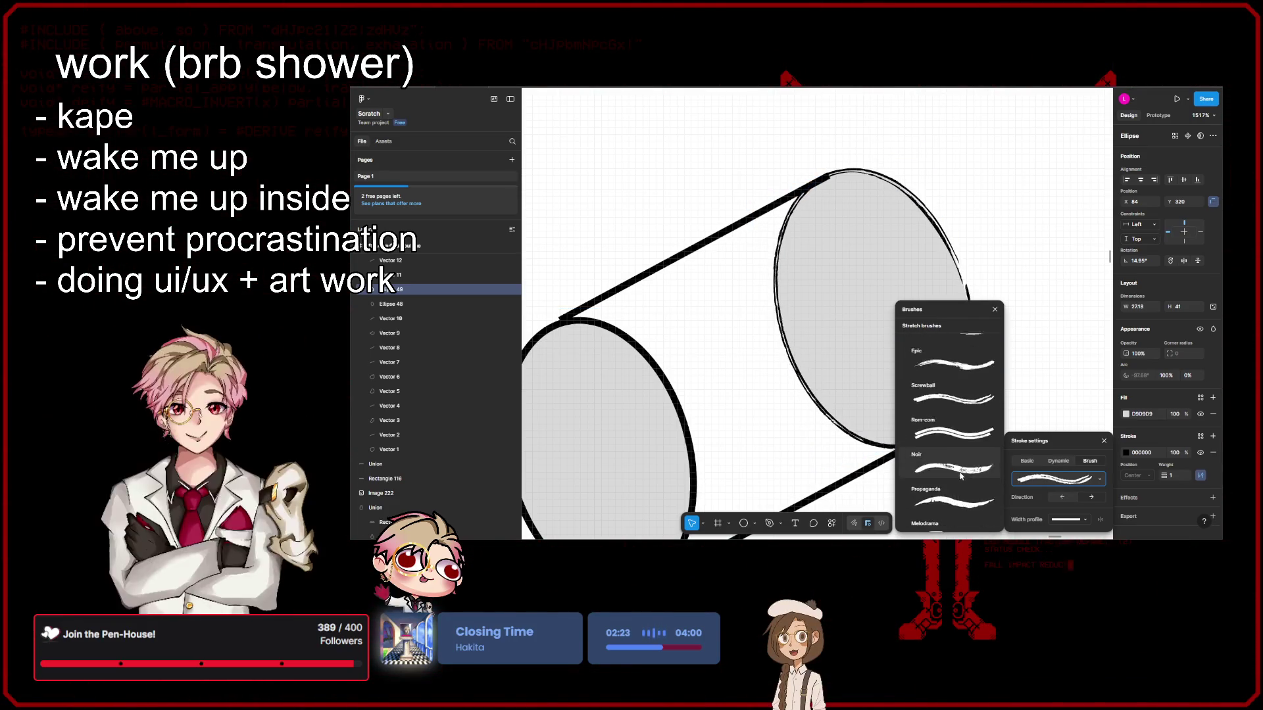
{"action": "scroll", "coordinate": [956, 494], "scroll_direction": "down", "scroll_amount": 10}
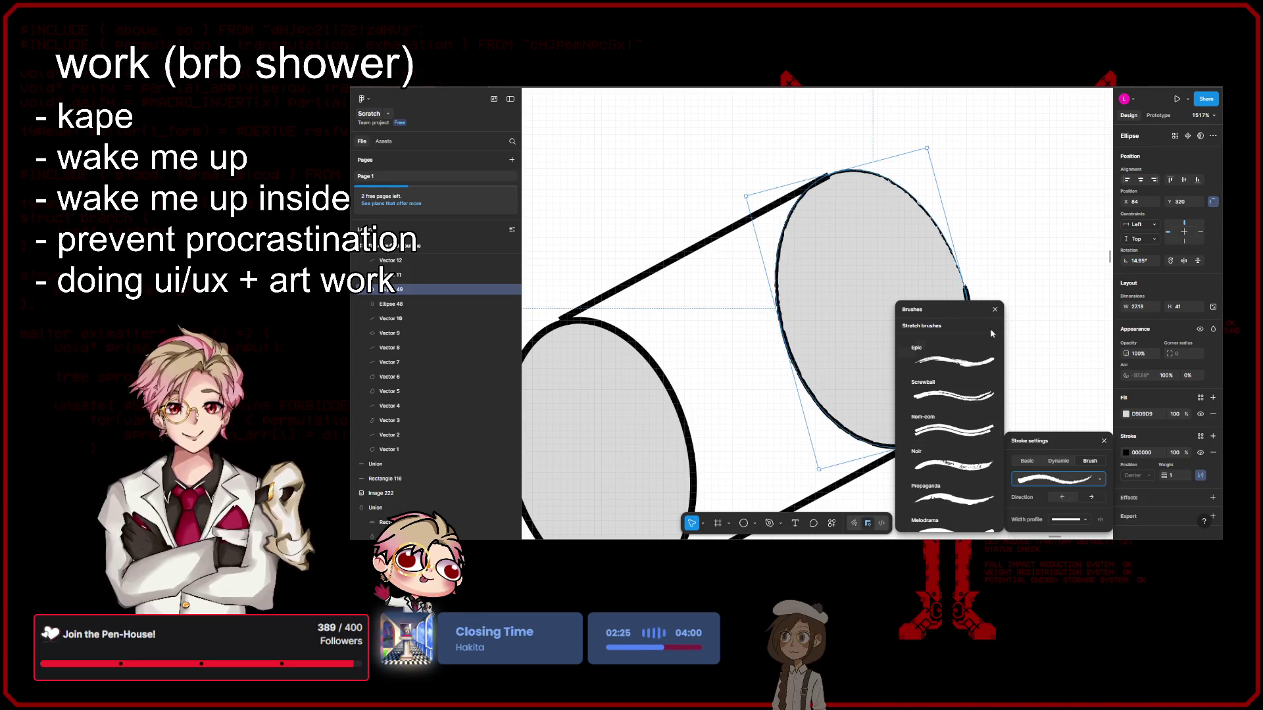
{"action": "left_click", "coordinate": [967, 415]}
{"action": "scroll", "coordinate": [974, 474], "scroll_direction": "down", "scroll_amount": 3}
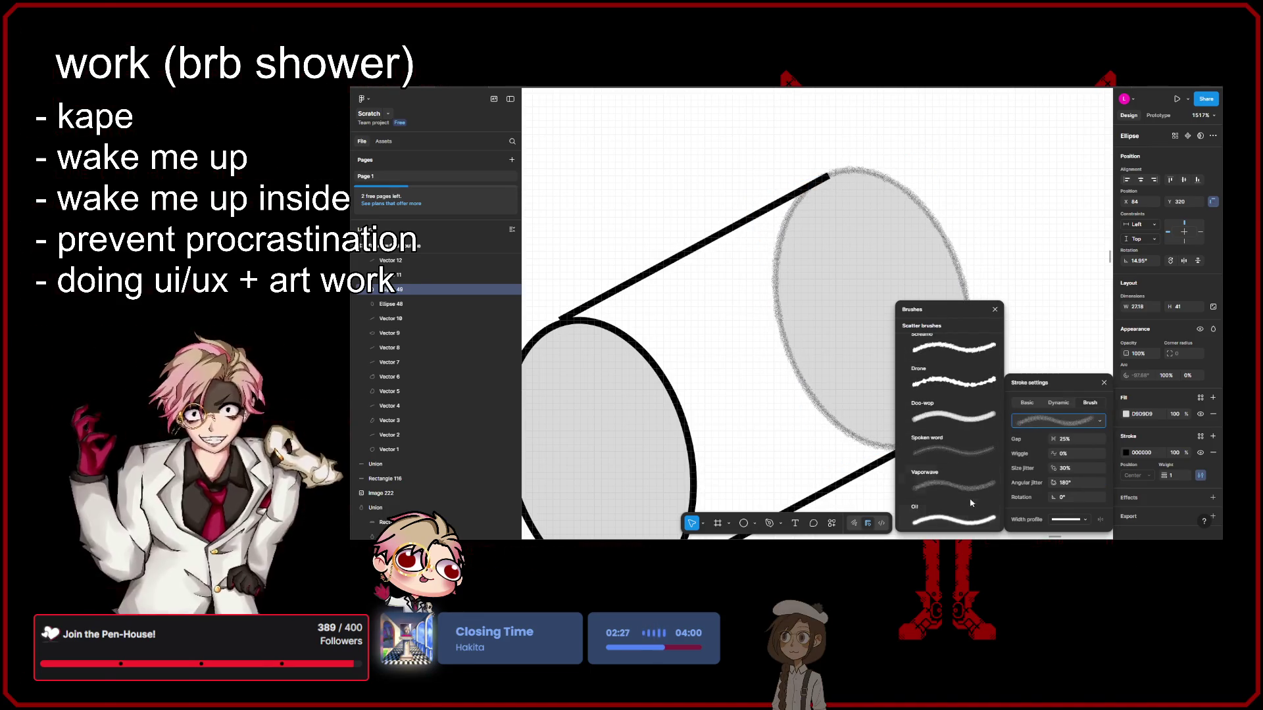
{"action": "left_click", "coordinate": [983, 522]}
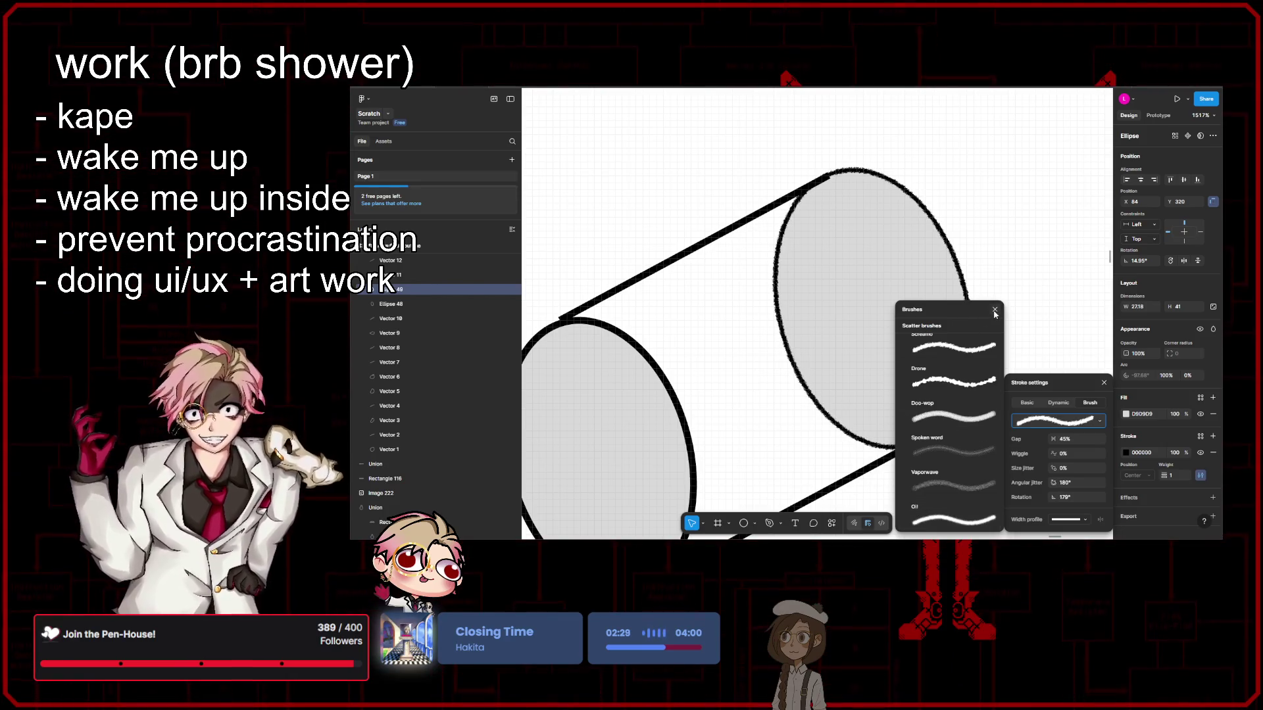
{"action": "left_click", "coordinate": [995, 310]}
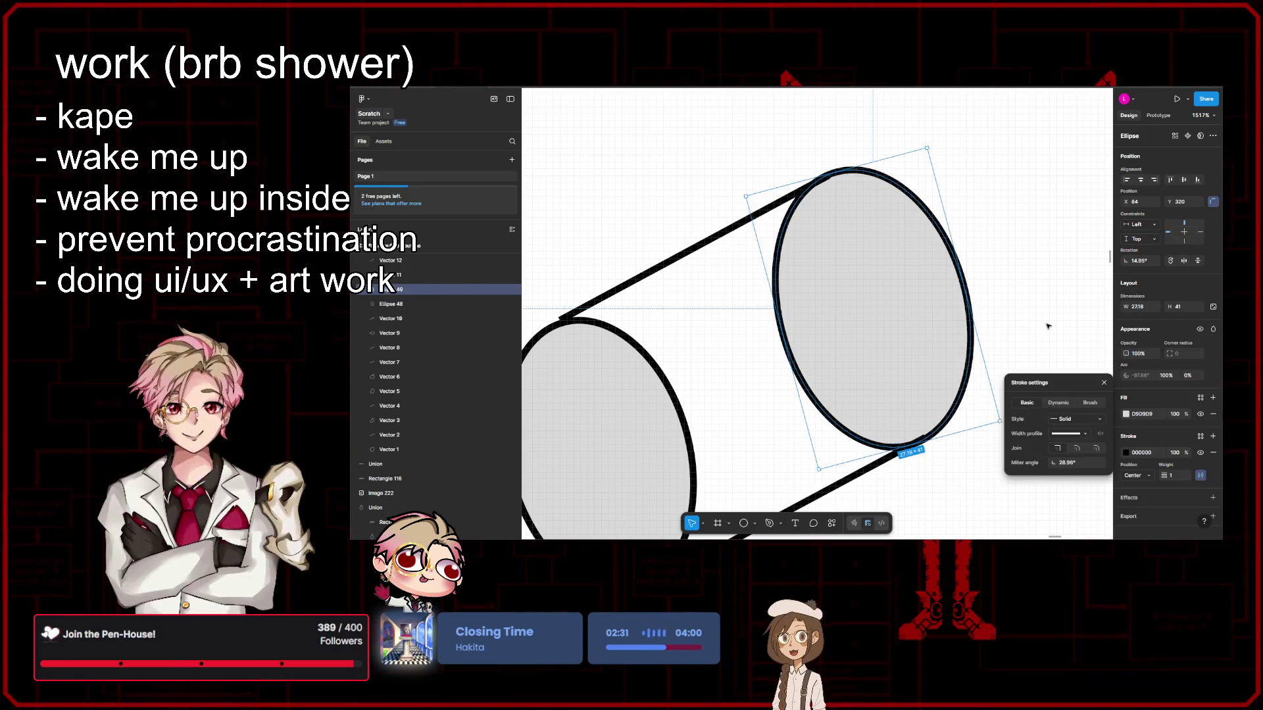
Step: Cut the right ellipse down to a 50% half-arc and remove its grey fill
{"action": "left_click", "coordinate": [1048, 287]}
{"action": "left_click", "coordinate": [959, 402]}
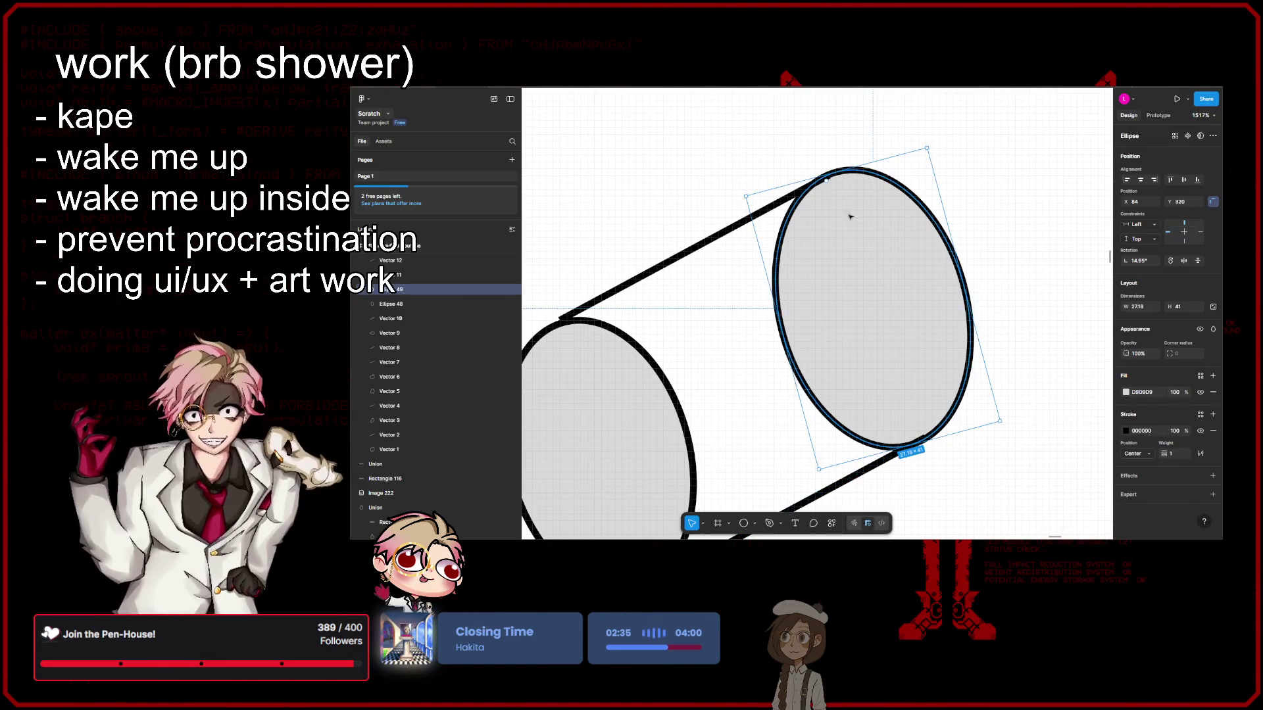
{"action": "mouse_move", "coordinate": [827, 178]}
{"action": "left_mouse_down"}
{"action": "mouse_move", "coordinate": [924, 478]}
{"action": "mouse_move", "coordinate": [937, 478]}
{"action": "left_mouse_up"}
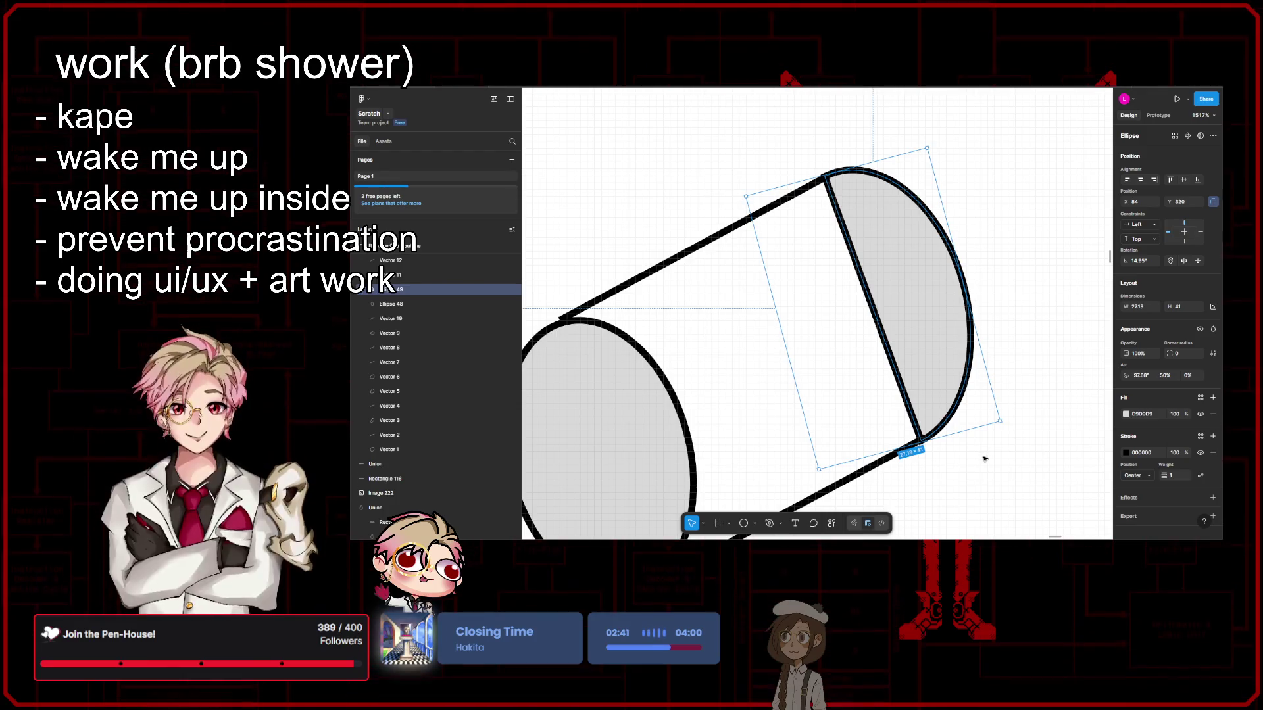
{"action": "left_click", "coordinate": [1212, 415]}
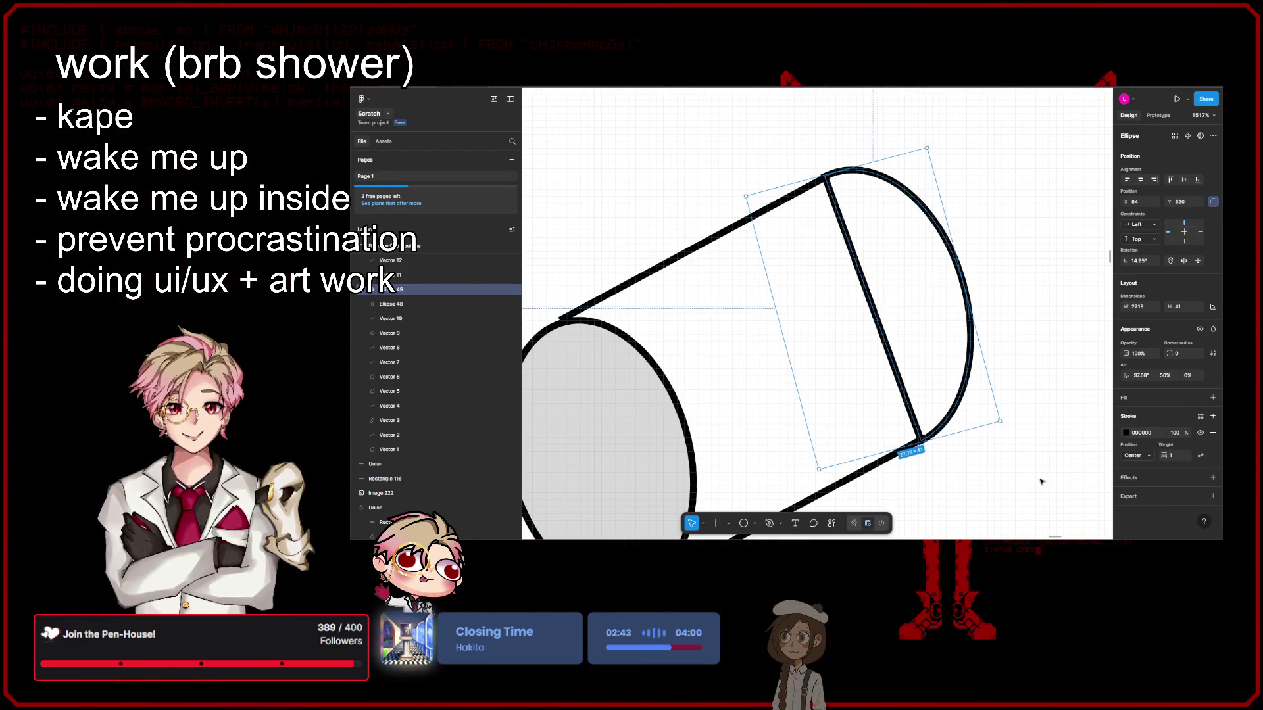
{"action": "left_click", "coordinate": [1033, 482]}
{"action": "scroll", "coordinate": [1029, 477], "scroll_direction": "down", "scroll_amount": 5}
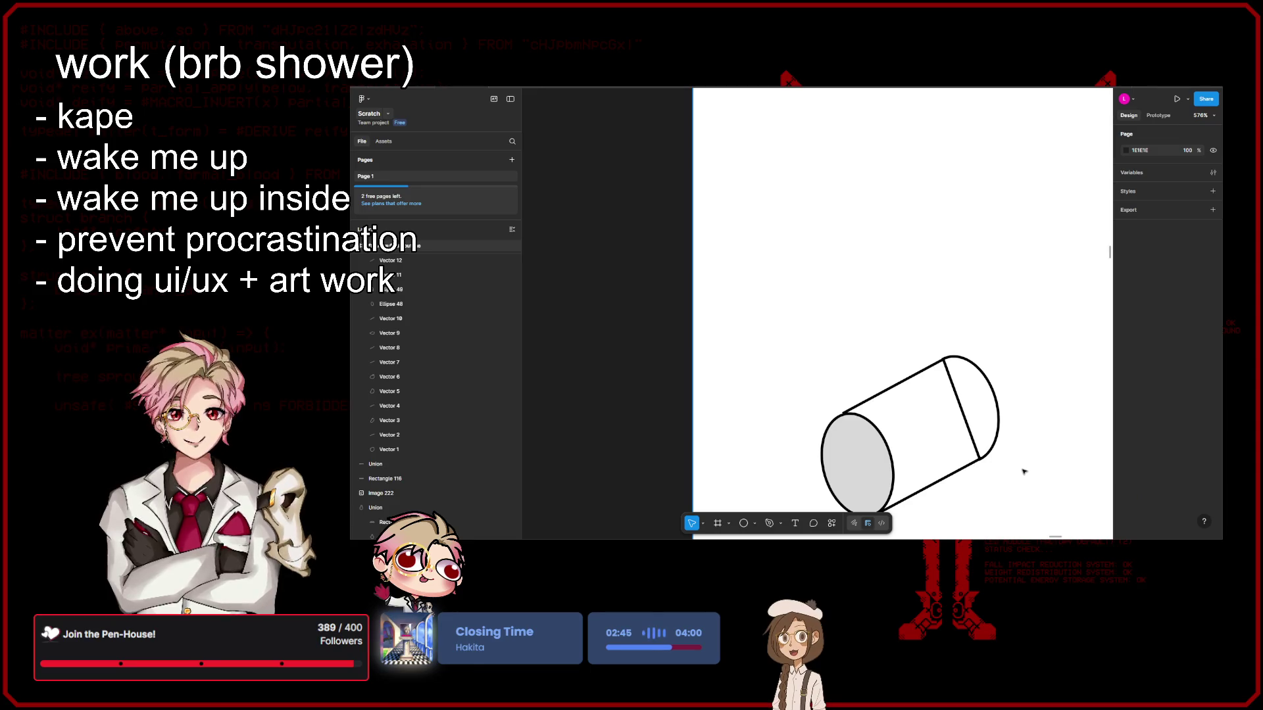
{"action": "scroll", "coordinate": [1024, 472], "scroll_direction": "up", "scroll_amount": 3}
Step: Set the half-arc's stroke position to Inside and stretch its height to 41.34
{"action": "left_click", "coordinate": [994, 466]}
{"action": "scroll", "coordinate": [994, 465], "scroll_direction": "up", "scroll_amount": 3}
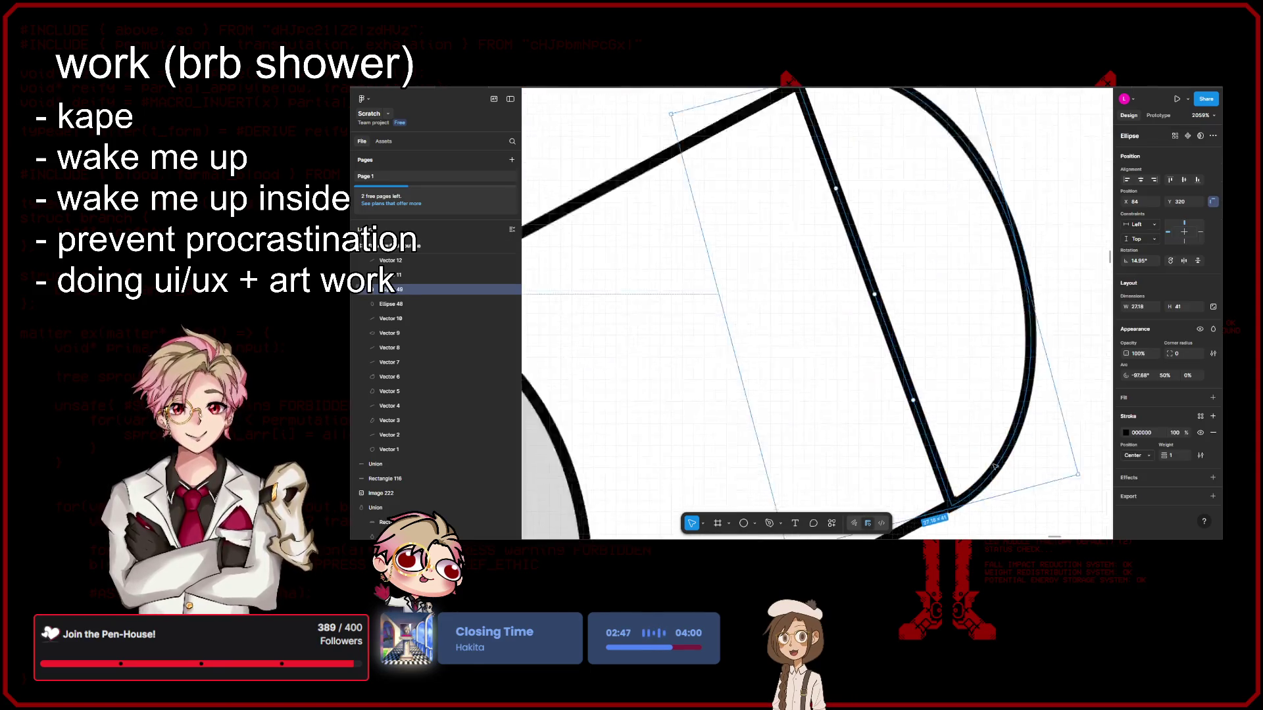
{"action": "scroll", "coordinate": [994, 466], "scroll_direction": "up", "scroll_amount": 2}
{"action": "left_click", "coordinate": [1135, 455]}
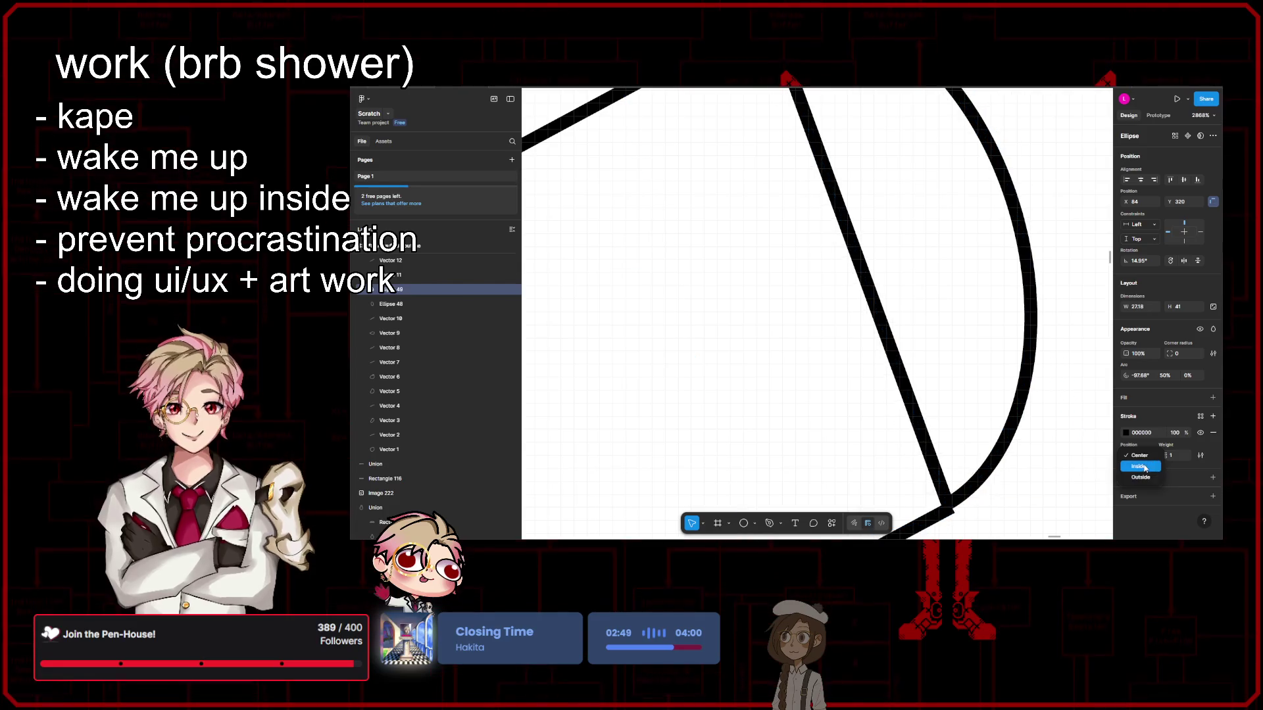
{"action": "left_click", "coordinate": [1146, 468]}
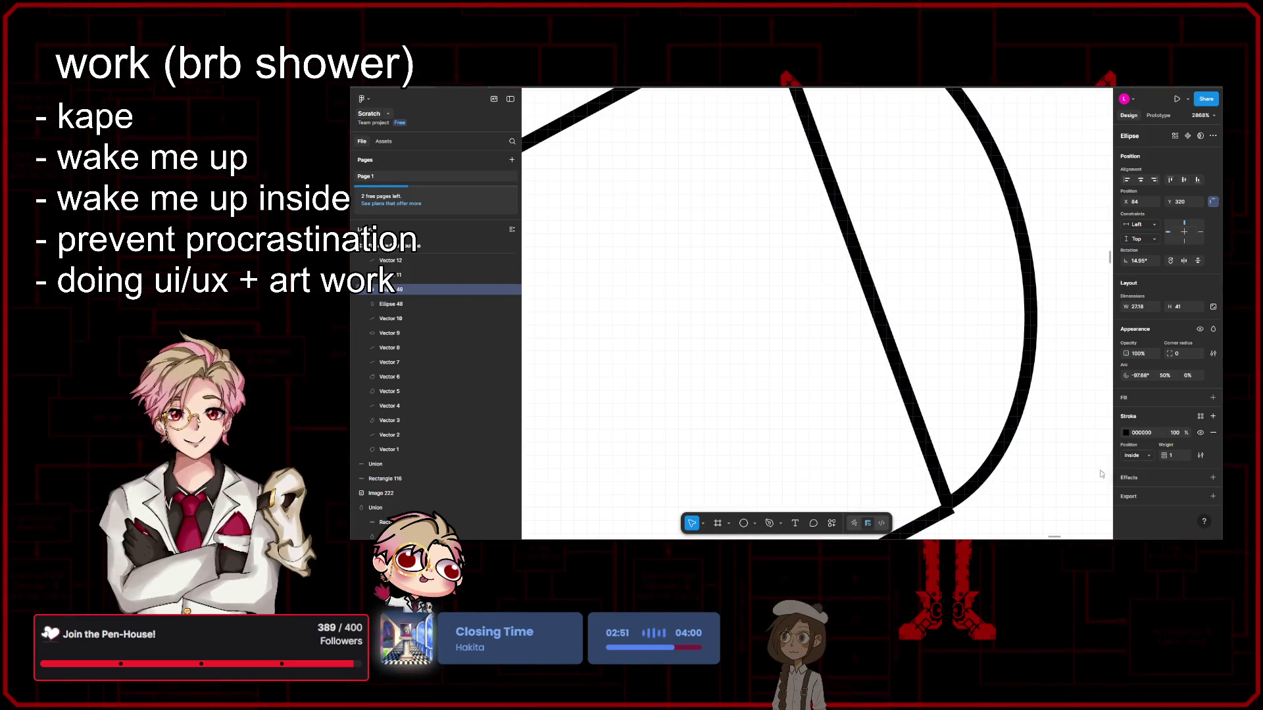
{"action": "left_click_drag", "start_coordinate": [986, 505], "coordinate": [988, 508]}
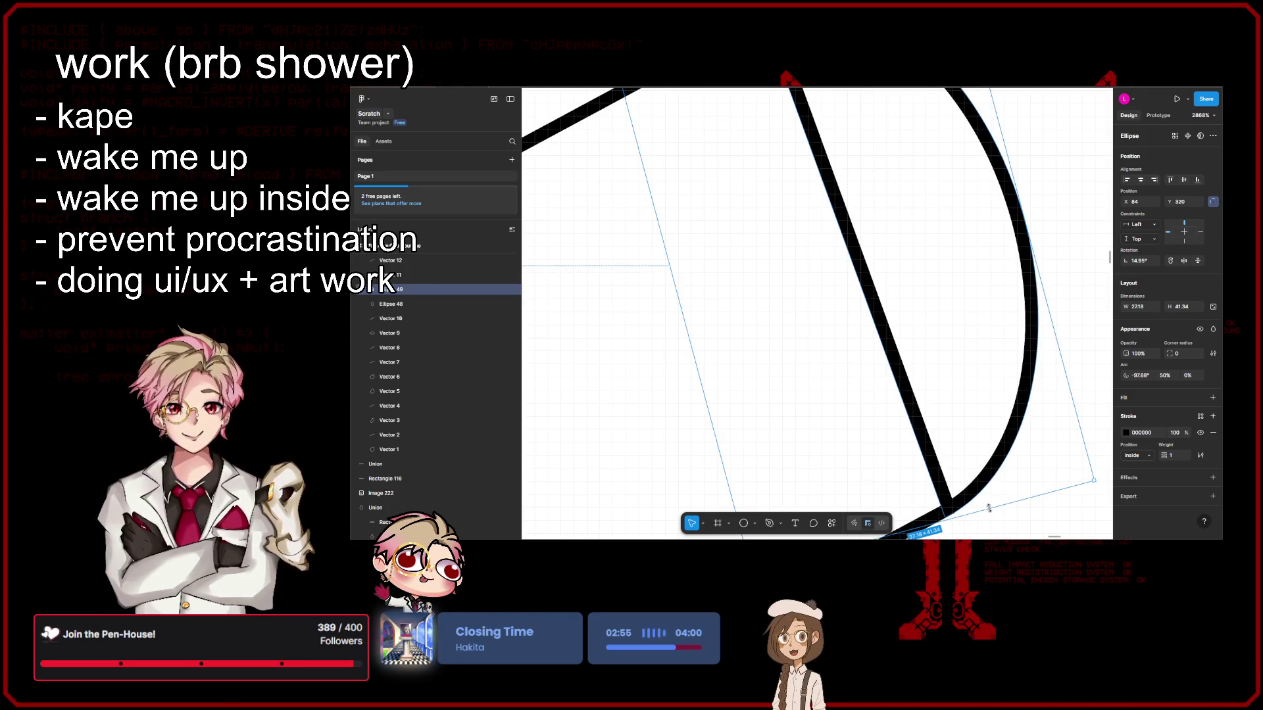
{"action": "scroll", "coordinate": [950, 430], "scroll_direction": "up", "scroll_amount": 3}
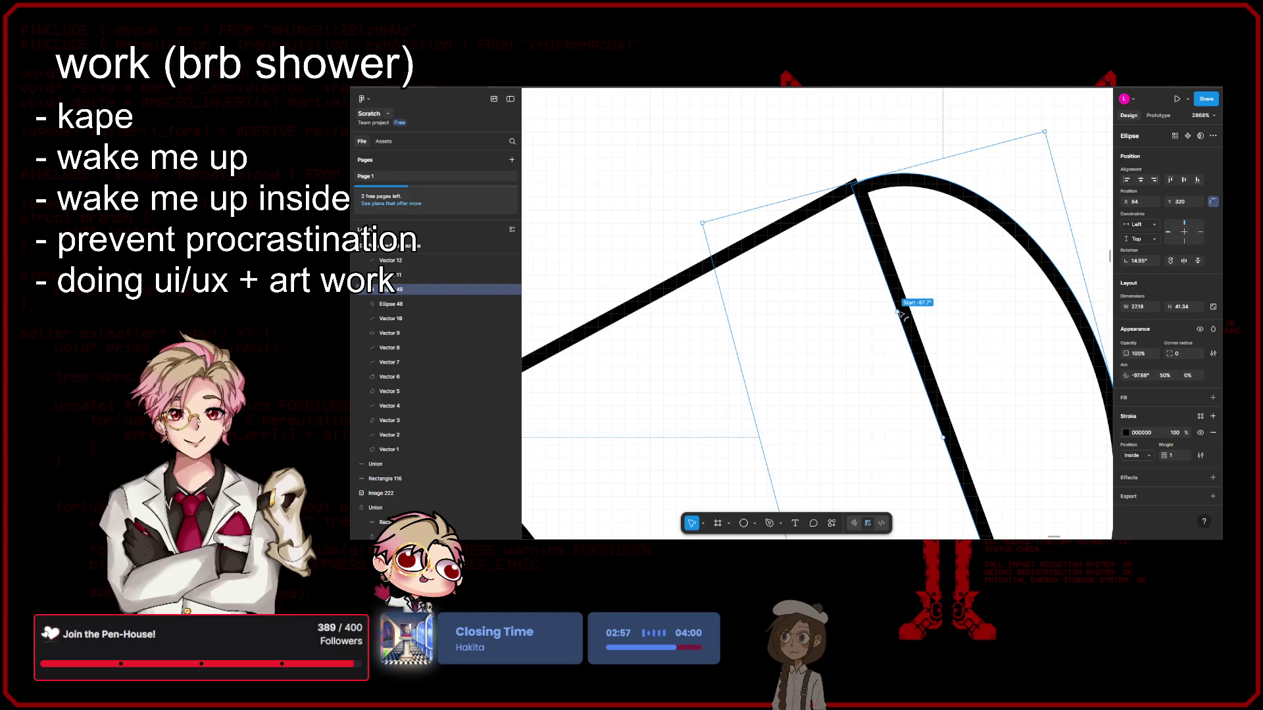
{"action": "scroll", "coordinate": [900, 314], "scroll_direction": "down", "scroll_amount": 5}
{"action": "key", "text": "Delete"}
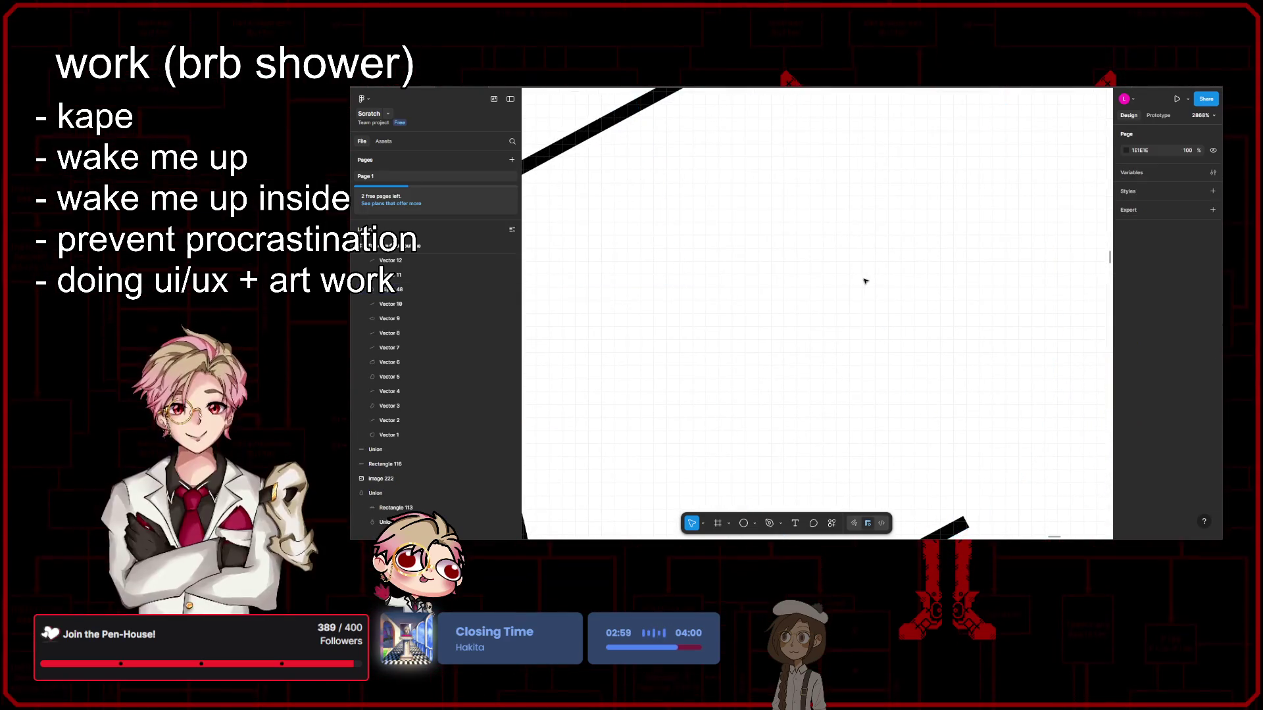
{"action": "key", "text": "ctrl+z"}
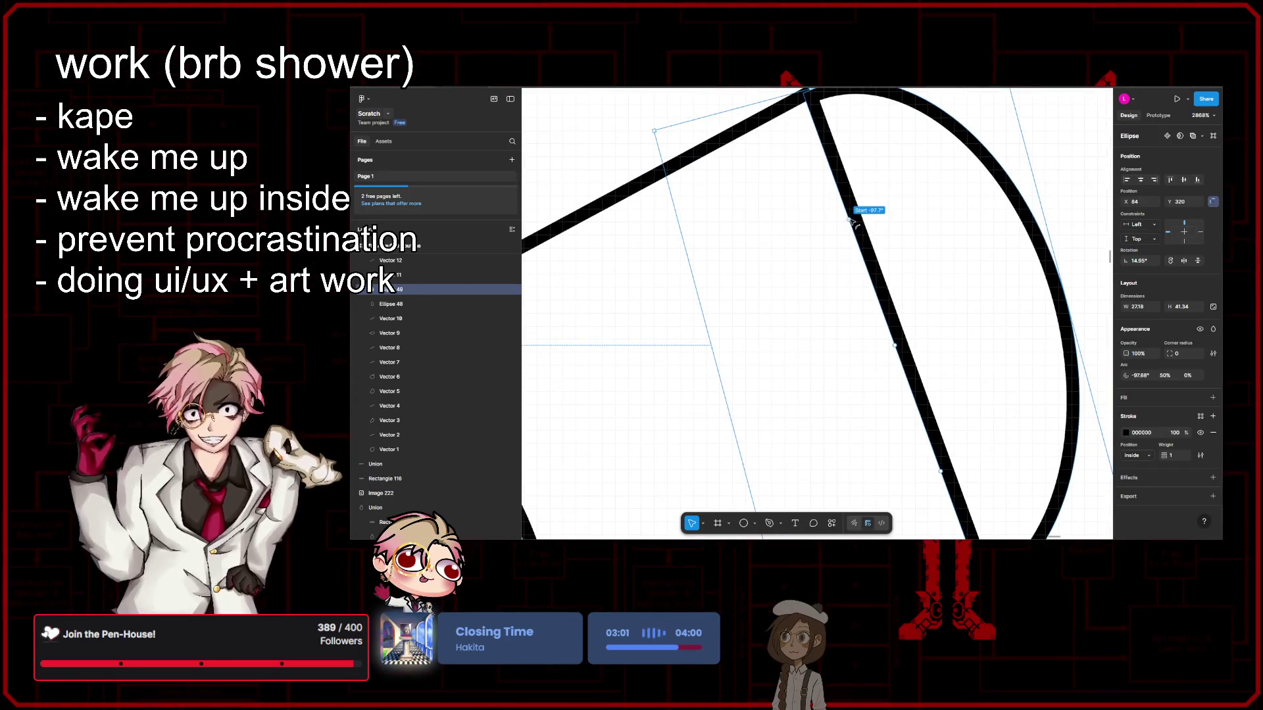
Step: In vector edit mode, delete the half-arc's straight chord segment
{"action": "double_click", "coordinate": [853, 223]}
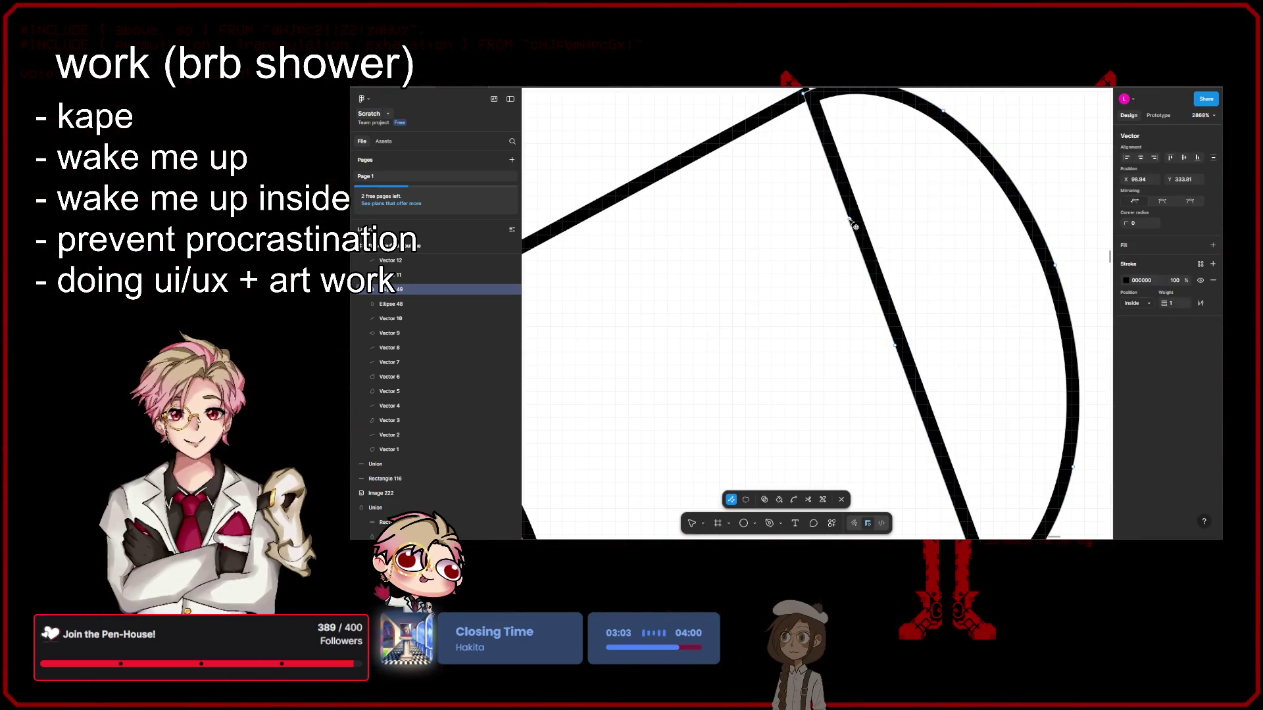
{"action": "left_click", "coordinate": [854, 223]}
{"action": "key", "text": "Delete"}
{"action": "left_click", "coordinate": [894, 345]}
{"action": "key", "text": "Delete"}
{"action": "scroll", "coordinate": [893, 233], "scroll_direction": "down", "scroll_amount": 5}
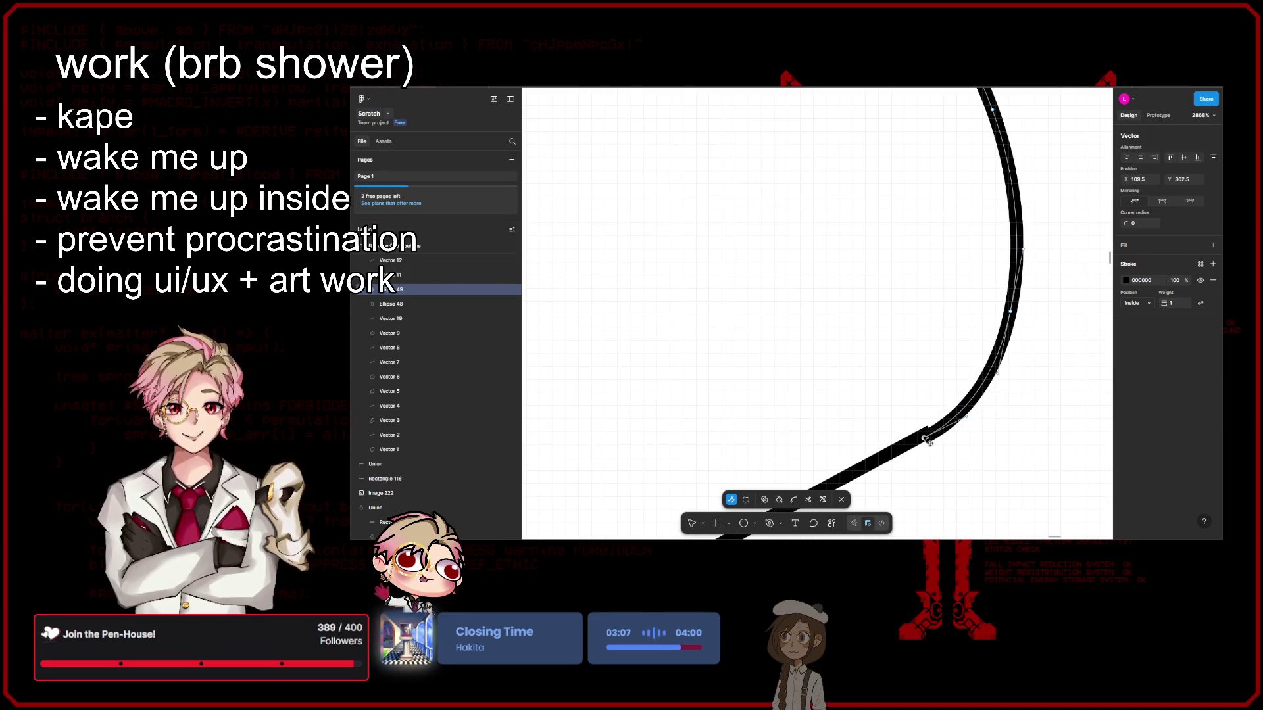
{"action": "scroll", "coordinate": [871, 315], "scroll_direction": "up", "scroll_amount": 5}
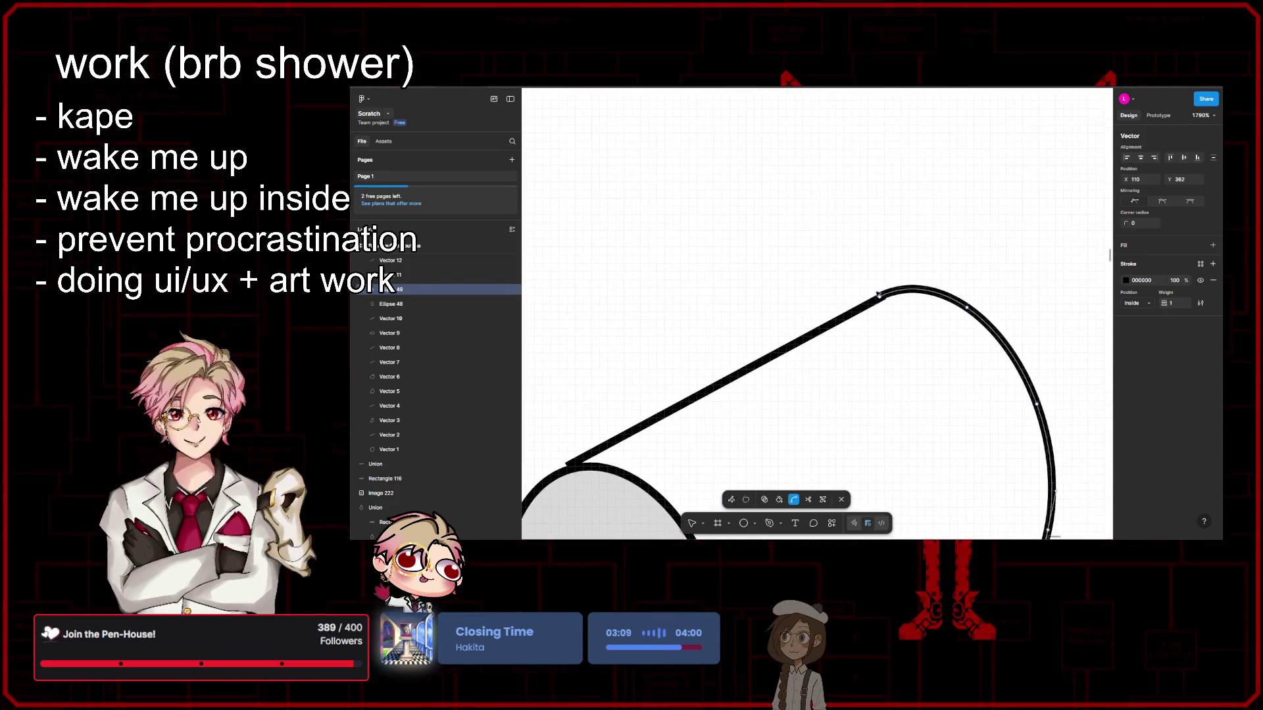
Step: Drag the path's end point and curve handle to smooth the bend, then exit path editing
{"action": "left_click_drag", "start_coordinate": [871, 316], "coordinate": [892, 317]}
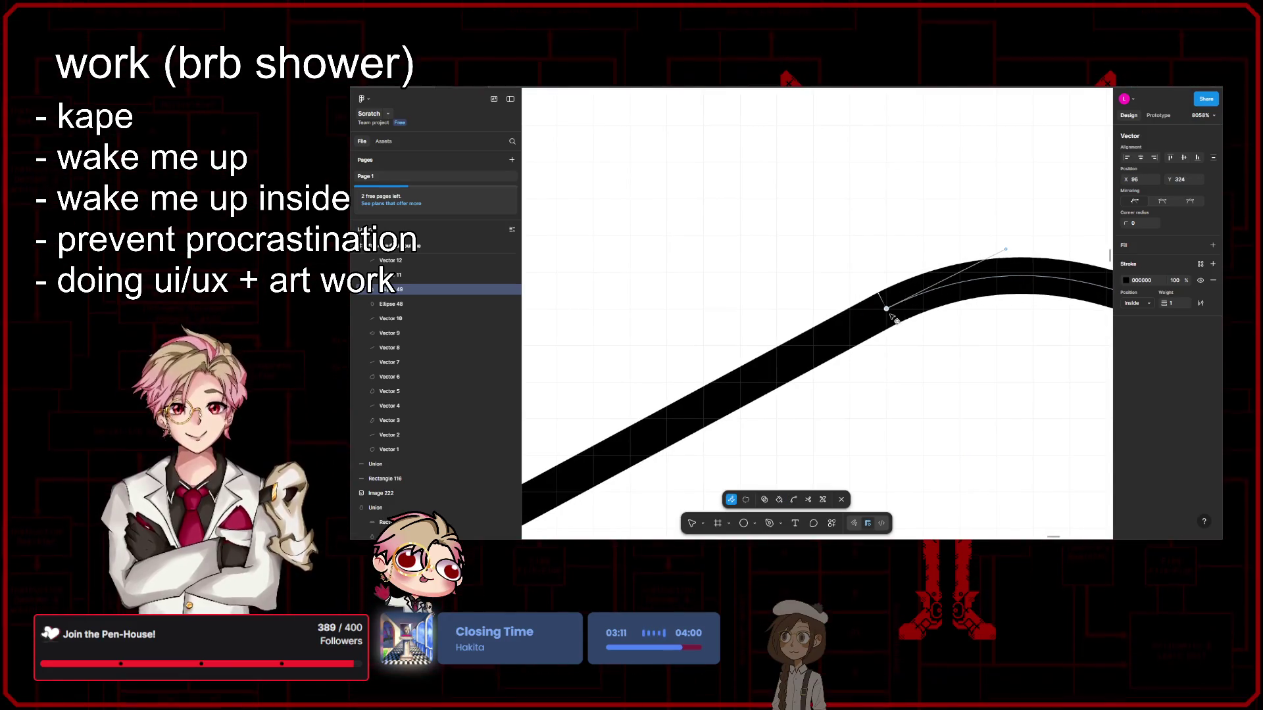
{"action": "left_click_drag", "start_coordinate": [1008, 252], "coordinate": [997, 255]}
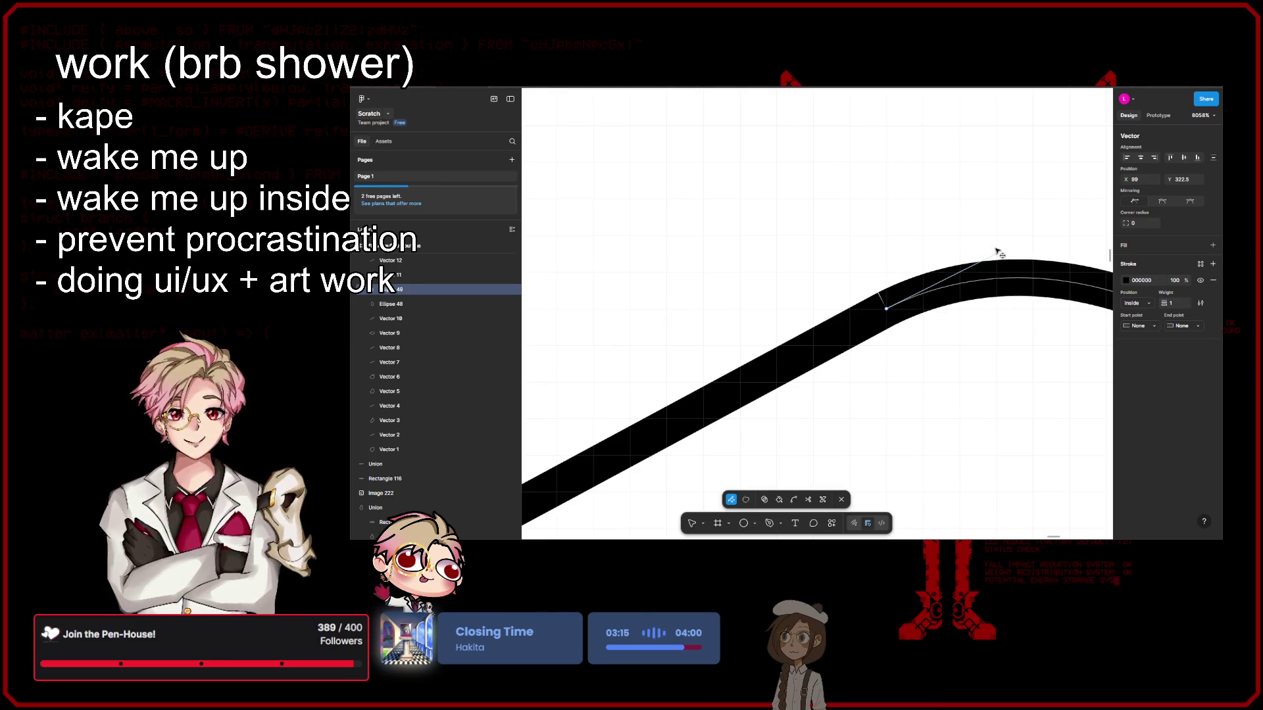
{"action": "key", "text": "ctrl+shift+apostrophe"}
{"action": "scroll", "coordinate": [997, 254], "scroll_direction": "up", "scroll_amount": 2}
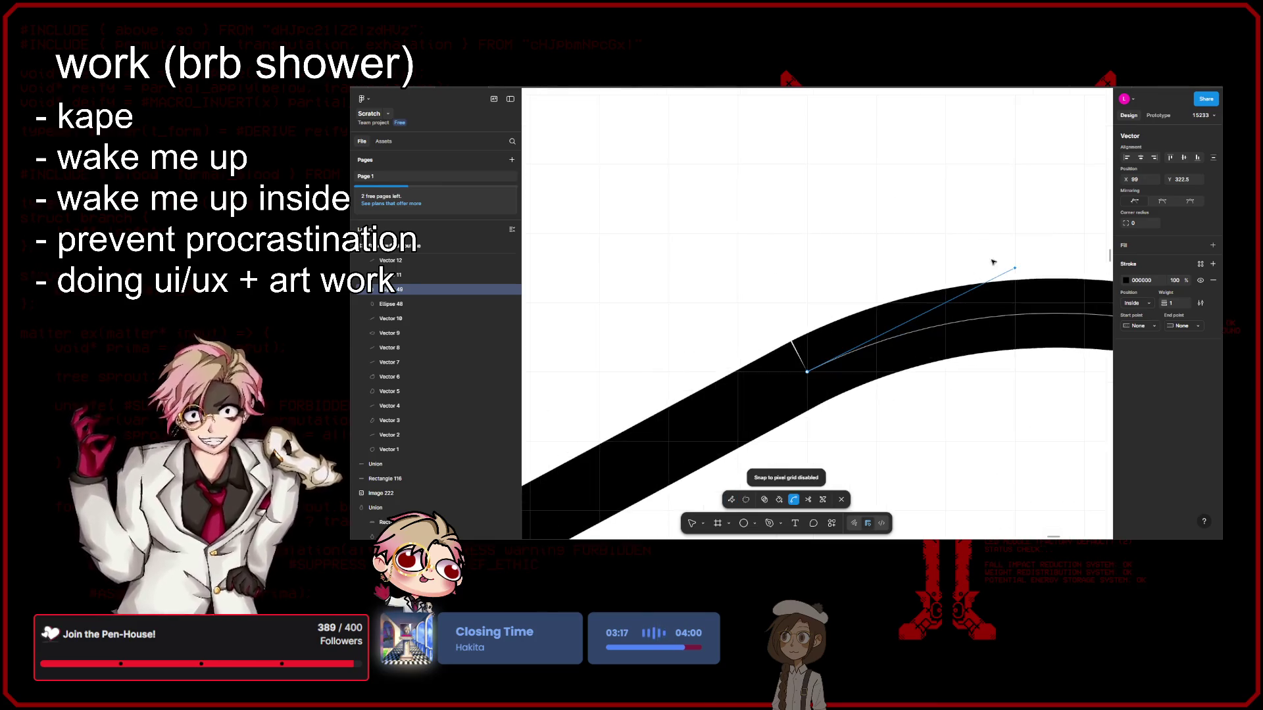
{"action": "scroll", "coordinate": [1015, 266], "scroll_direction": "up", "scroll_amount": 1}
{"action": "scroll", "coordinate": [1015, 265], "scroll_direction": "up", "scroll_amount": 1}
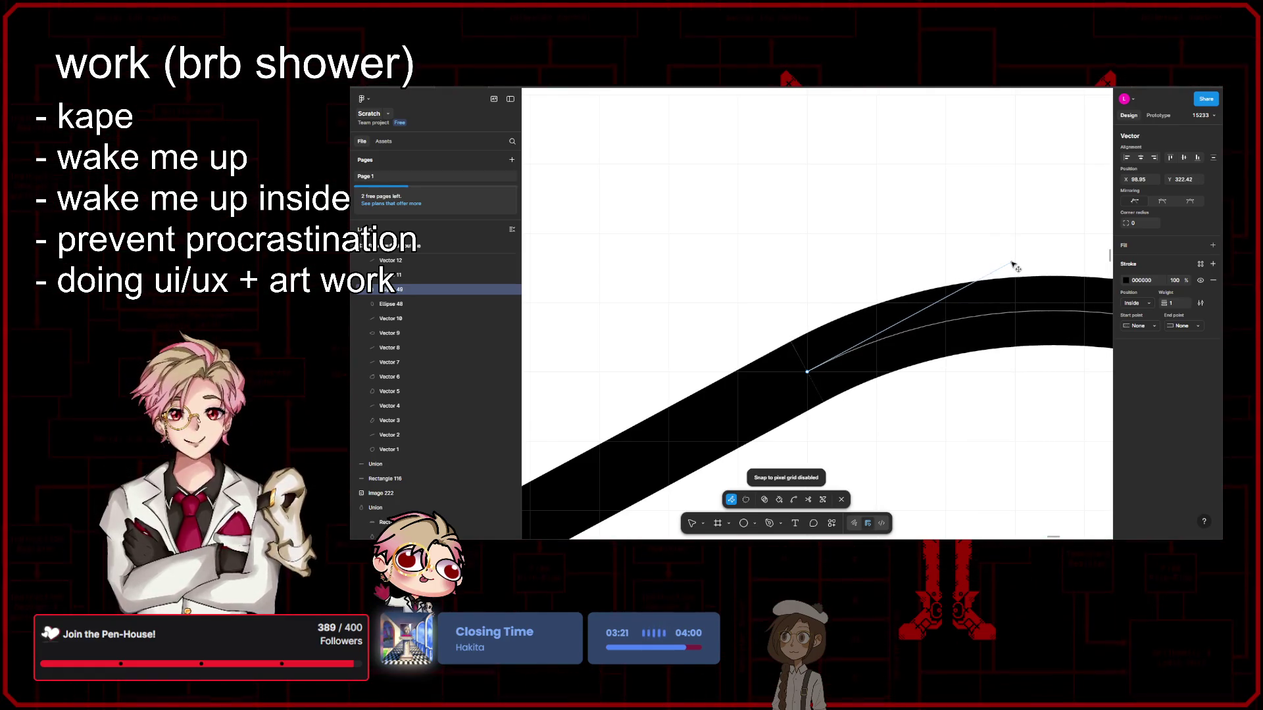
{"action": "key", "text": "ctrl+shift+apostrophe"}
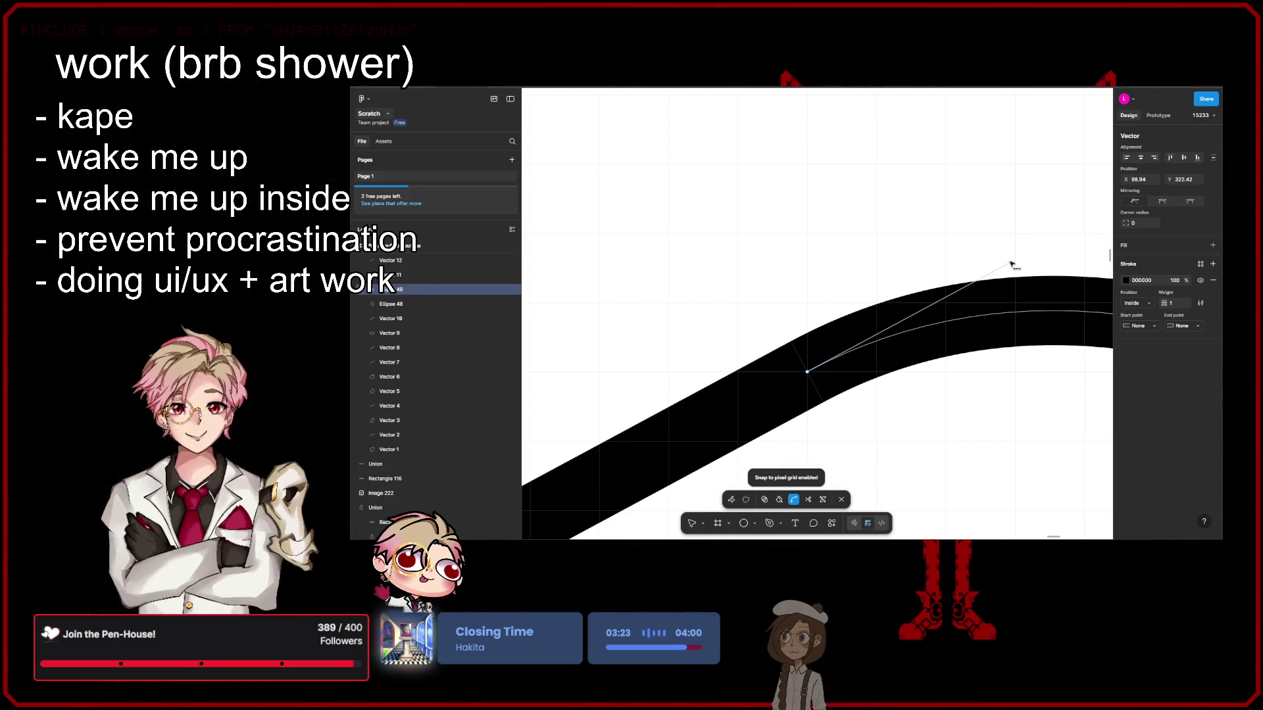
{"action": "scroll", "coordinate": [987, 248], "scroll_direction": "down", "scroll_amount": 3}
{"action": "key", "text": "Escape"}
{"action": "scroll", "coordinate": [983, 338], "scroll_direction": "down", "scroll_amount": 2}
{"action": "scroll", "coordinate": [987, 341], "scroll_direction": "down", "scroll_amount": 2}
{"action": "scroll", "coordinate": [990, 343], "scroll_direction": "down", "scroll_amount": 1}
{"action": "key", "text": "Escape"}
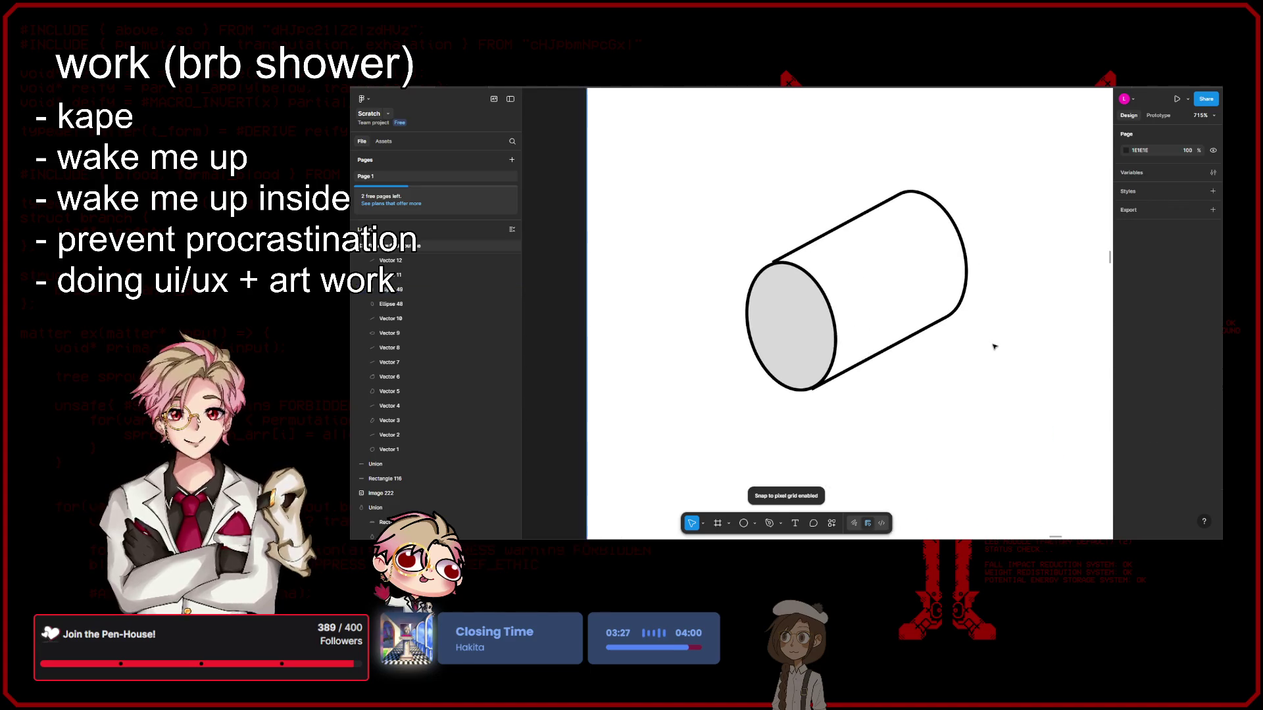
Step: Select the cylinder frame
{"action": "scroll", "coordinate": [1000, 355], "scroll_direction": "down", "scroll_amount": 2}
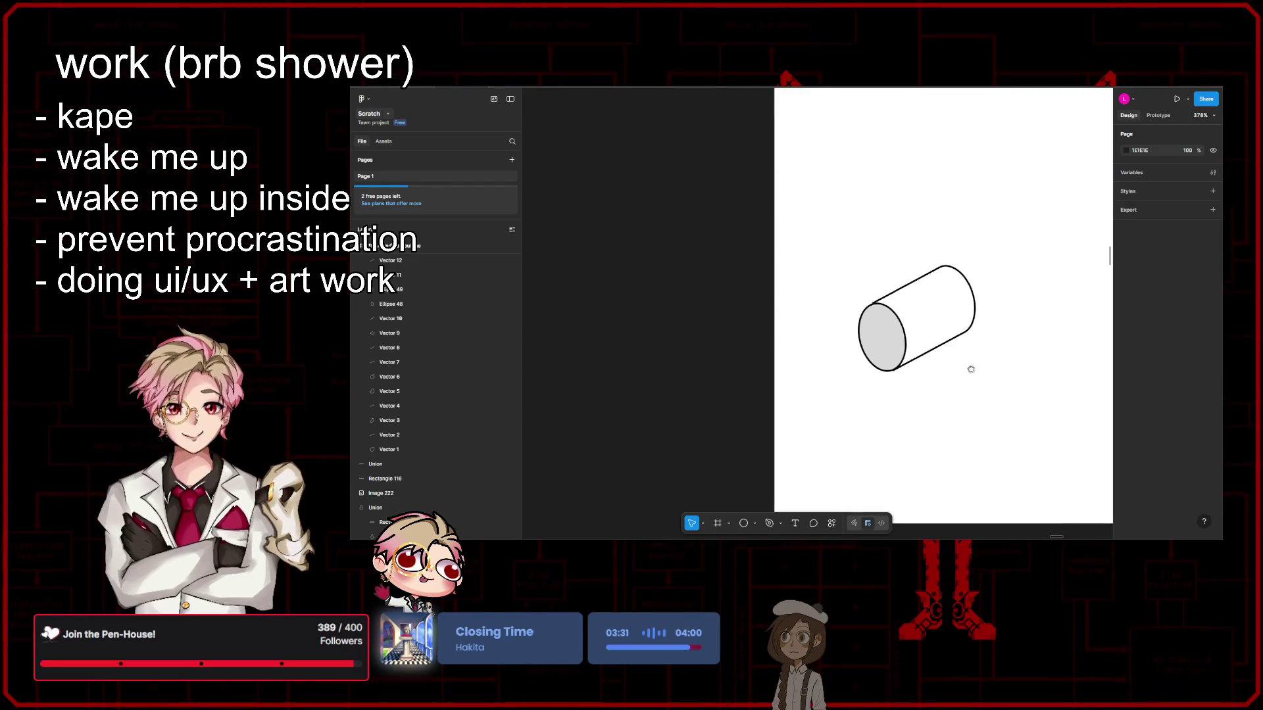
{"action": "scroll", "coordinate": [890, 366], "scroll_direction": "up", "scroll_amount": 3}
{"action": "scroll", "coordinate": [949, 387], "scroll_direction": "down", "scroll_amount": 1}
{"action": "scroll", "coordinate": [949, 387], "scroll_direction": "up", "scroll_amount": 3}
{"action": "scroll", "coordinate": [953, 395], "scroll_direction": "down", "scroll_amount": 2}
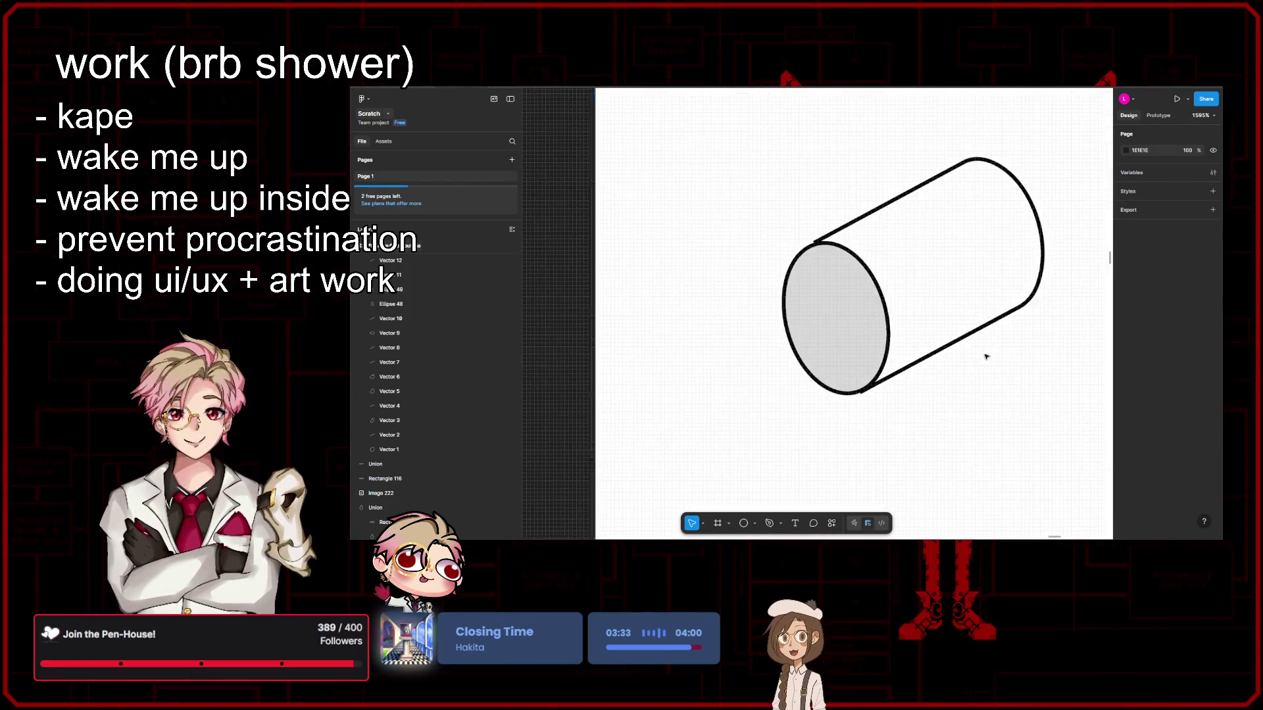
{"action": "scroll", "coordinate": [958, 417], "scroll_direction": "up", "scroll_amount": 1}
{"action": "left_click", "coordinate": [958, 417]}
{"action": "scroll", "coordinate": [959, 407], "scroll_direction": "down", "scroll_amount": 1}
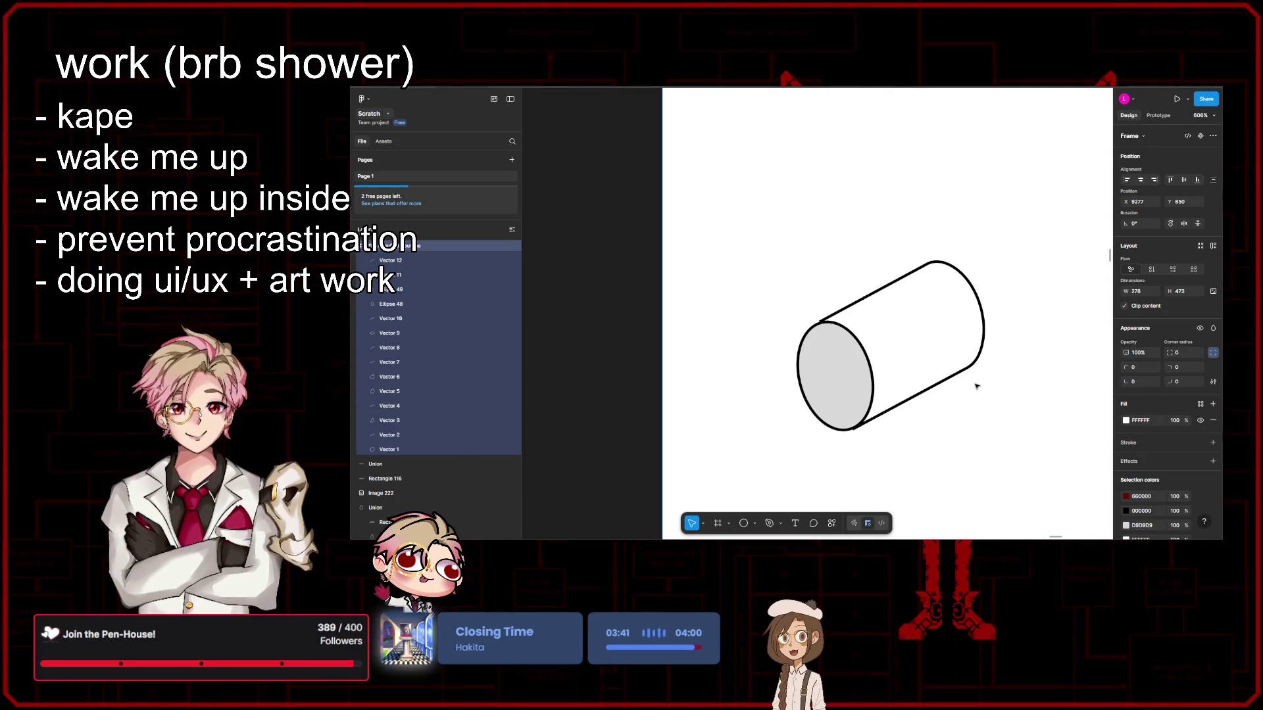
Step: Zoom in on the cylinder's top diagonal edge and switch to the Pencil tool
{"action": "scroll", "coordinate": [976, 387], "scroll_direction": "down", "scroll_amount": 5}
{"action": "scroll", "coordinate": [911, 351], "scroll_direction": "up", "scroll_amount": 4}
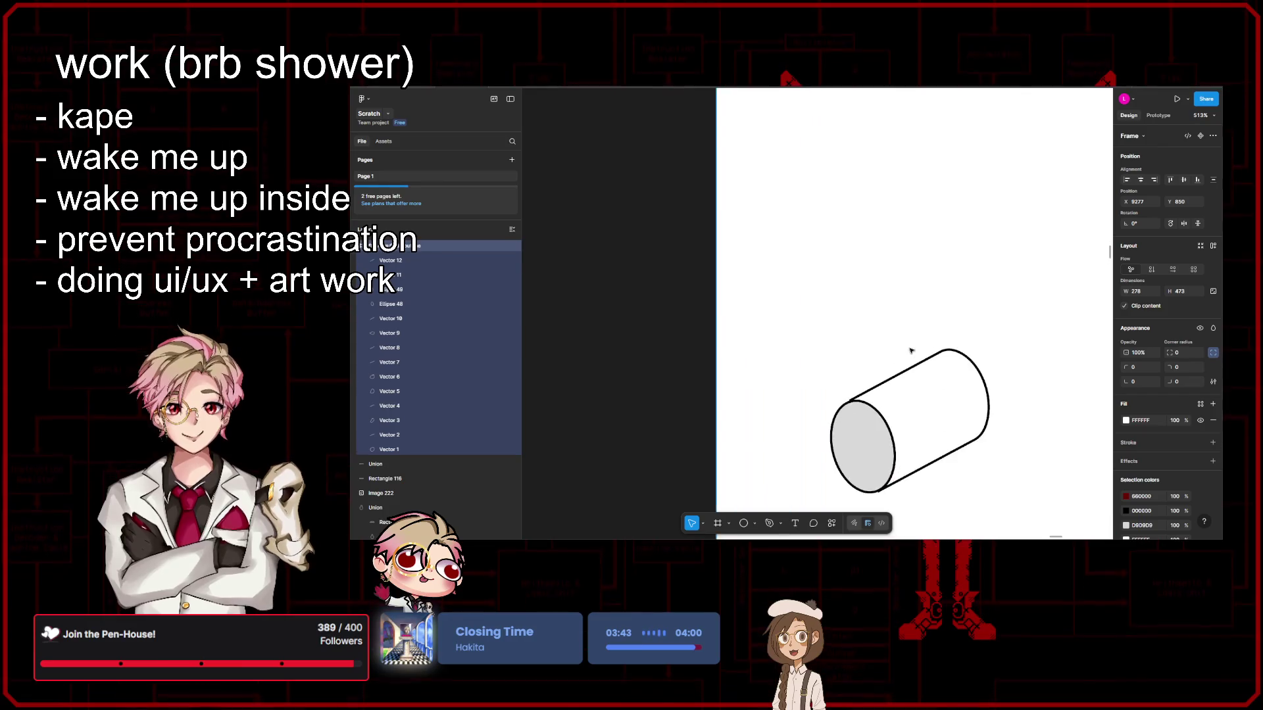
{"action": "scroll", "coordinate": [910, 351], "scroll_direction": "up", "scroll_amount": 5}
{"action": "scroll", "coordinate": [882, 375], "scroll_direction": "down", "scroll_amount": 2}
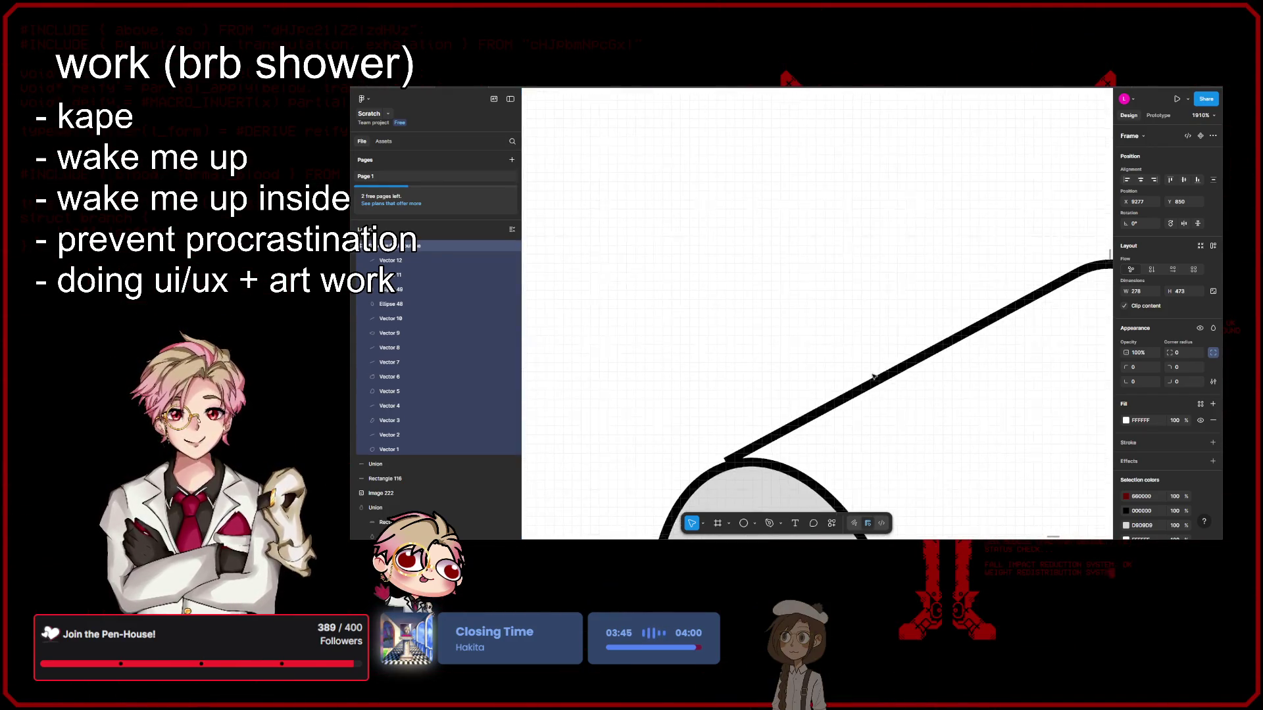
{"action": "scroll", "coordinate": [893, 338], "scroll_direction": "up", "scroll_amount": 3}
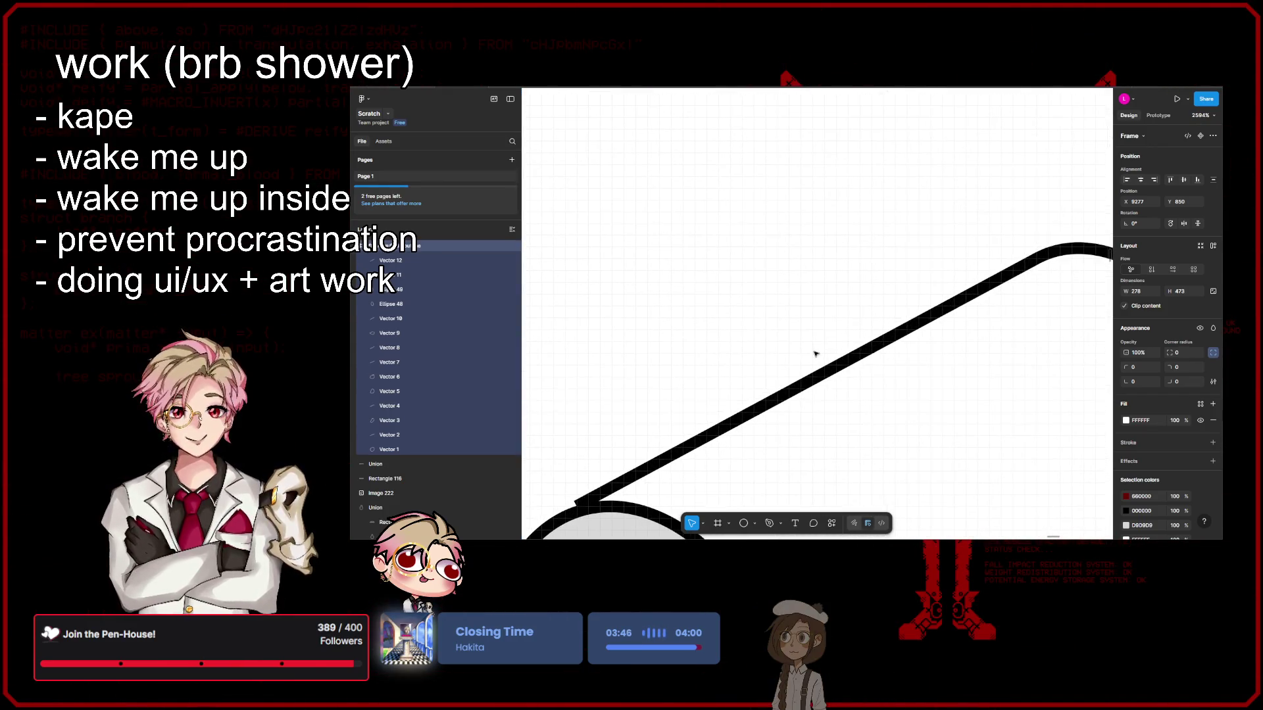
{"action": "left_click", "coordinate": [782, 523]}
{"action": "left_click", "coordinate": [796, 511]}
Step: Undo the red trial stroke and set the pencil stroke to black 000000 at weight 1
{"action": "left_click_drag", "start_coordinate": [770, 430], "coordinate": [793, 337]}
{"action": "key", "text": "ctrl+z"}
{"action": "scroll", "coordinate": [786, 502], "scroll_direction": "down", "scroll_amount": 4}
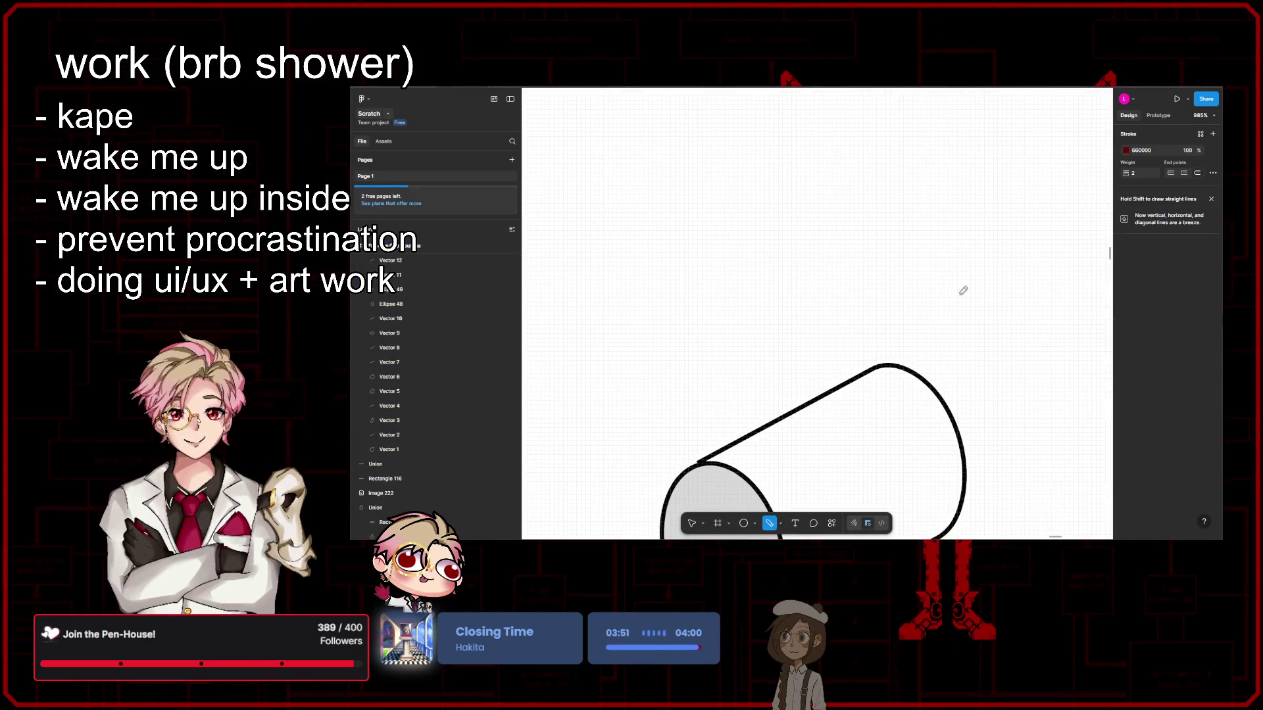
{"action": "left_click", "coordinate": [1126, 150]}
{"action": "left_click_drag", "start_coordinate": [1027, 219], "coordinate": [1011, 282]}
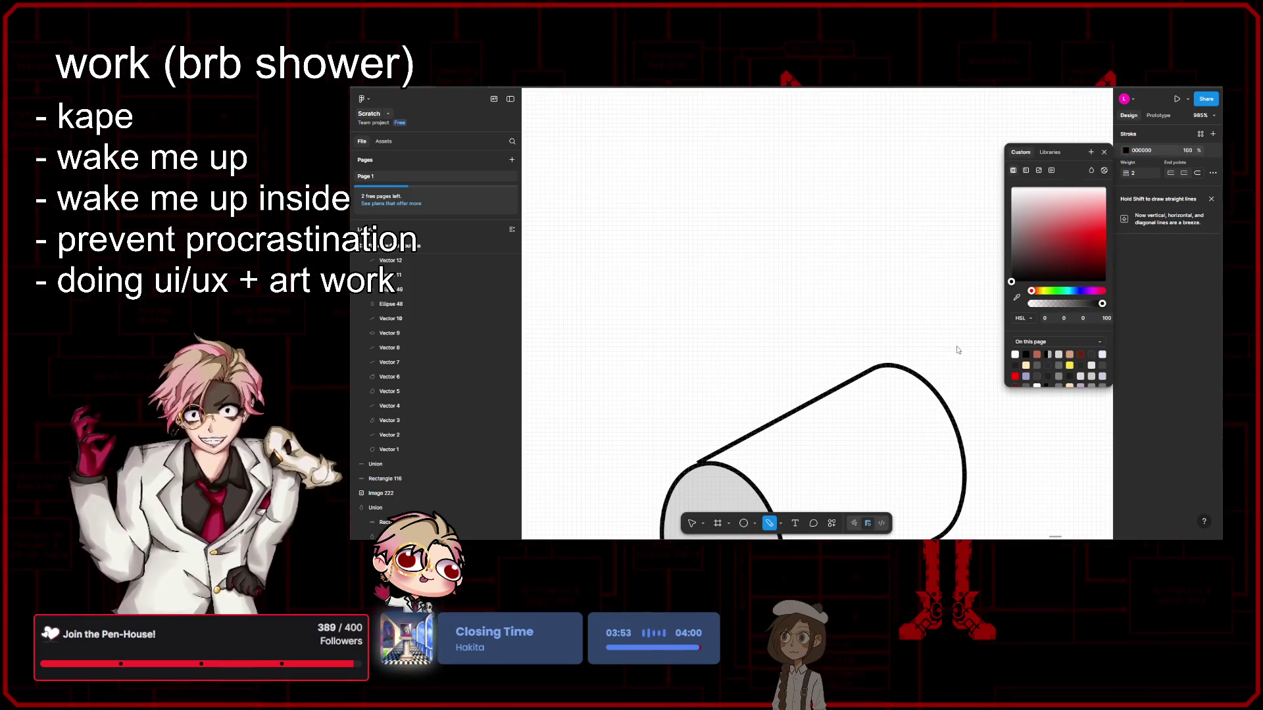
{"action": "left_click", "coordinate": [1104, 153]}
{"action": "scroll", "coordinate": [815, 367], "scroll_direction": "up", "scroll_amount": 5}
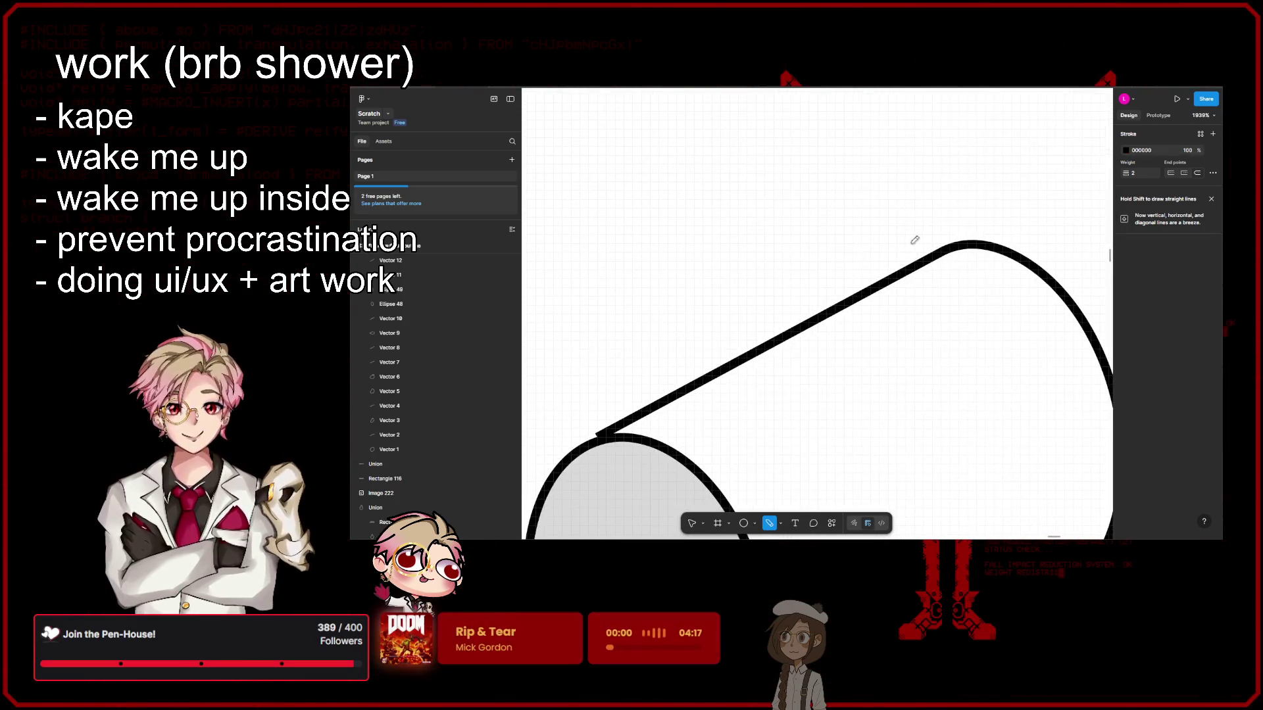
{"action": "left_click_drag", "start_coordinate": [1124, 176], "coordinate": [1116, 176]}
Step: Sketch and redo the stub's rising left side on the cylinder's top edge
{"action": "left_click_drag", "start_coordinate": [773, 351], "coordinate": [811, 241]}
{"action": "key", "text": "ctrl+z"}
{"action": "mouse_move", "coordinate": [771, 358]}
{"action": "left_mouse_down"}
{"action": "mouse_move", "coordinate": [810, 263]}
{"action": "mouse_move", "coordinate": [806, 223]}
{"action": "left_mouse_up"}
{"action": "key", "text": "ctrl+z"}
{"action": "key", "text": "ctrl+z"}
{"action": "left_click_drag", "start_coordinate": [786, 344], "coordinate": [805, 273]}
{"action": "key", "text": "ctrl+z"}
{"action": "key", "text": "ctrl+z"}
{"action": "mouse_move", "coordinate": [809, 330]}
{"action": "left_mouse_down"}
{"action": "mouse_move", "coordinate": [830, 254]}
{"action": "mouse_move", "coordinate": [864, 253]}
{"action": "mouse_move", "coordinate": [868, 318]}
{"action": "left_mouse_up"}
{"action": "key", "text": "ctrl+z"}
Step: Draw the stub's right side downward, redrawing it until it sits right
{"action": "key", "text": "ctrl+z"}
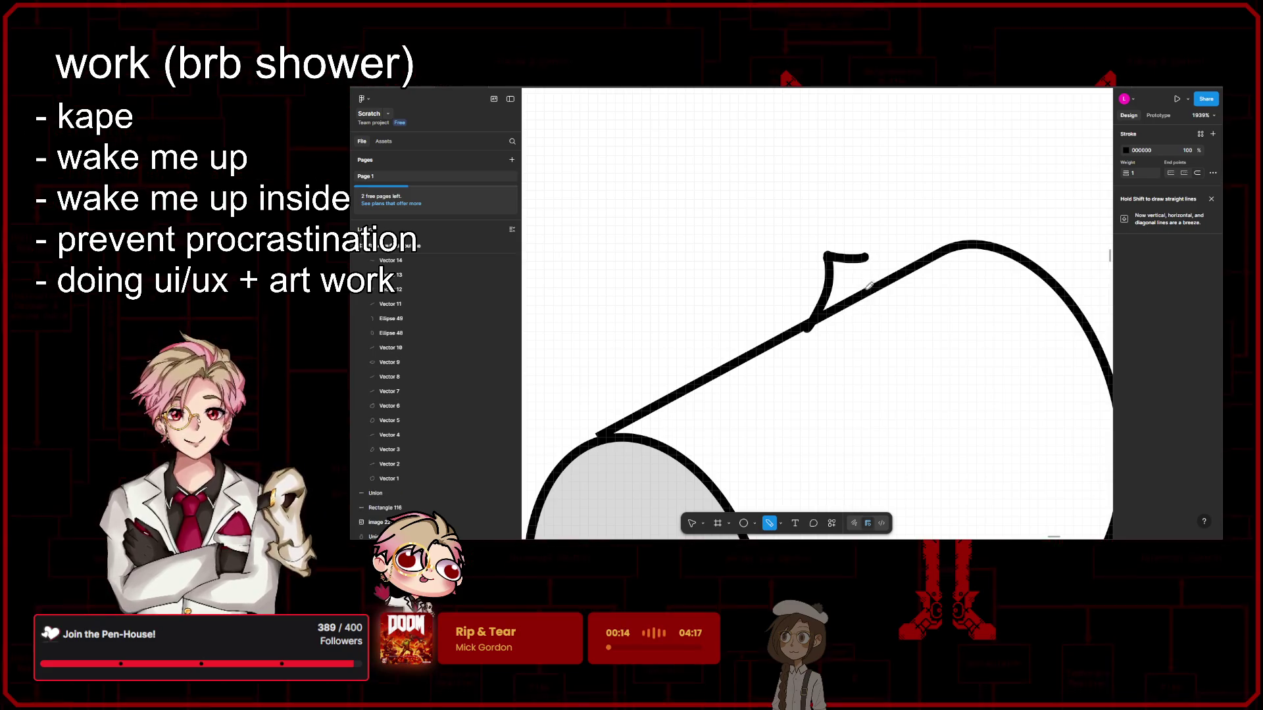
{"action": "left_click_drag", "start_coordinate": [869, 254], "coordinate": [858, 332]}
{"action": "key", "text": "ctrl+z"}
{"action": "left_click_drag", "start_coordinate": [868, 254], "coordinate": [855, 319]}
{"action": "key", "text": "ctrl+z"}
{"action": "left_click_drag", "start_coordinate": [868, 255], "coordinate": [856, 331]}
{"action": "key", "text": "ctrl+z"}
{"action": "left_click_drag", "start_coordinate": [868, 254], "coordinate": [862, 315]}
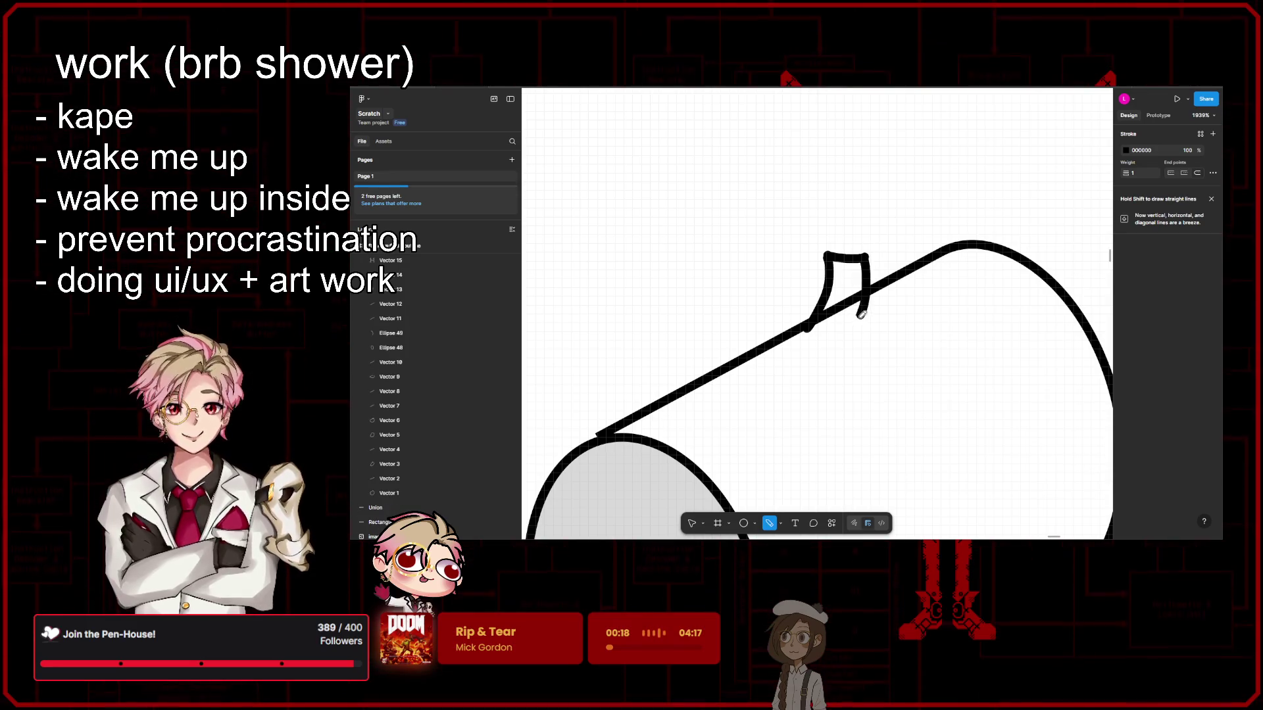
{"action": "scroll", "coordinate": [860, 318], "scroll_direction": "down", "scroll_amount": 5}
{"action": "scroll", "coordinate": [984, 357], "scroll_direction": "left", "scroll_amount": 3}
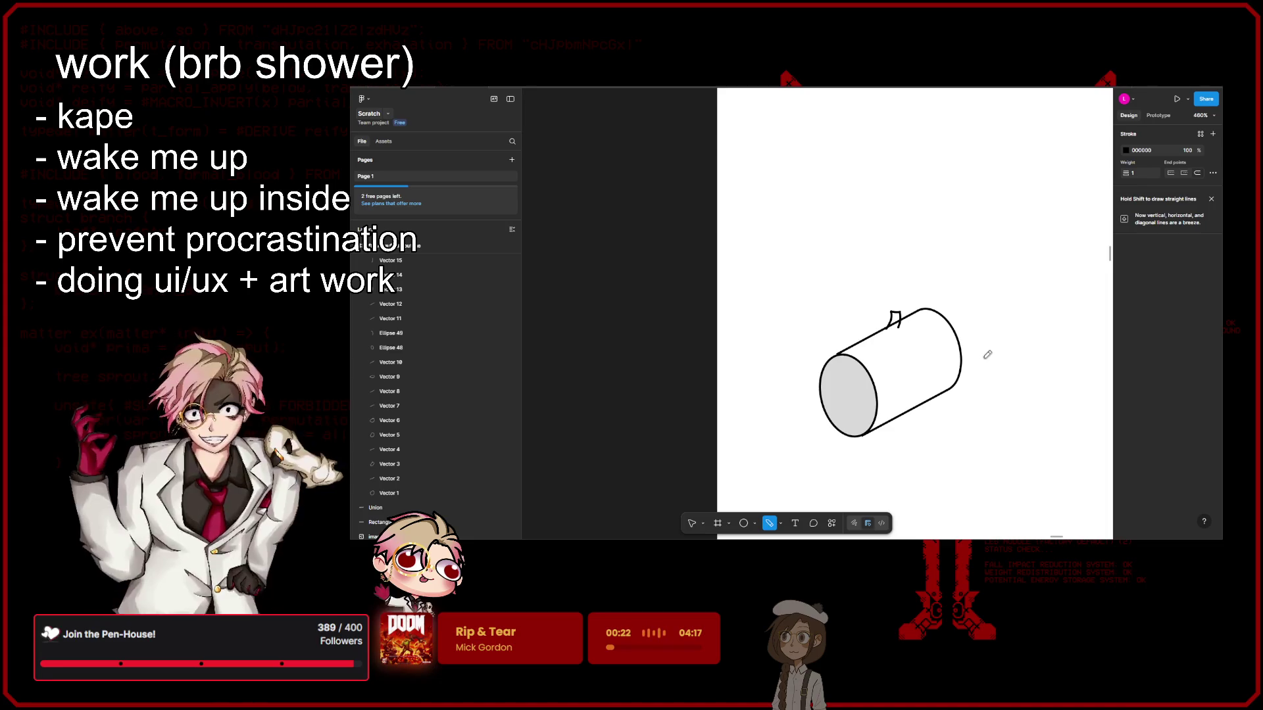
{"action": "scroll", "coordinate": [890, 311], "scroll_direction": "up", "scroll_amount": 4}
{"action": "scroll", "coordinate": [890, 311], "scroll_direction": "up", "scroll_amount": 5}
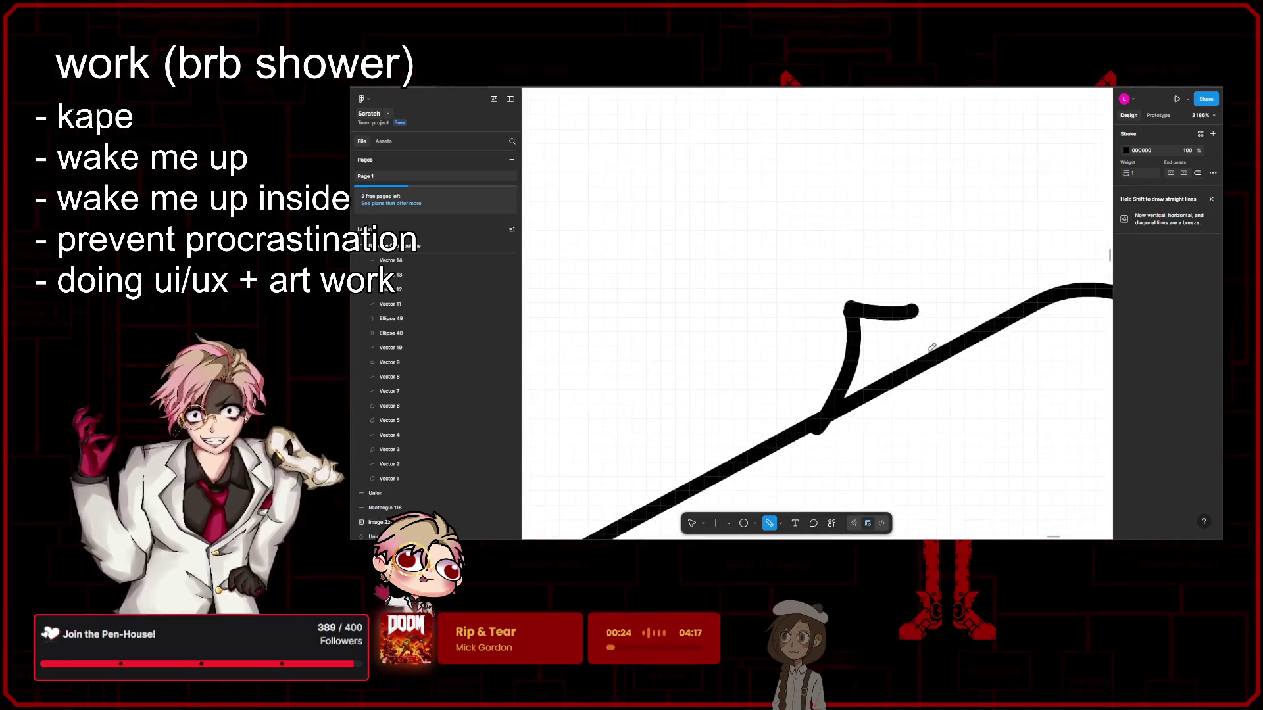
{"action": "key", "text": "ctrl+z"}
Step: Try a hook stroke and several flat top-bar strokes across the stub, undoing each
{"action": "left_click_drag", "start_coordinate": [750, 480], "coordinate": [927, 286]}
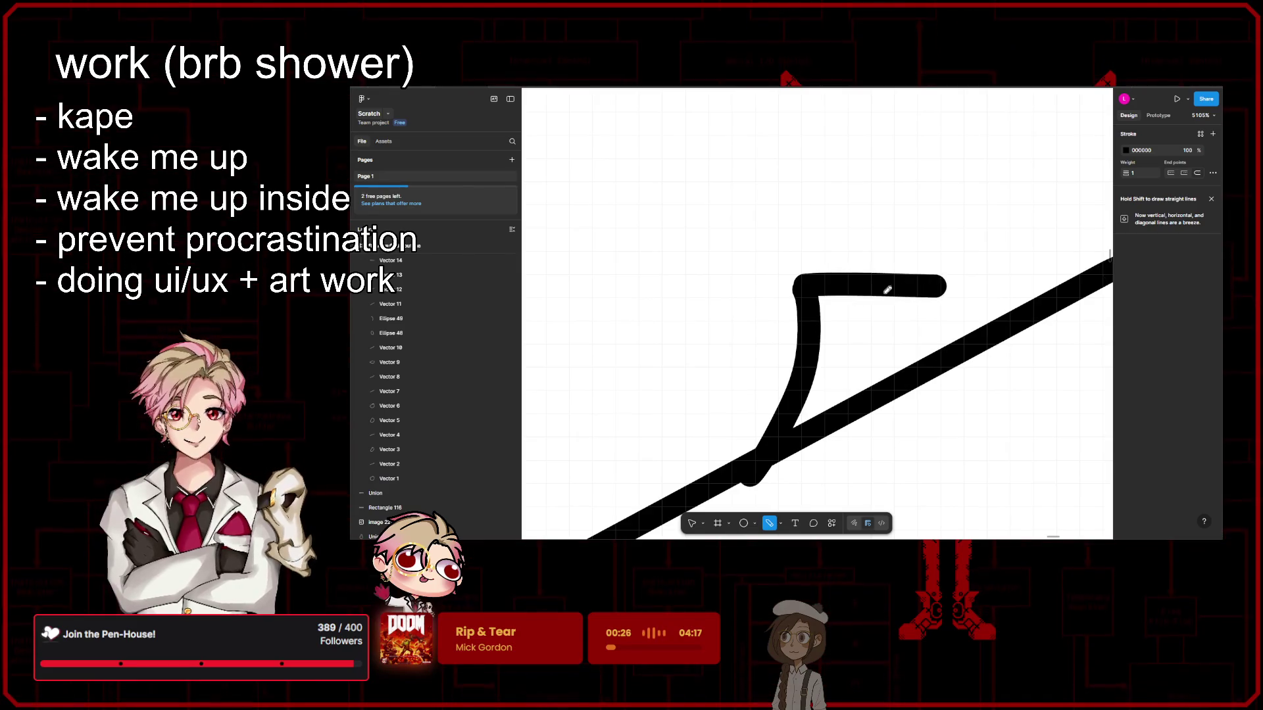
{"action": "scroll", "coordinate": [887, 290], "scroll_direction": "down", "scroll_amount": 4}
{"action": "key", "text": "ctrl+z"}
{"action": "scroll", "coordinate": [921, 300], "scroll_direction": "up", "scroll_amount": 4}
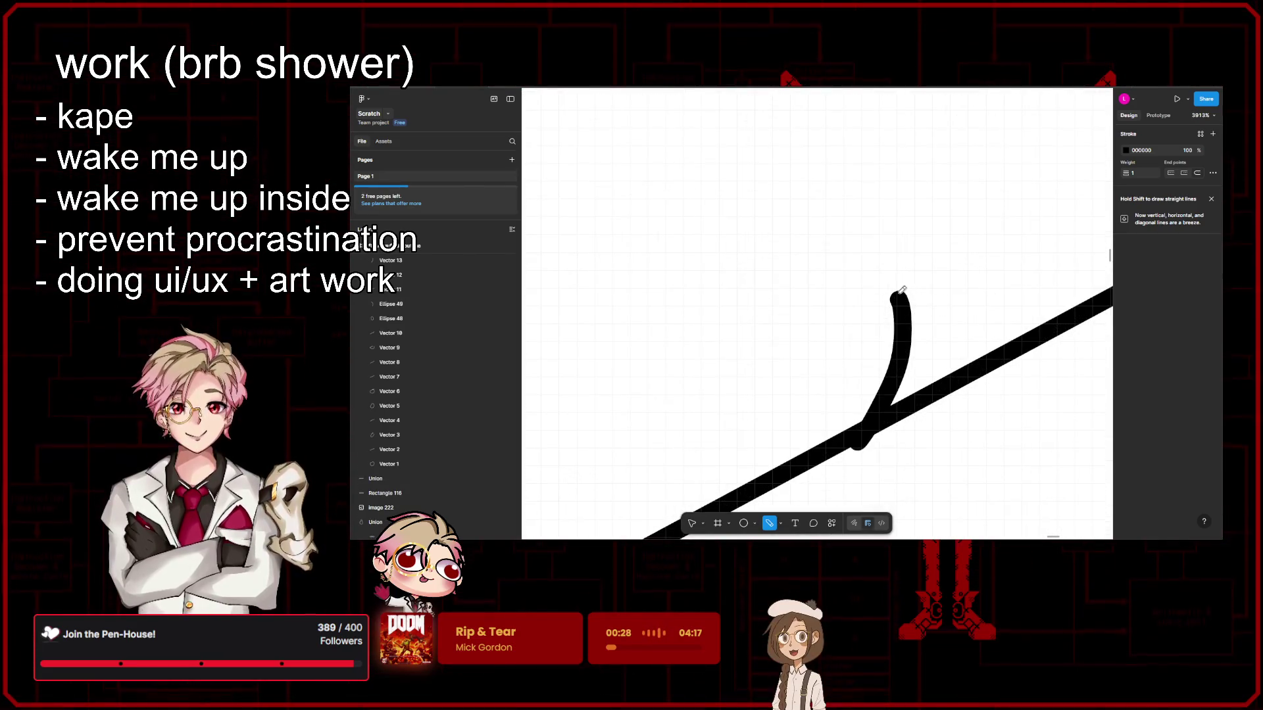
{"action": "scroll", "coordinate": [859, 288], "scroll_direction": "right", "scroll_amount": 2}
{"action": "left_click_drag", "start_coordinate": [826, 289], "coordinate": [927, 290]}
{"action": "key", "text": "ctrl+z"}
{"action": "left_click_drag", "start_coordinate": [825, 286], "coordinate": [930, 281]}
{"action": "key", "text": "ctrl+z"}
{"action": "left_click_drag", "start_coordinate": [827, 293], "coordinate": [930, 295]}
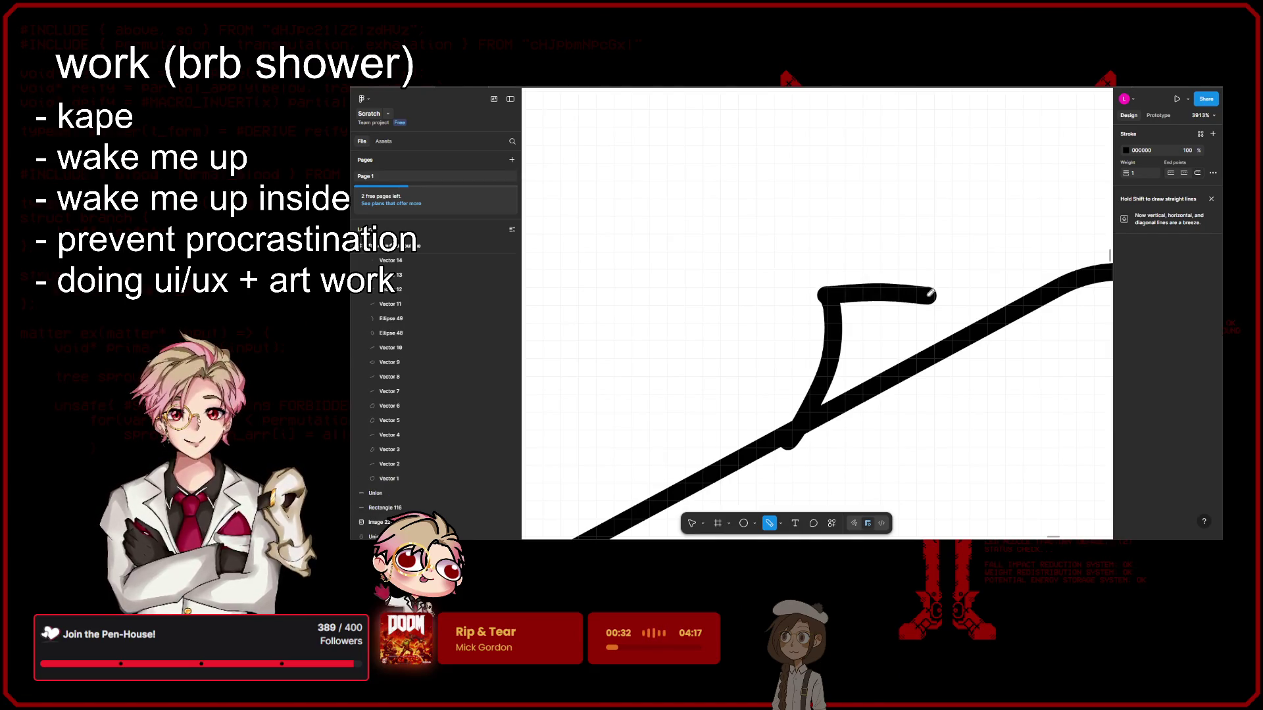
{"action": "key", "text": "ctrl+z"}
Step: Draw a thick flat top bar and the stub's right side running down from it
{"action": "mouse_move", "coordinate": [826, 293]}
{"action": "left_mouse_down"}
{"action": "mouse_move", "coordinate": [943, 292]}
{"action": "mouse_move", "coordinate": [862, 304]}
{"action": "left_mouse_up"}
{"action": "left_click_drag", "start_coordinate": [943, 293], "coordinate": [935, 408]}
{"action": "scroll", "coordinate": [946, 334], "scroll_direction": "down", "scroll_amount": 10}
{"action": "scroll", "coordinate": [1000, 369], "scroll_direction": "down", "scroll_amount": 3}
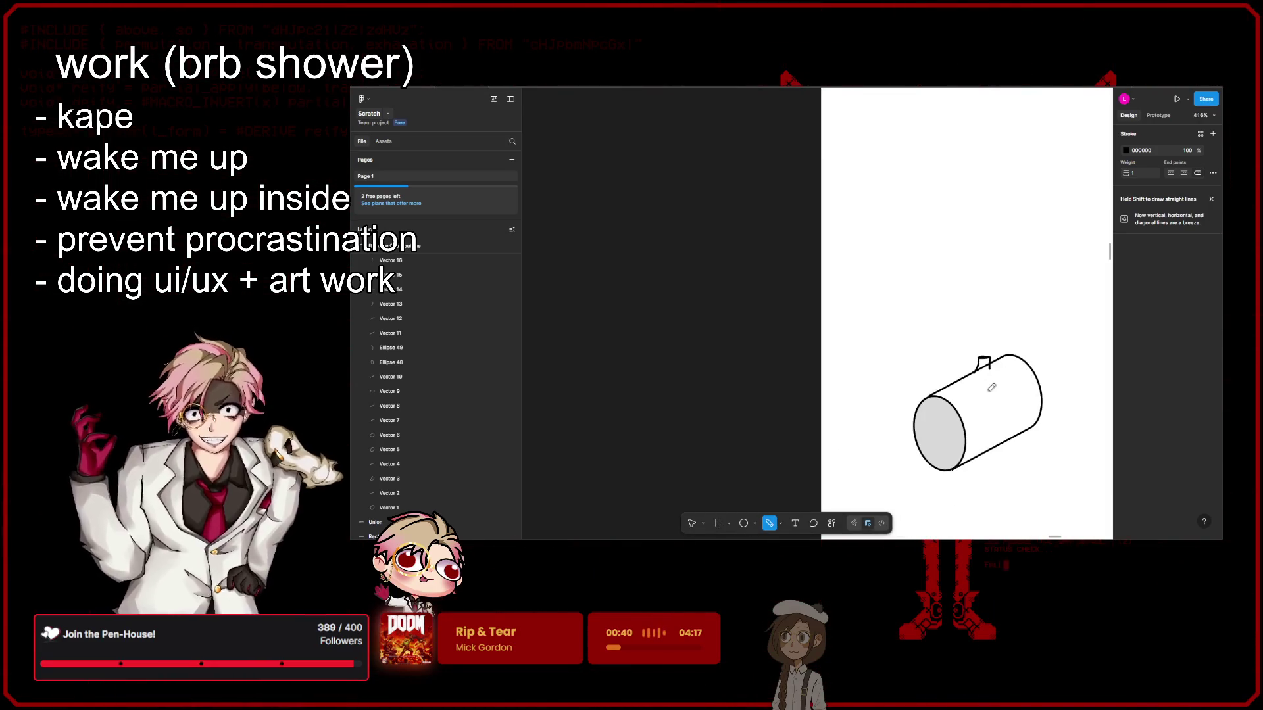
Step: Replace the stub's vertical stroke with one dropping from the top bar's right end, then zoom to check
{"action": "scroll", "coordinate": [1027, 380], "scroll_direction": "up", "scroll_amount": 5}
{"action": "scroll", "coordinate": [922, 358], "scroll_direction": "up", "scroll_amount": 4}
{"action": "key", "text": "ctrl+z"}
{"action": "left_click_drag", "start_coordinate": [987, 192], "coordinate": [976, 298]}
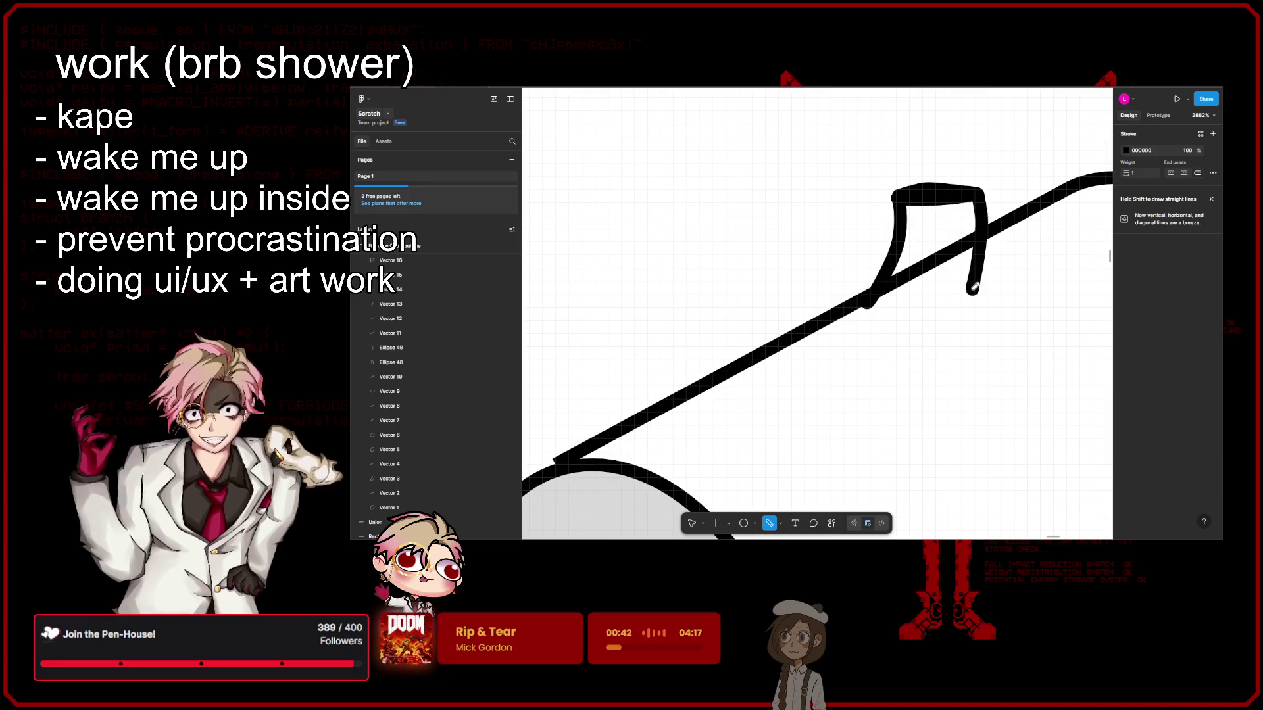
{"action": "scroll", "coordinate": [977, 298], "scroll_direction": "down", "scroll_amount": 5}
{"action": "scroll", "coordinate": [1031, 379], "scroll_direction": "down", "scroll_amount": 5}
{"action": "scroll", "coordinate": [1031, 378], "scroll_direction": "up", "scroll_amount": 2}
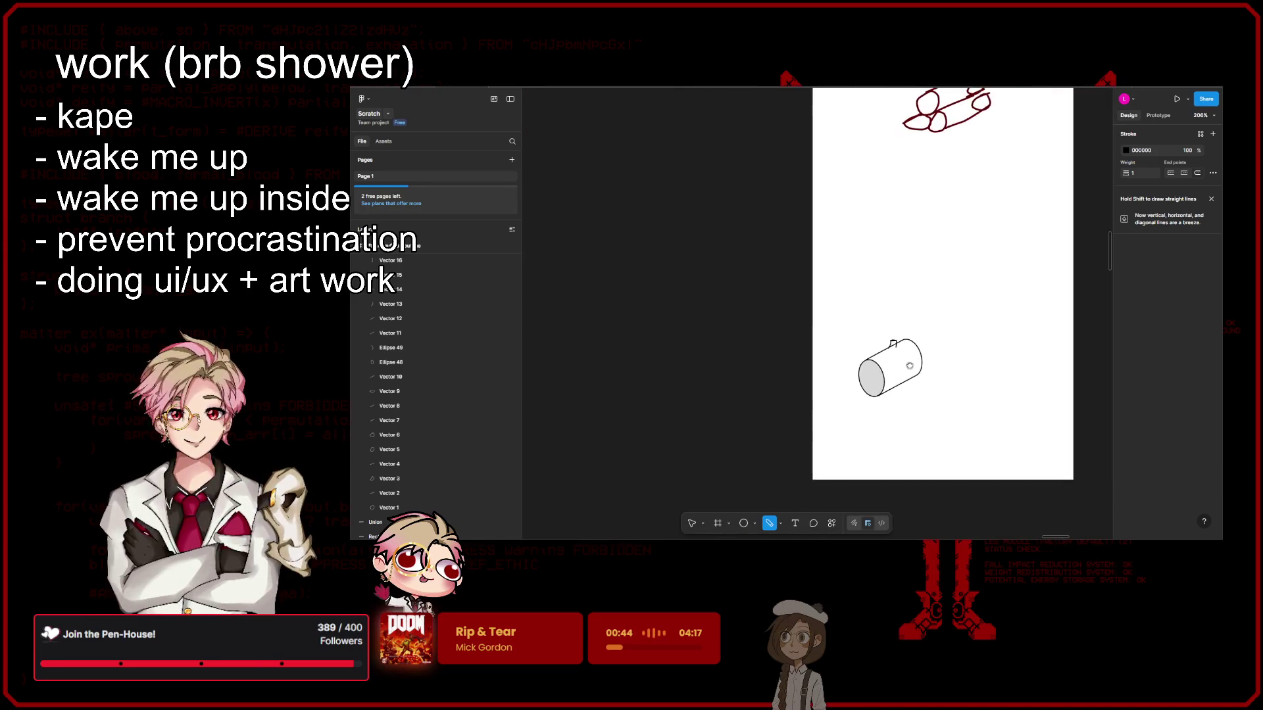
{"action": "scroll", "coordinate": [918, 357], "scroll_direction": "up", "scroll_amount": 3}
{"action": "scroll", "coordinate": [969, 373], "scroll_direction": "up", "scroll_amount": 2}
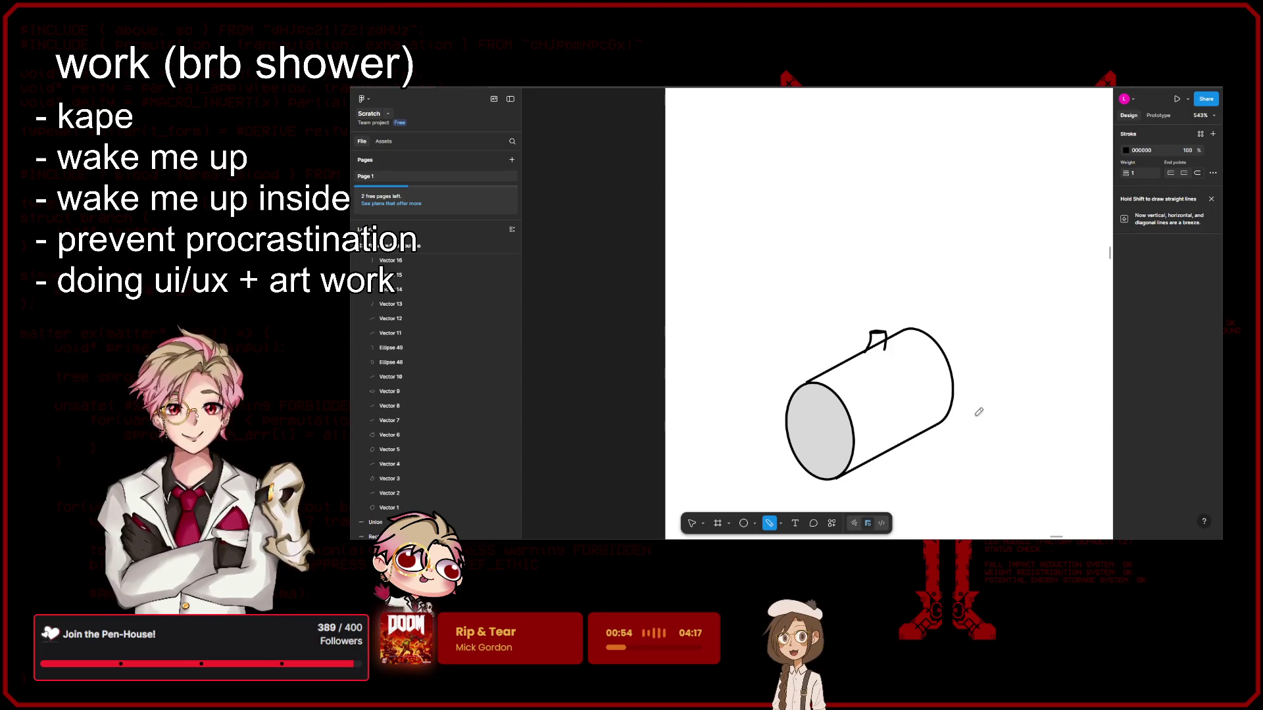
{"action": "scroll", "coordinate": [888, 310], "scroll_direction": "up", "scroll_amount": 5}
{"action": "scroll", "coordinate": [903, 379], "scroll_direction": "up", "scroll_amount": 5}
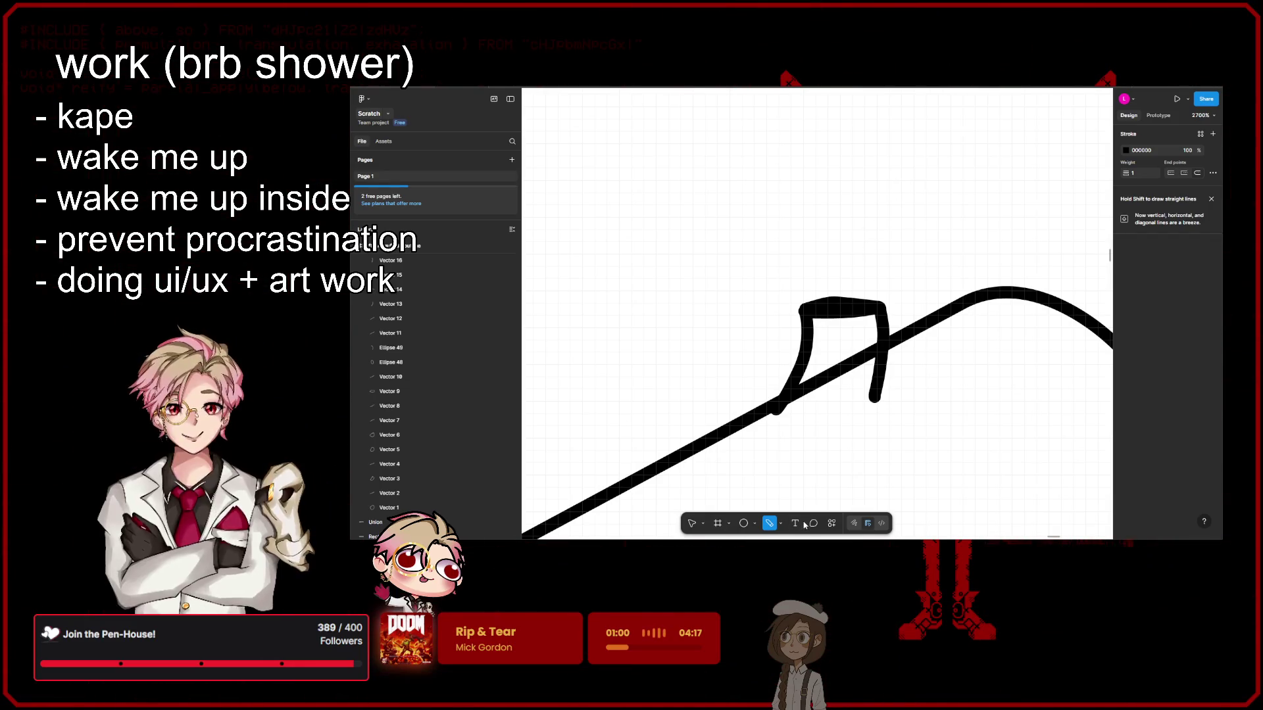
Step: Draw a small slice over the stub with the Slice tool, nudge it left and widen it to 5 px
{"action": "left_click", "coordinate": [704, 524]}
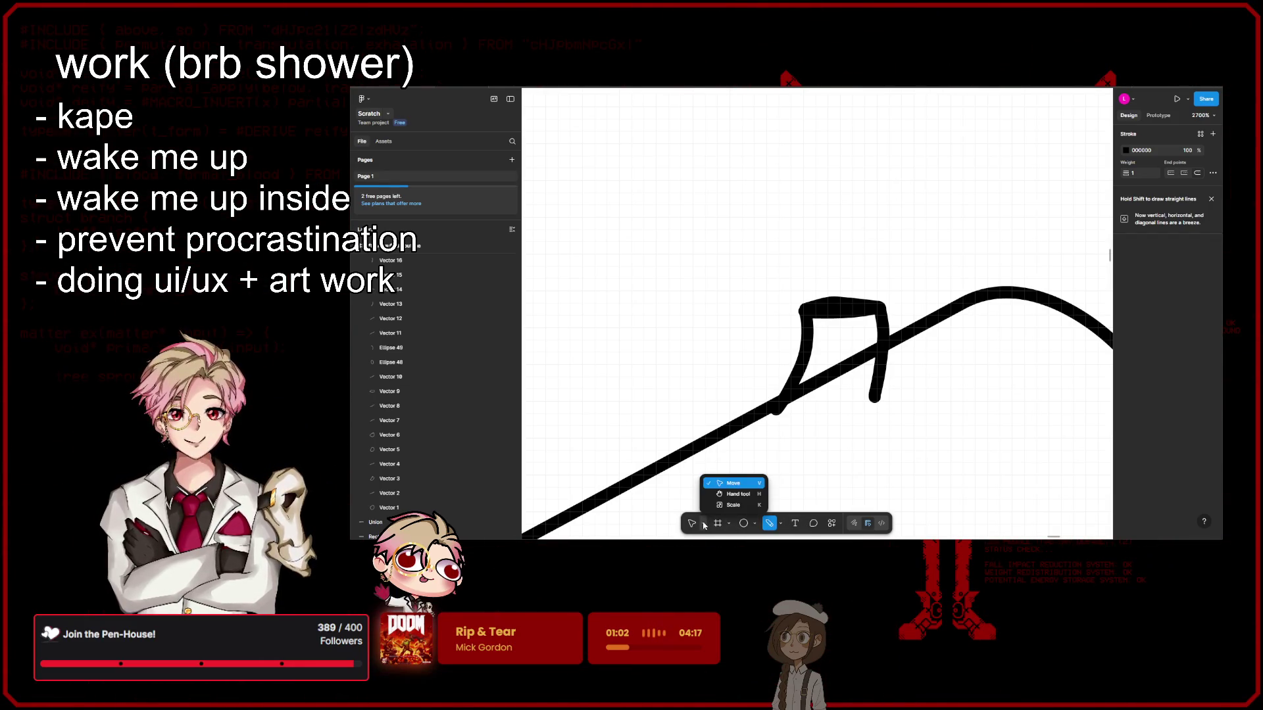
{"action": "left_click", "coordinate": [704, 524]}
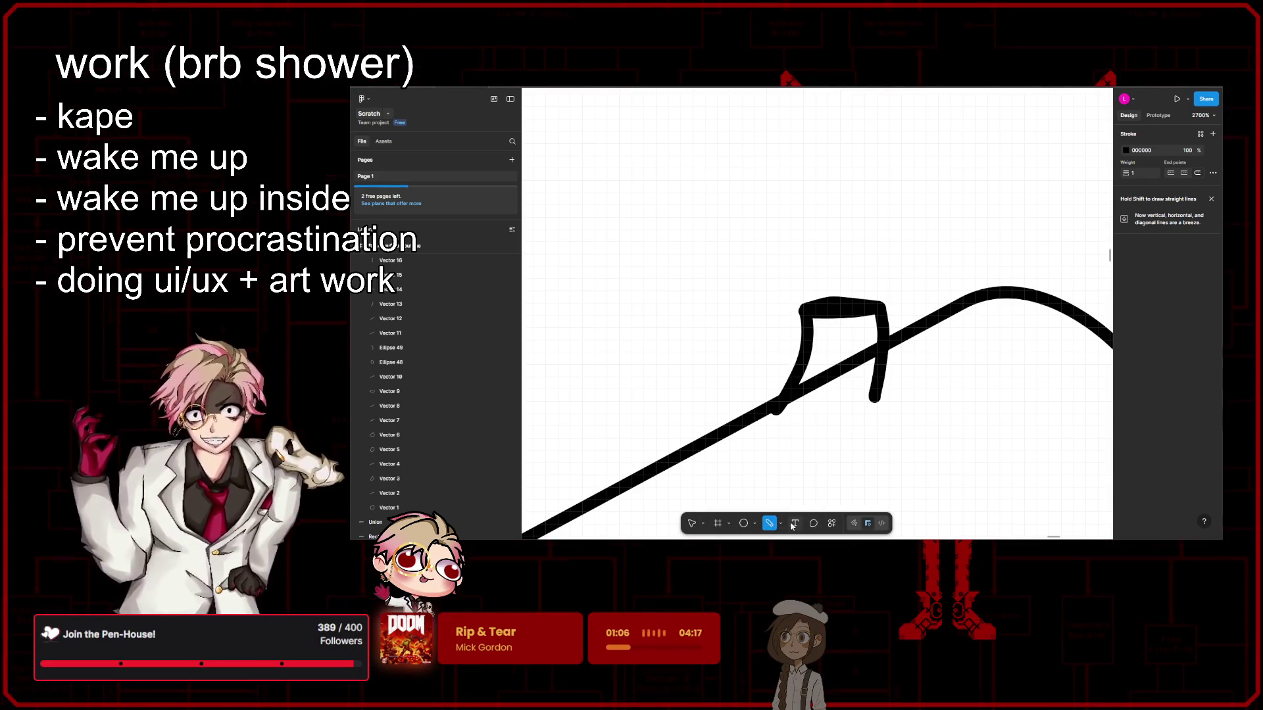
{"action": "left_click", "coordinate": [756, 524]}
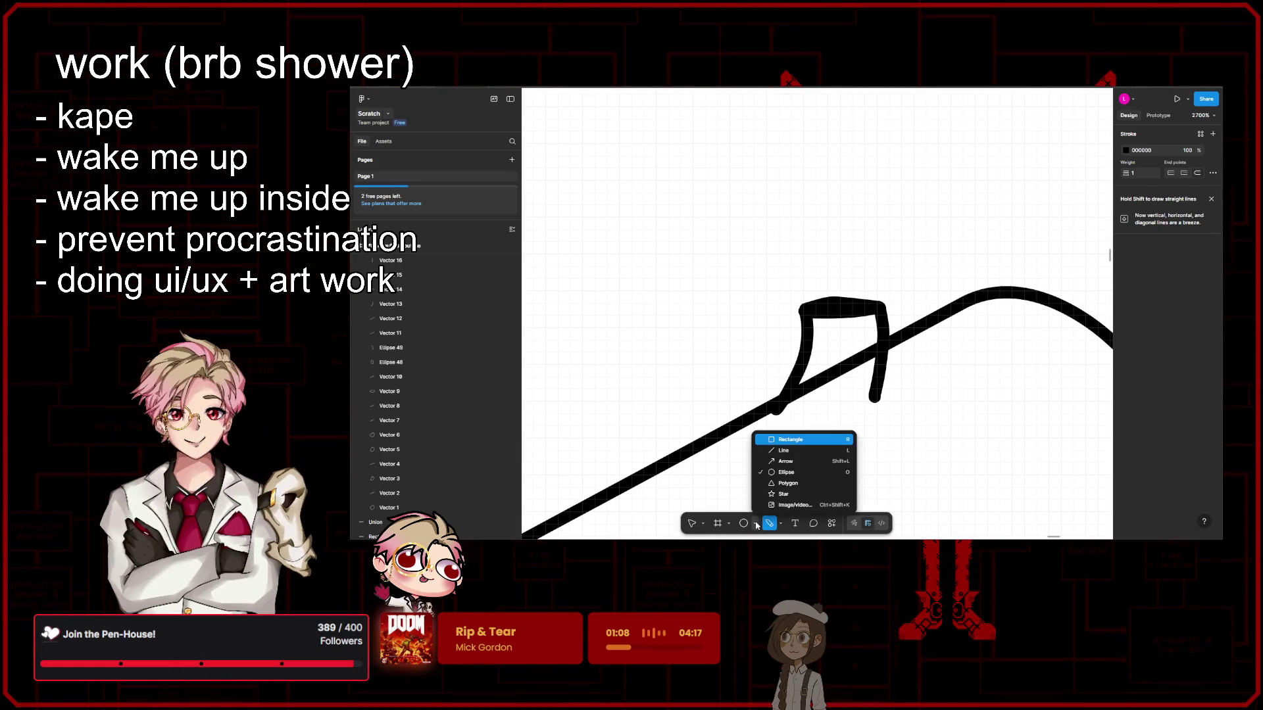
{"action": "left_click", "coordinate": [729, 523]}
{"action": "left_click", "coordinate": [728, 524]}
{"action": "left_click", "coordinate": [729, 524]}
{"action": "left_click", "coordinate": [728, 523]}
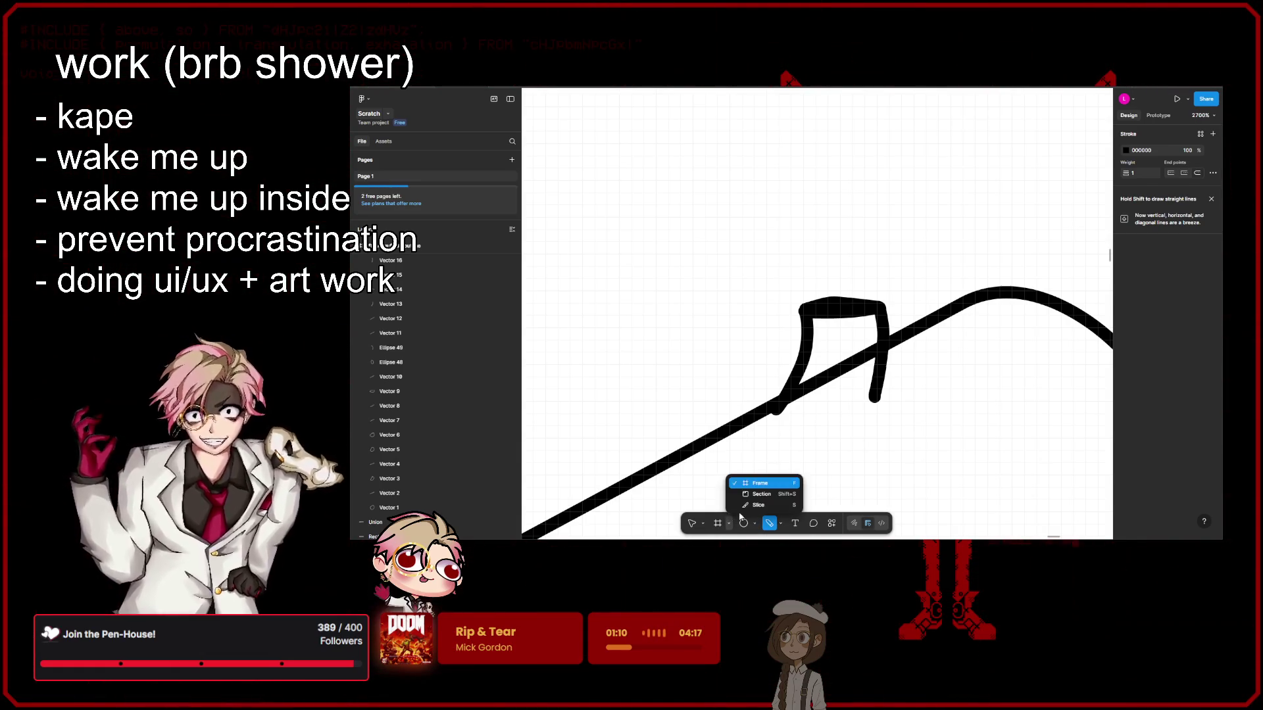
{"action": "key", "text": "Escape"}
{"action": "scroll", "coordinate": [853, 387], "scroll_direction": "up", "scroll_amount": 3}
{"action": "scroll", "coordinate": [853, 387], "scroll_direction": "up", "scroll_amount": 2}
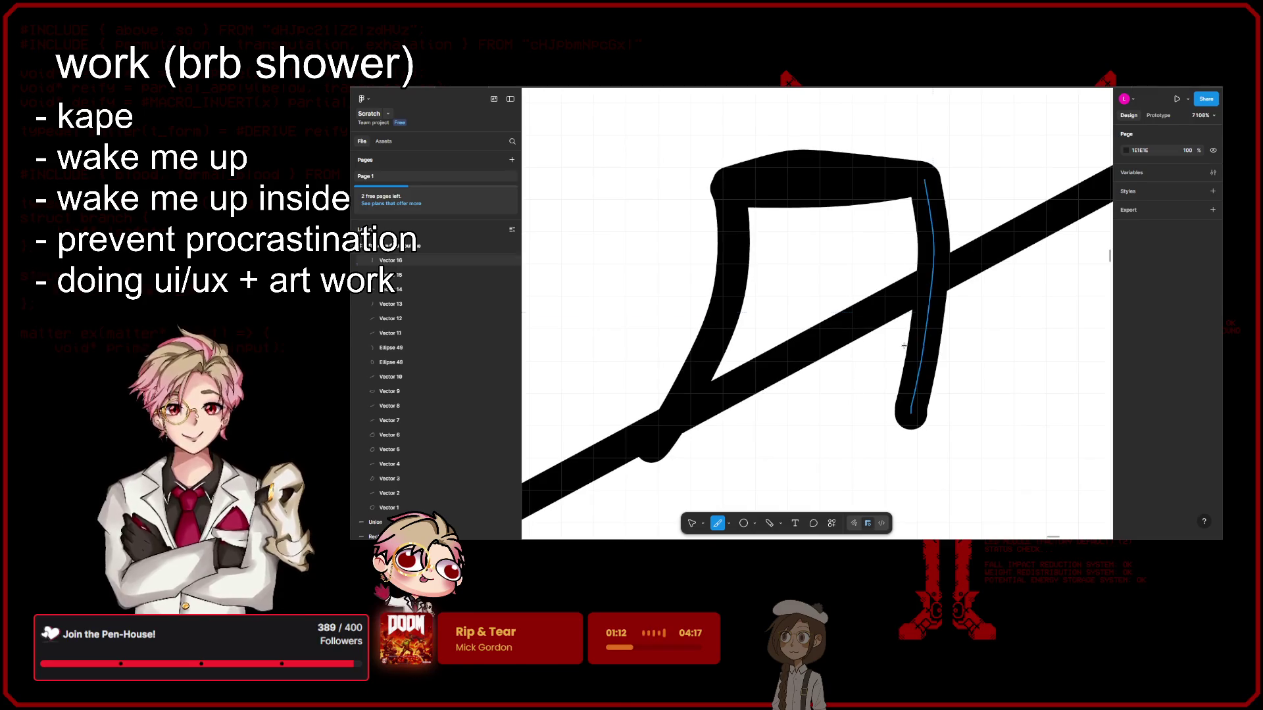
{"action": "left_click_drag", "start_coordinate": [903, 345], "coordinate": [947, 266]}
{"action": "left_click_drag", "start_coordinate": [940, 311], "coordinate": [890, 327]}
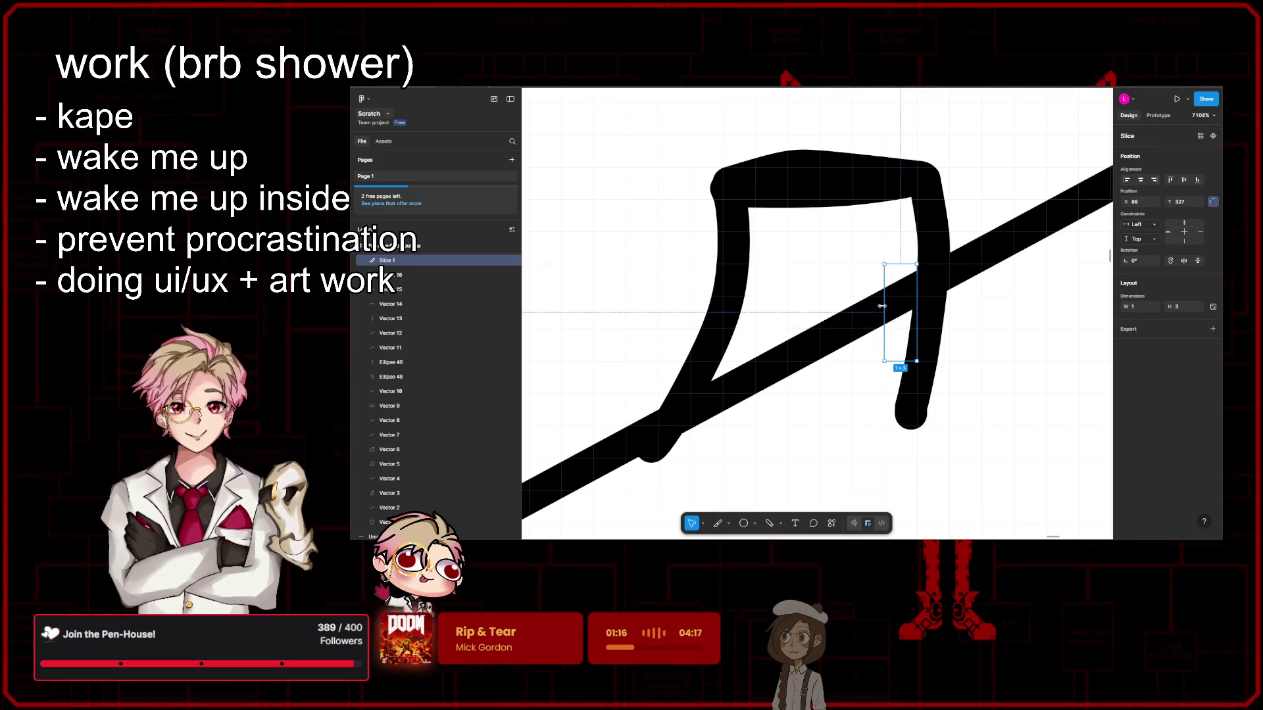
{"action": "left_click_drag", "start_coordinate": [832, 313], "coordinate": [755, 313]}
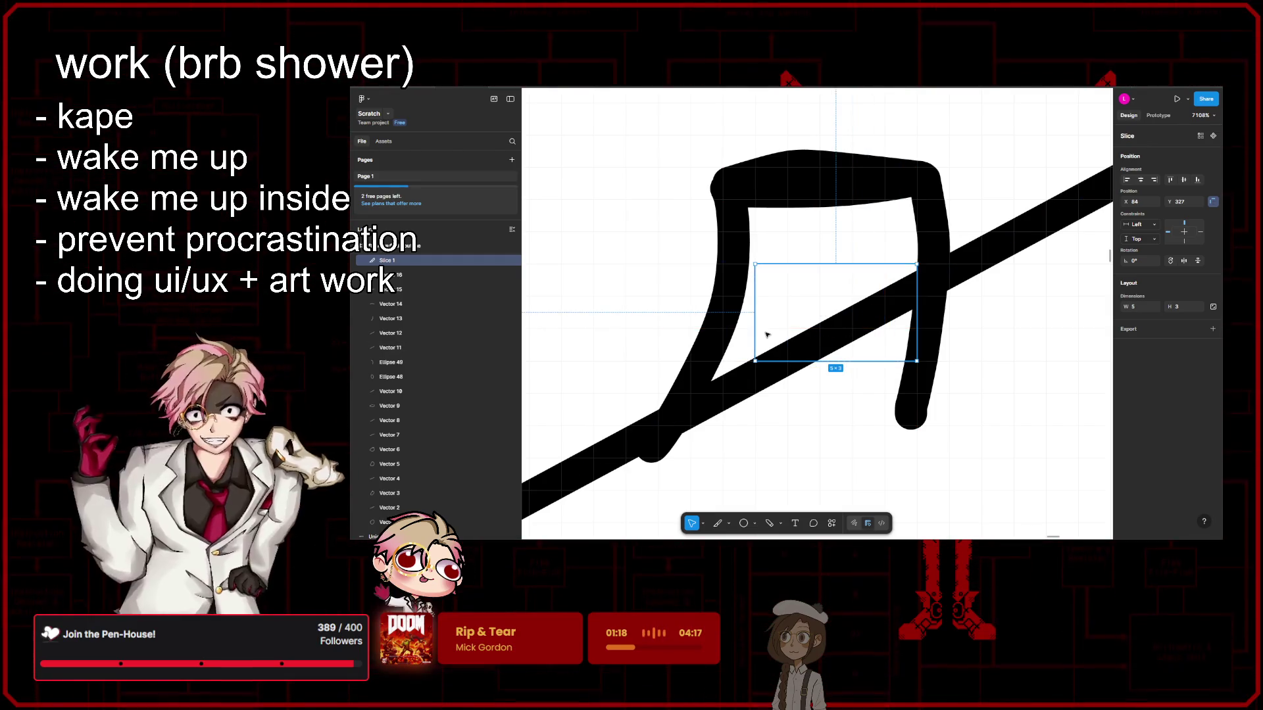
Step: Select the stray slice over the knot and delete it
{"action": "left_click", "coordinate": [955, 447]}
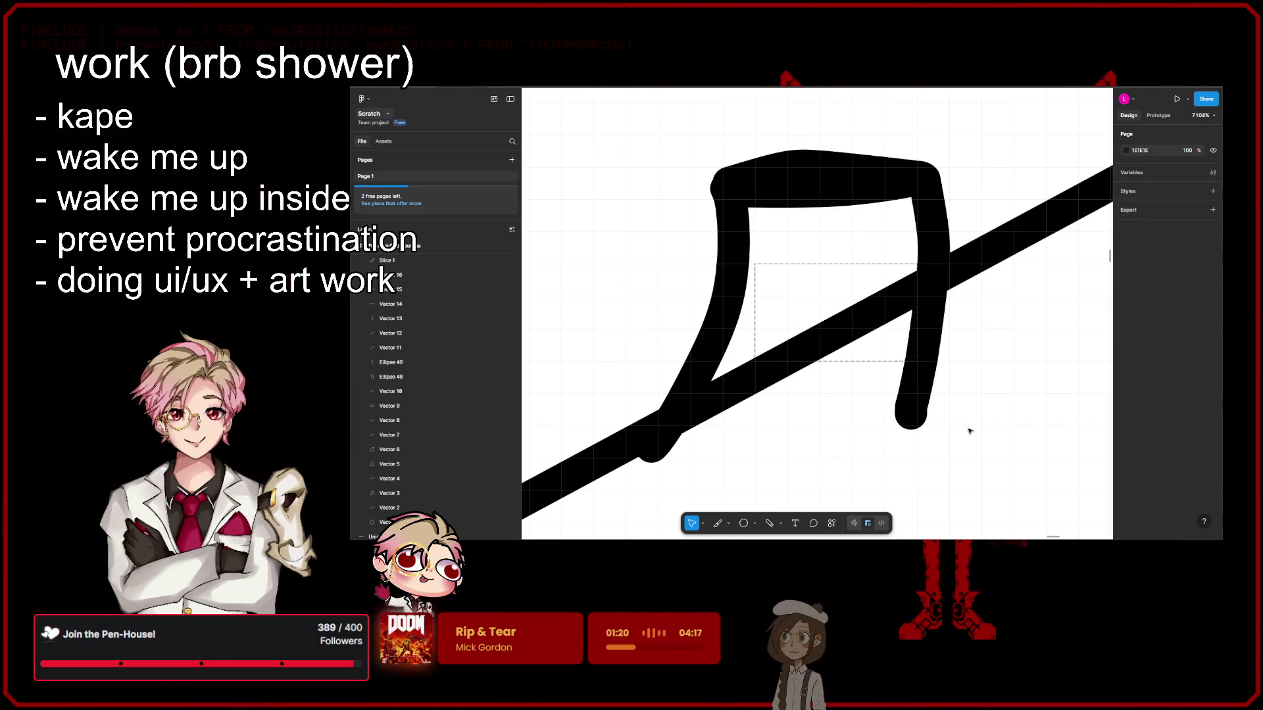
{"action": "scroll", "coordinate": [960, 435], "scroll_direction": "down", "scroll_amount": 5}
{"action": "left_click", "coordinate": [923, 373]}
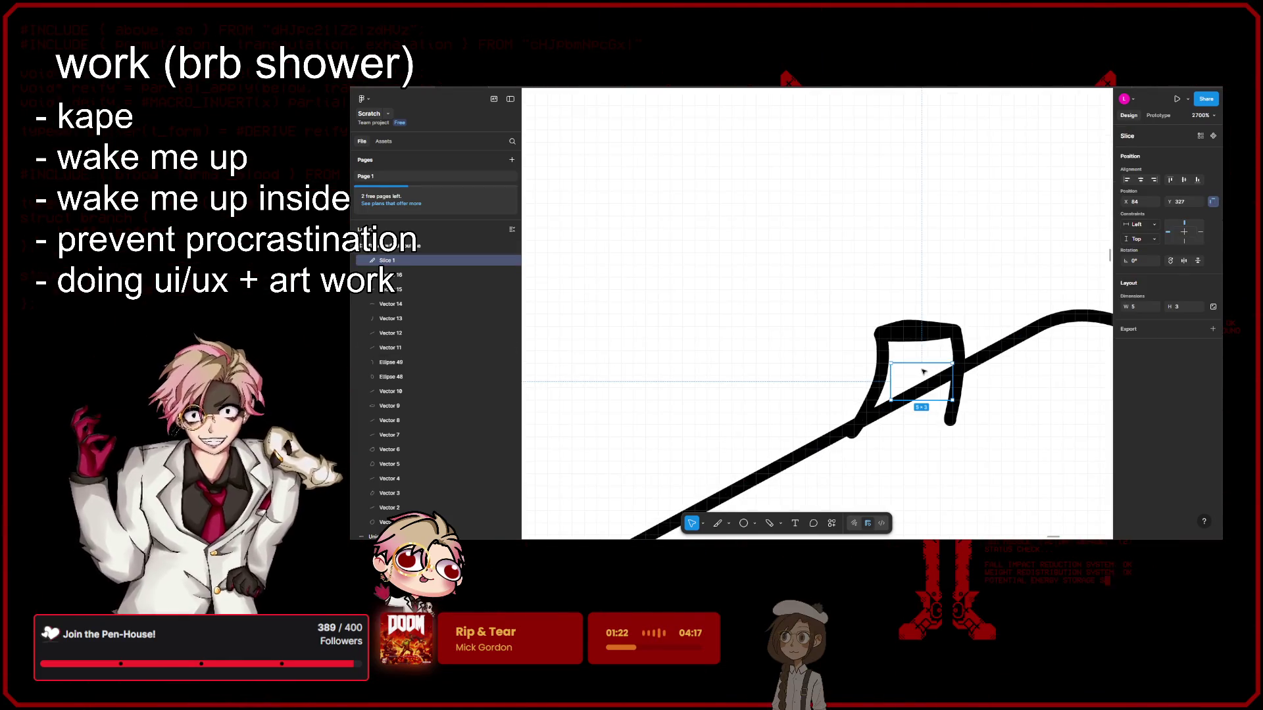
{"action": "key", "text": "Delete"}
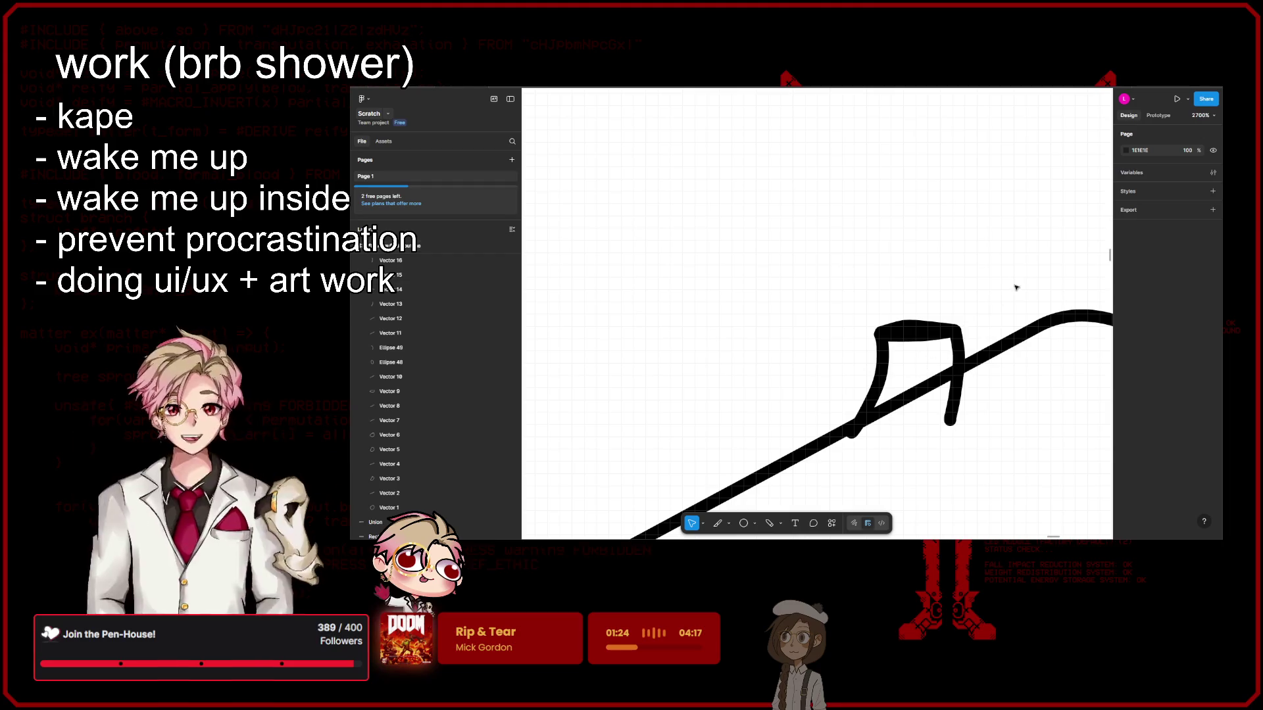
{"action": "double_click", "coordinate": [903, 407]}
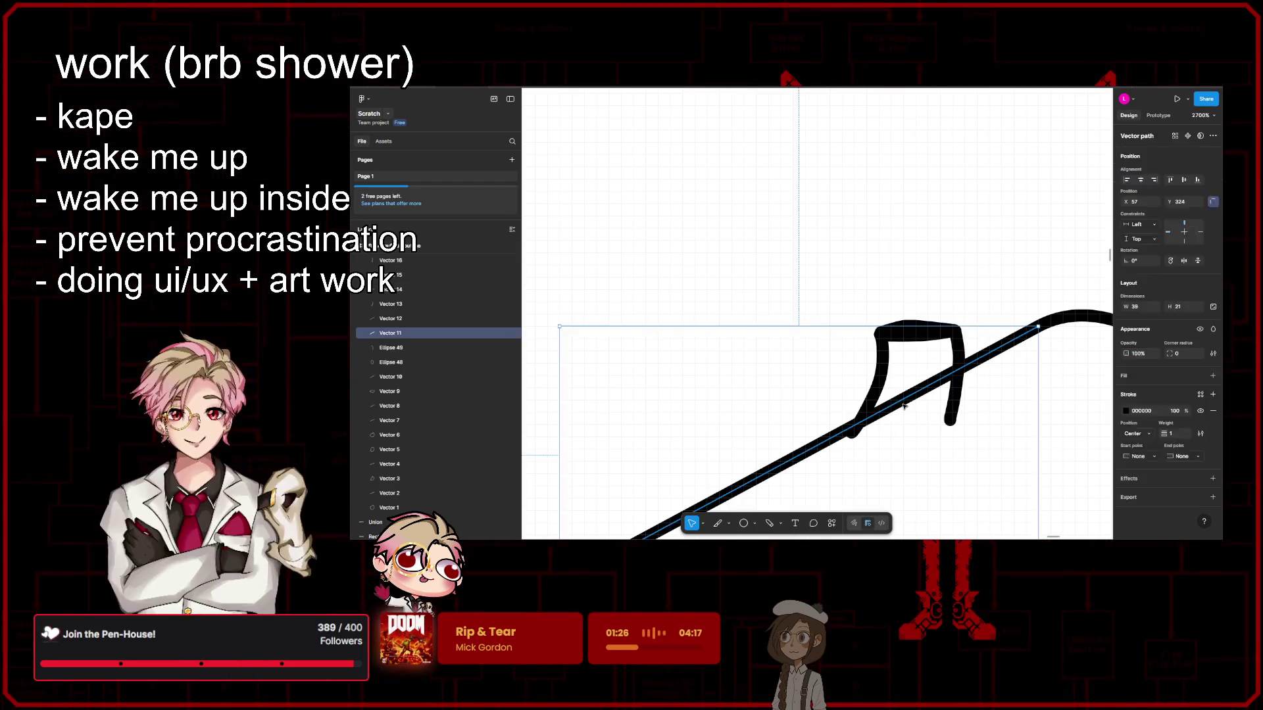
Step: Delete the middle segment of the long diagonal stroke
{"action": "scroll", "coordinate": [1026, 348], "scroll_direction": "up", "scroll_amount": 3}
{"action": "left_click", "coordinate": [945, 365]}
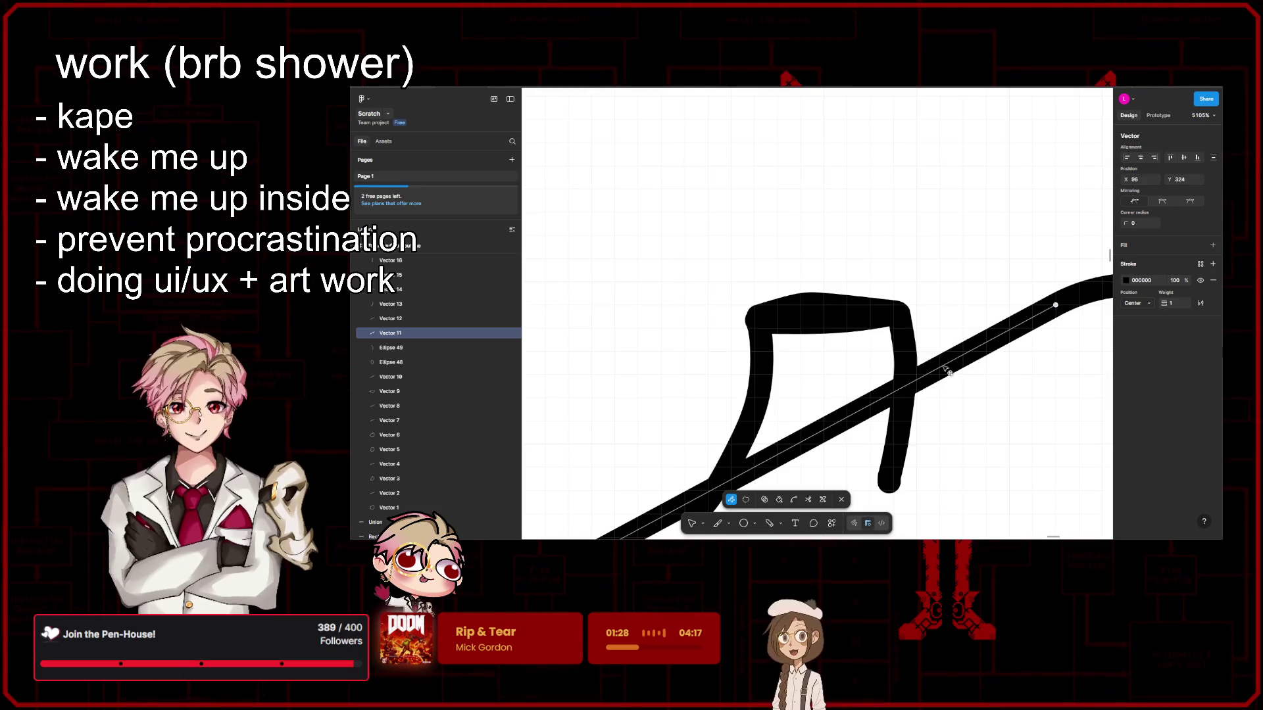
{"action": "key", "text": "Delete"}
{"action": "scroll", "coordinate": [775, 353], "scroll_direction": "down", "scroll_amount": 3}
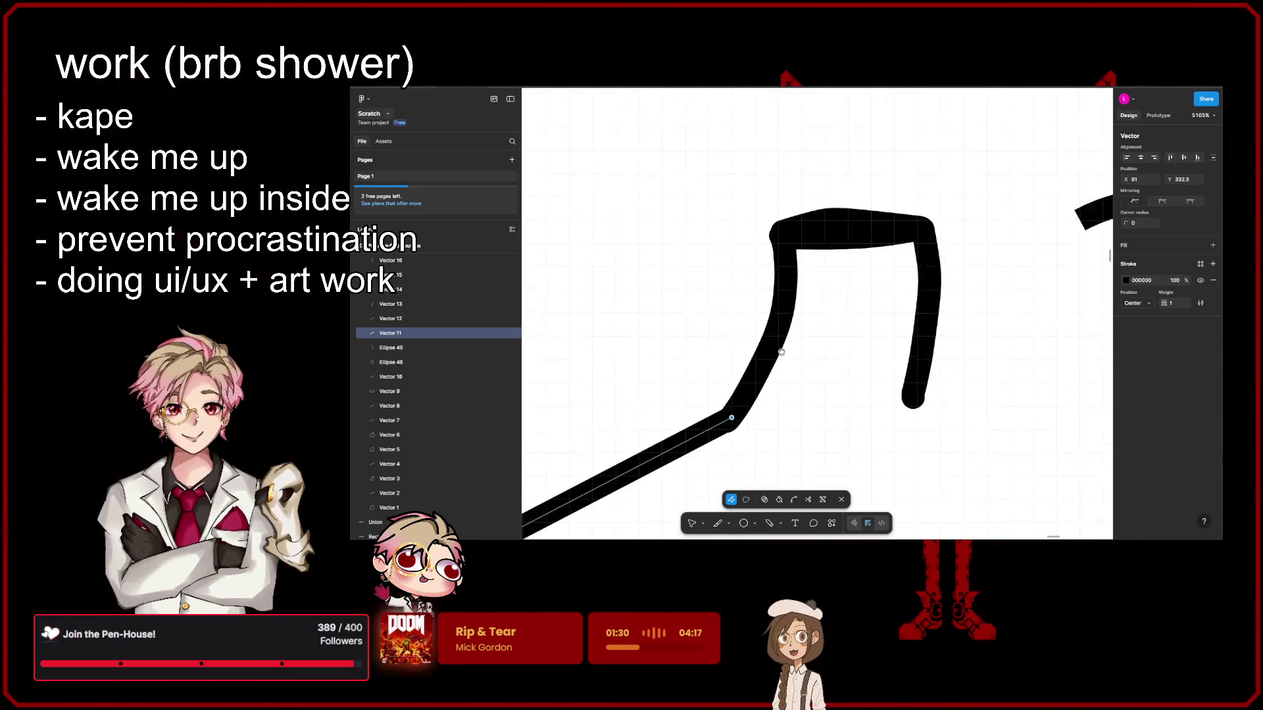
{"action": "scroll", "coordinate": [820, 387], "scroll_direction": "down", "scroll_amount": 3}
{"action": "scroll", "coordinate": [832, 379], "scroll_direction": "up", "scroll_amount": 1}
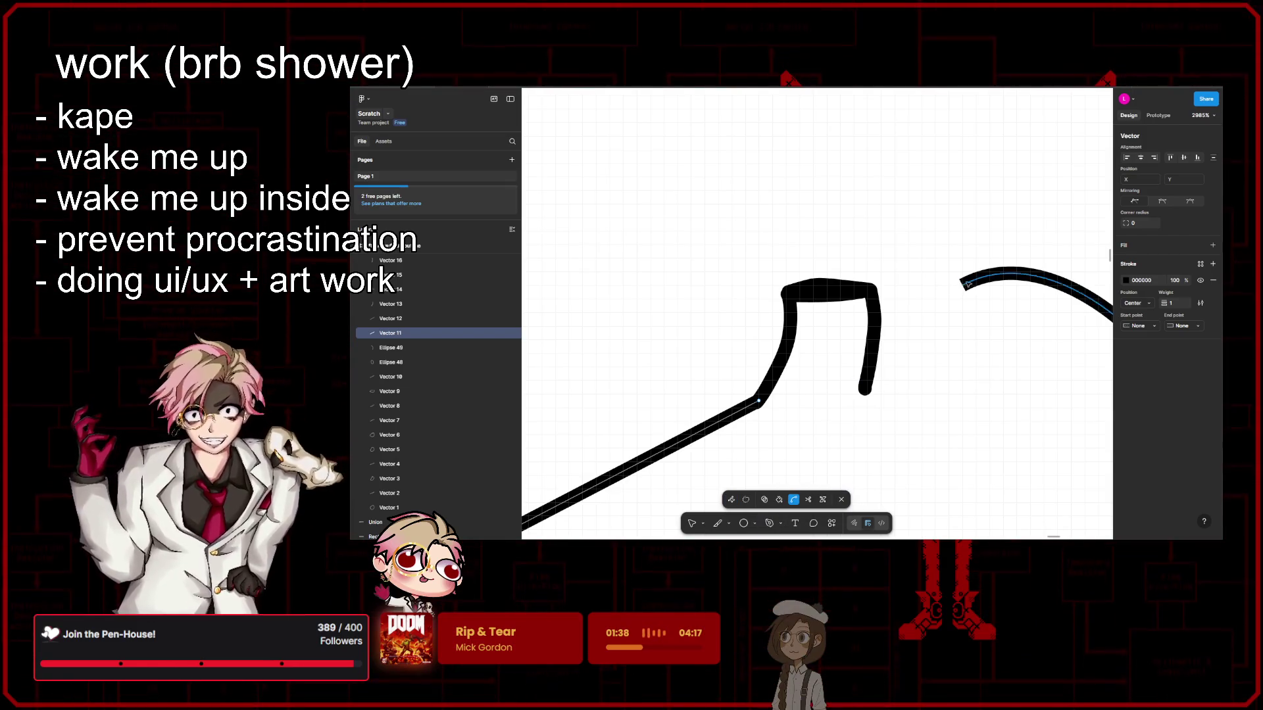
{"action": "scroll", "coordinate": [964, 284], "scroll_direction": "up", "scroll_amount": 2}
Step: Extend the right curve toward the knot and drag its endpoint onto the knot's leg
{"action": "left_click", "coordinate": [966, 291]}
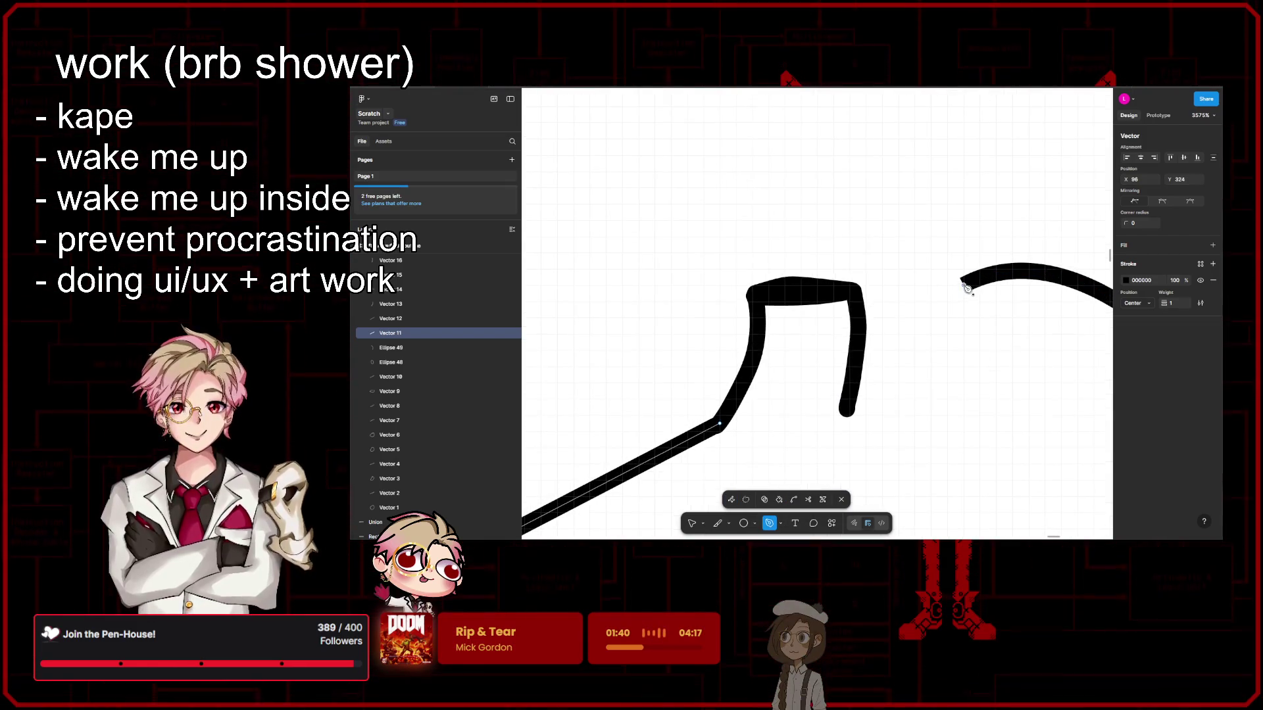
{"action": "left_click", "coordinate": [859, 367]}
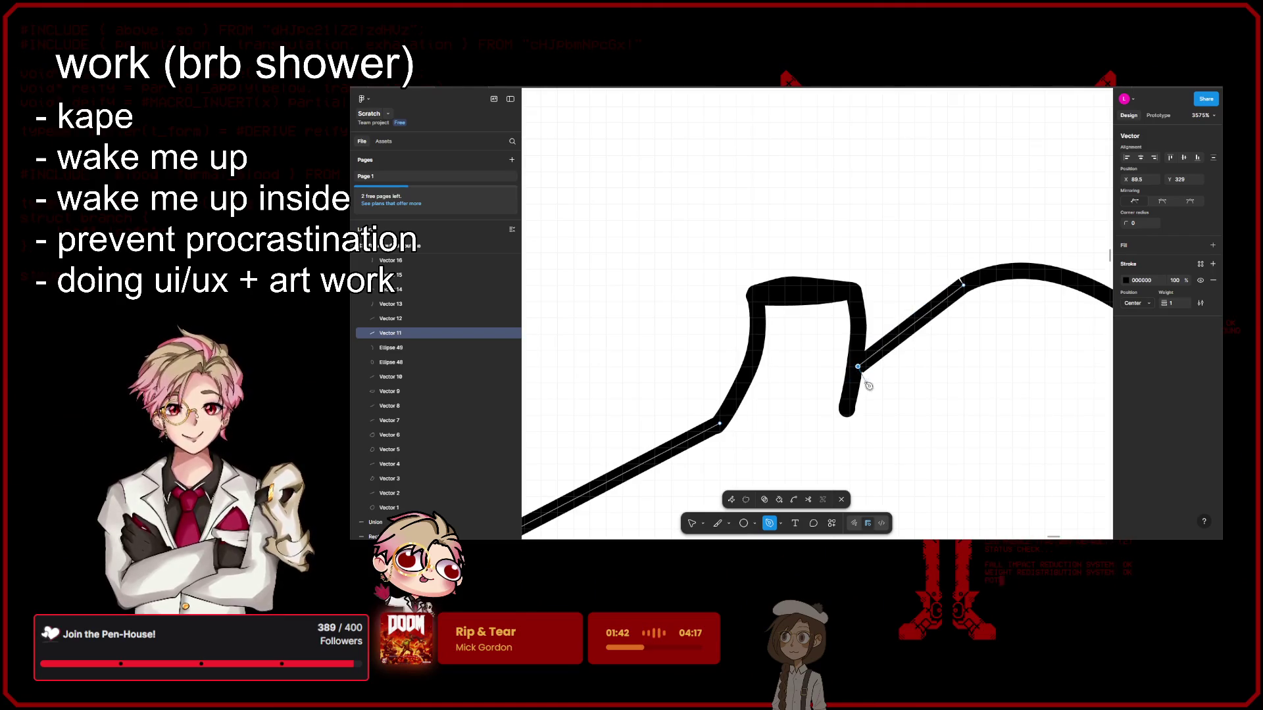
{"action": "scroll", "coordinate": [884, 398], "scroll_direction": "up", "scroll_amount": 3}
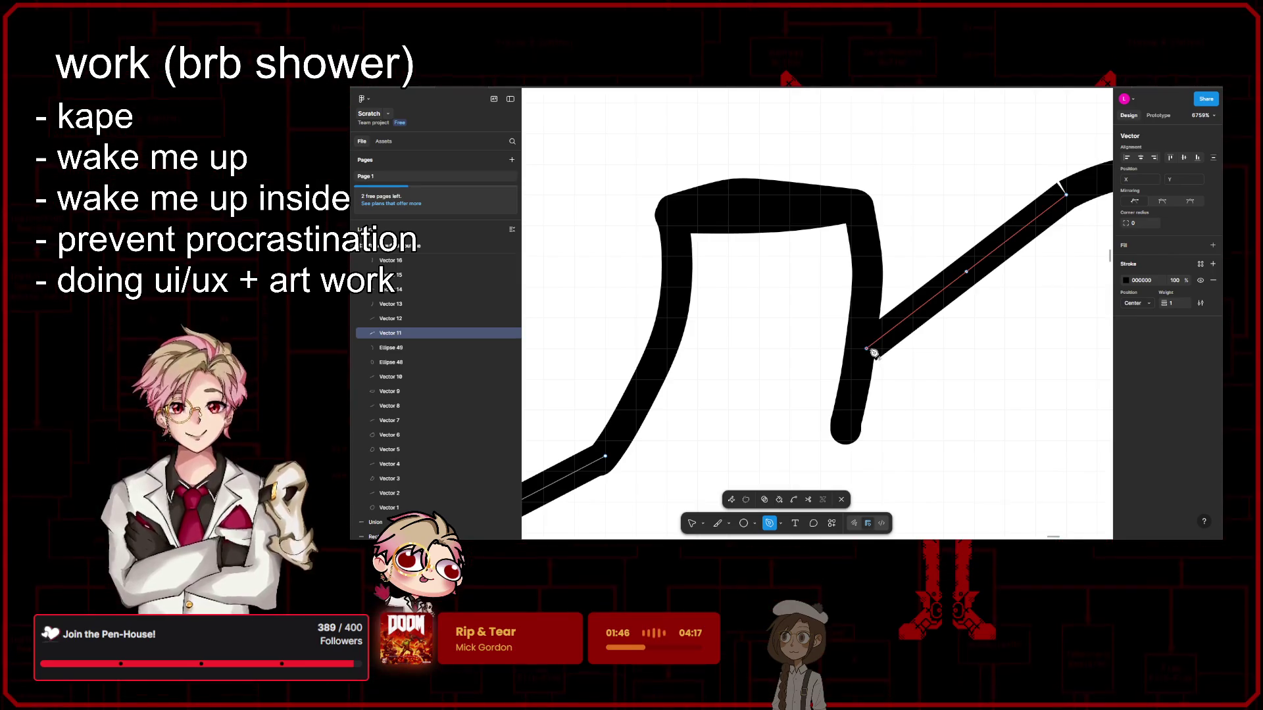
{"action": "key", "text": "Escape"}
{"action": "mouse_move", "coordinate": [873, 353]}
{"action": "left_mouse_down"}
{"action": "mouse_move", "coordinate": [625, 453]}
{"action": "mouse_move", "coordinate": [875, 324]}
{"action": "left_mouse_up"}
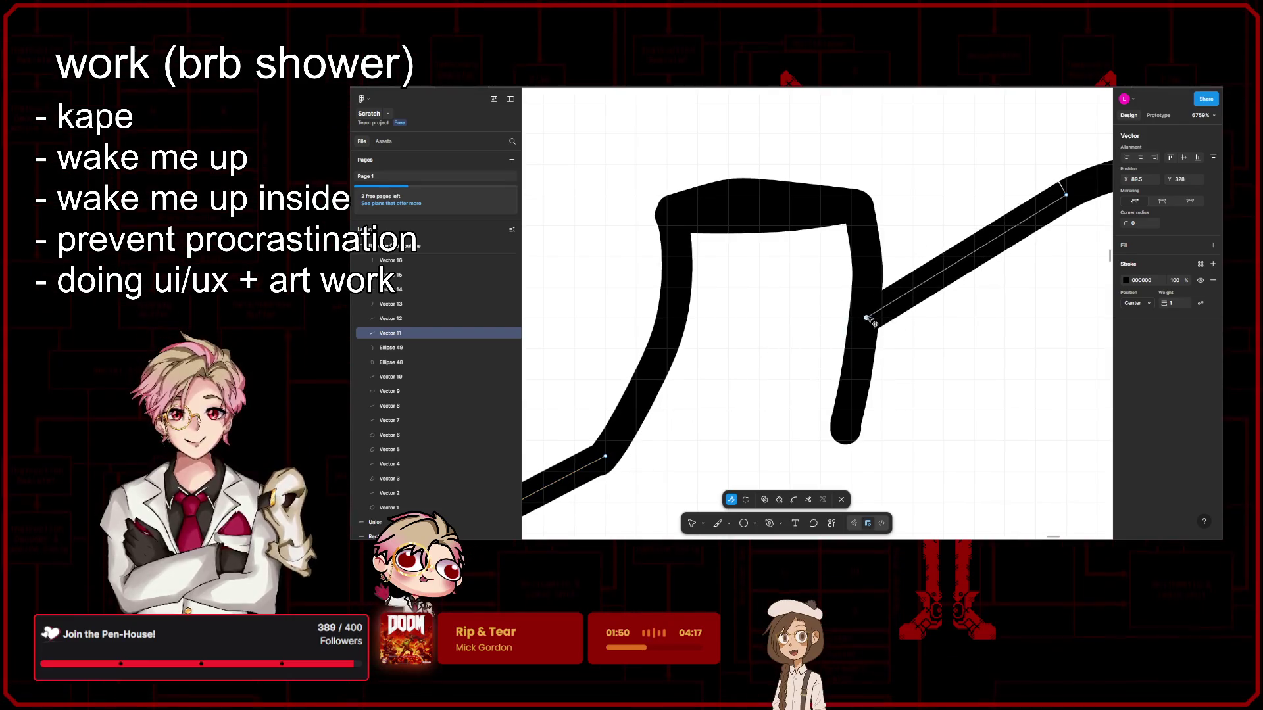
{"action": "scroll", "coordinate": [789, 329], "scroll_direction": "down", "scroll_amount": 3}
{"action": "scroll", "coordinate": [679, 344], "scroll_direction": "down", "scroll_amount": 2}
{"action": "key", "text": "Escape"}
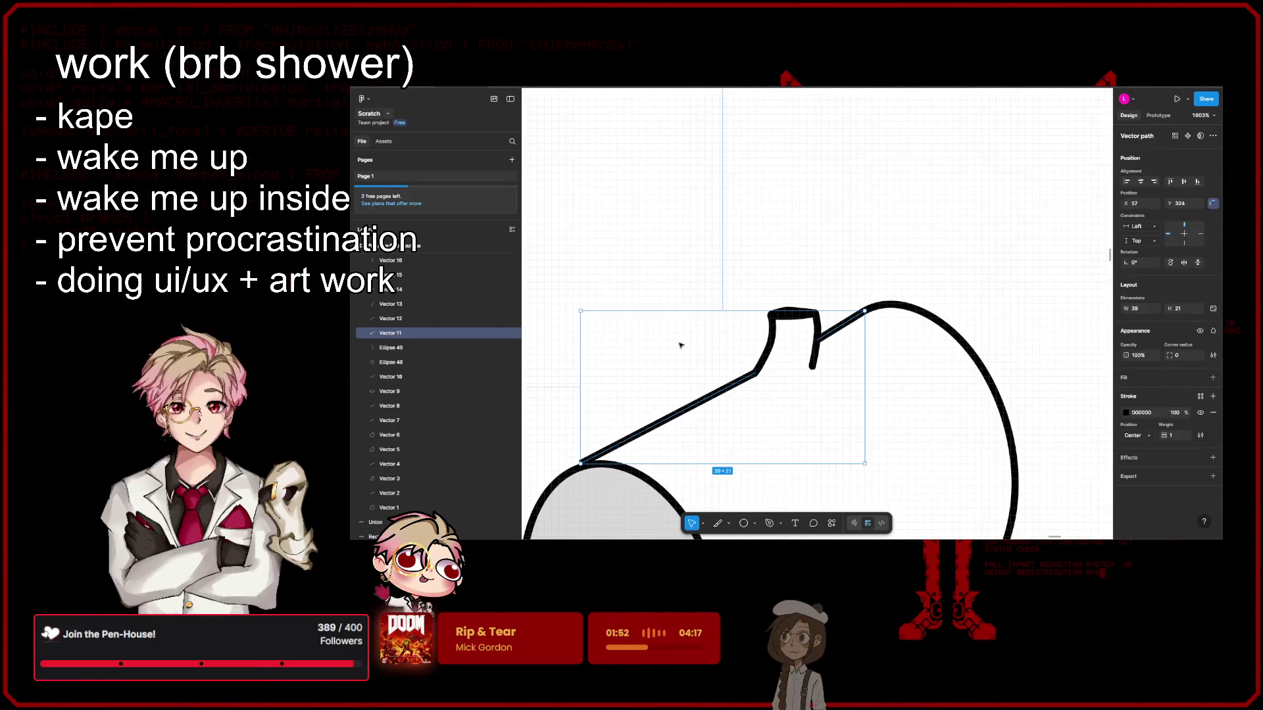
{"action": "key", "text": "Escape"}
{"action": "scroll", "coordinate": [885, 388], "scroll_direction": "down", "scroll_amount": 5}
{"action": "scroll", "coordinate": [953, 356], "scroll_direction": "left", "scroll_amount": 2}
{"action": "scroll", "coordinate": [913, 400], "scroll_direction": "up", "scroll_amount": 2}
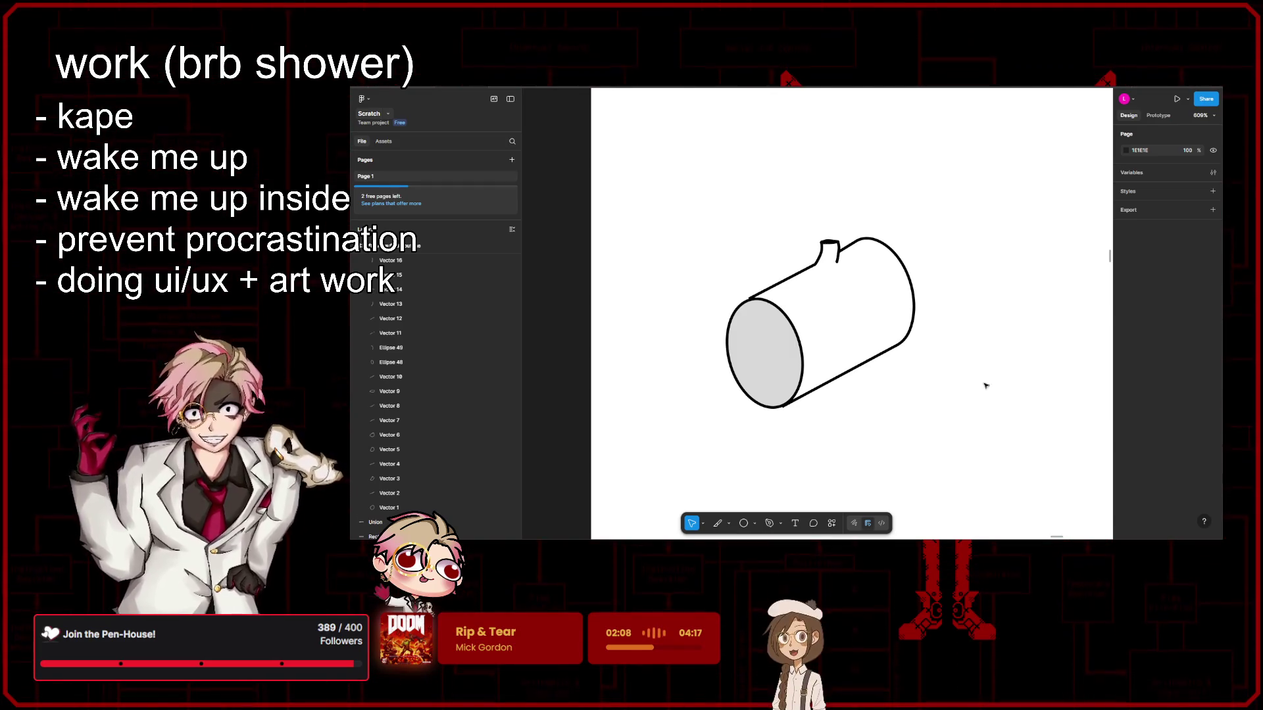
Step: Draw a circle and resize it from the centre to 17×17 on the log's end face
{"action": "scroll", "coordinate": [930, 409], "scroll_direction": "up", "scroll_amount": 2}
{"action": "scroll", "coordinate": [981, 417], "scroll_direction": "up", "scroll_amount": 2}
{"action": "scroll", "coordinate": [1029, 395], "scroll_direction": "up", "scroll_amount": 1}
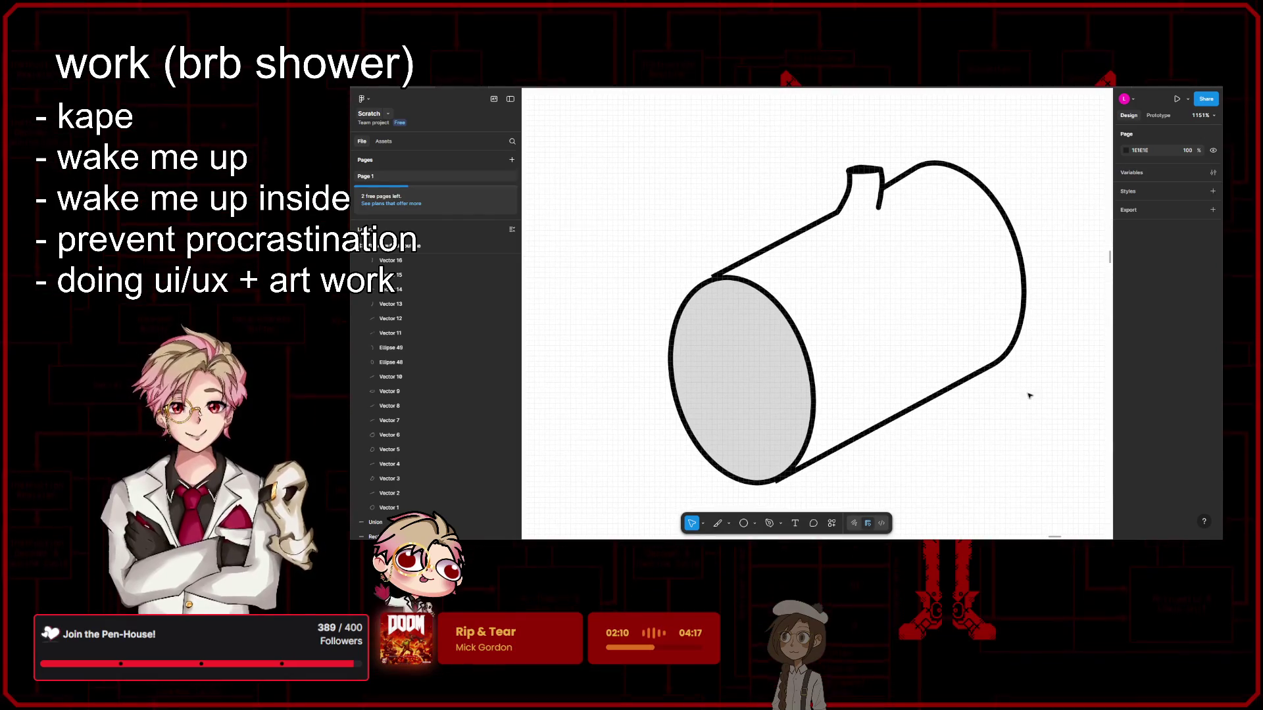
{"action": "scroll", "coordinate": [1016, 404], "scroll_direction": "left", "scroll_amount": 3}
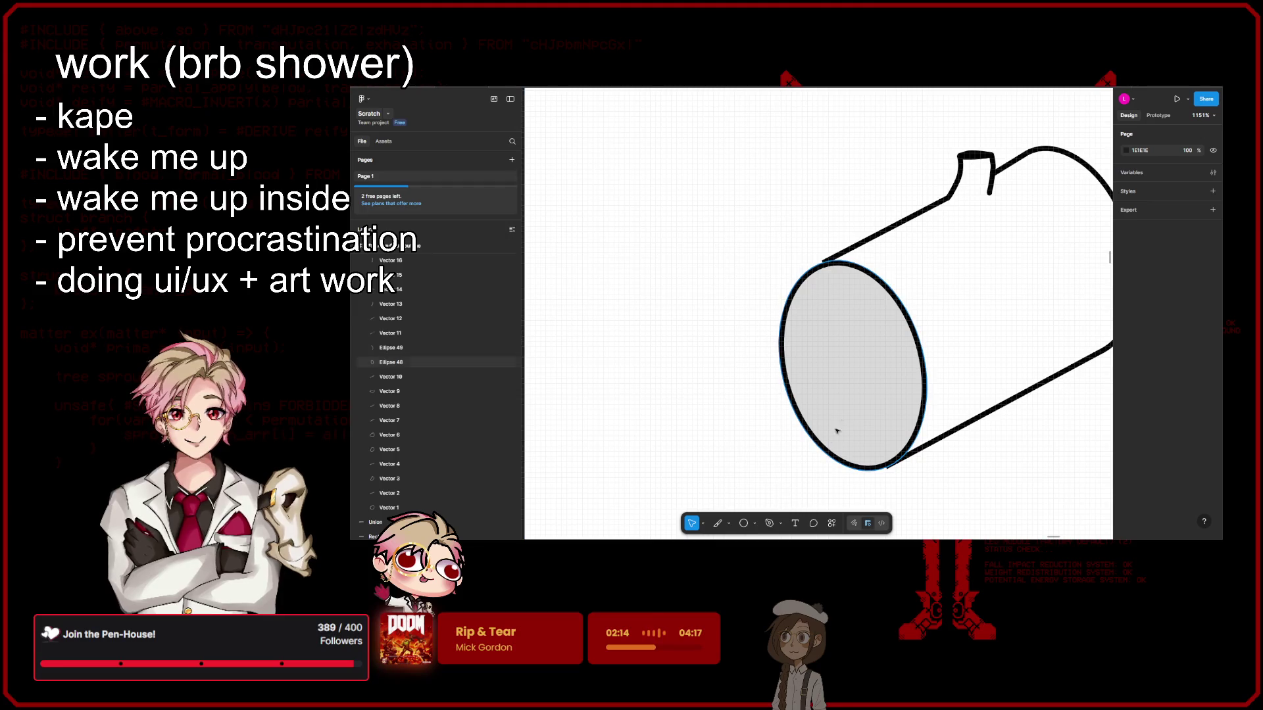
{"action": "scroll", "coordinate": [821, 421], "scroll_direction": "right", "scroll_amount": 1}
{"action": "key", "text": "o"}
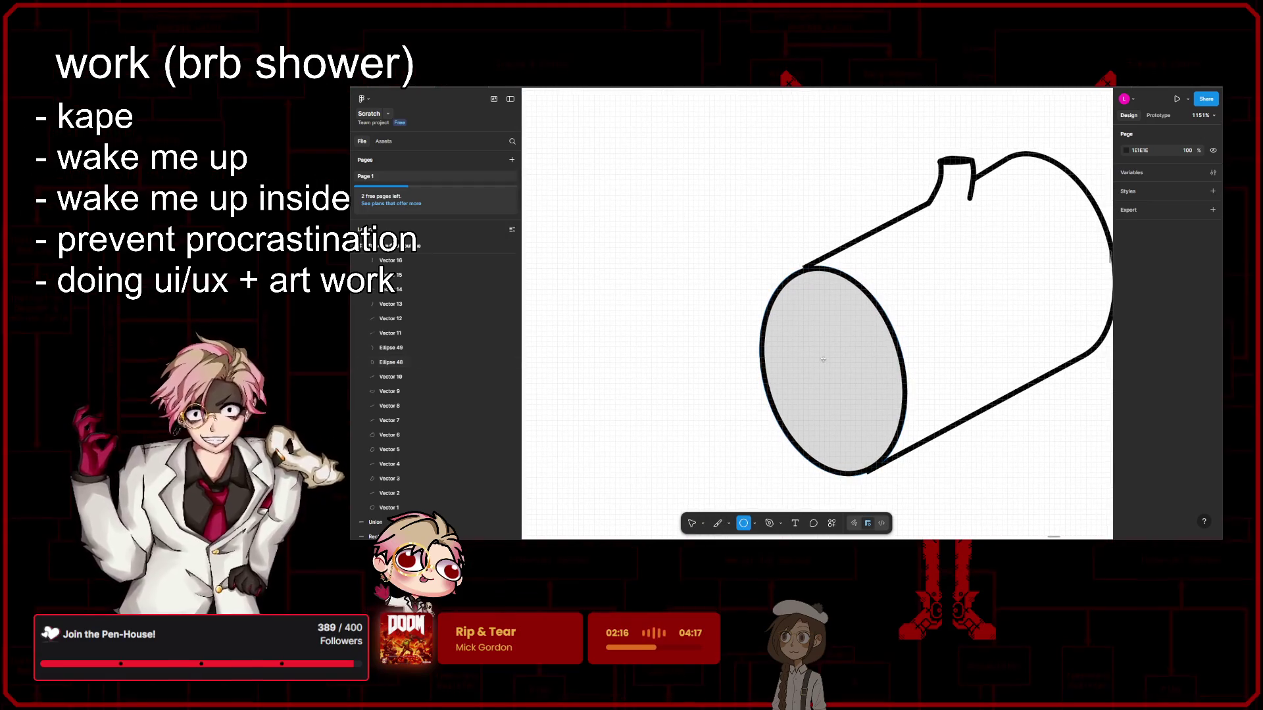
{"action": "left_click_drag", "start_coordinate": [821, 359], "coordinate": [834, 361]}
{"action": "key", "text": "alt"}
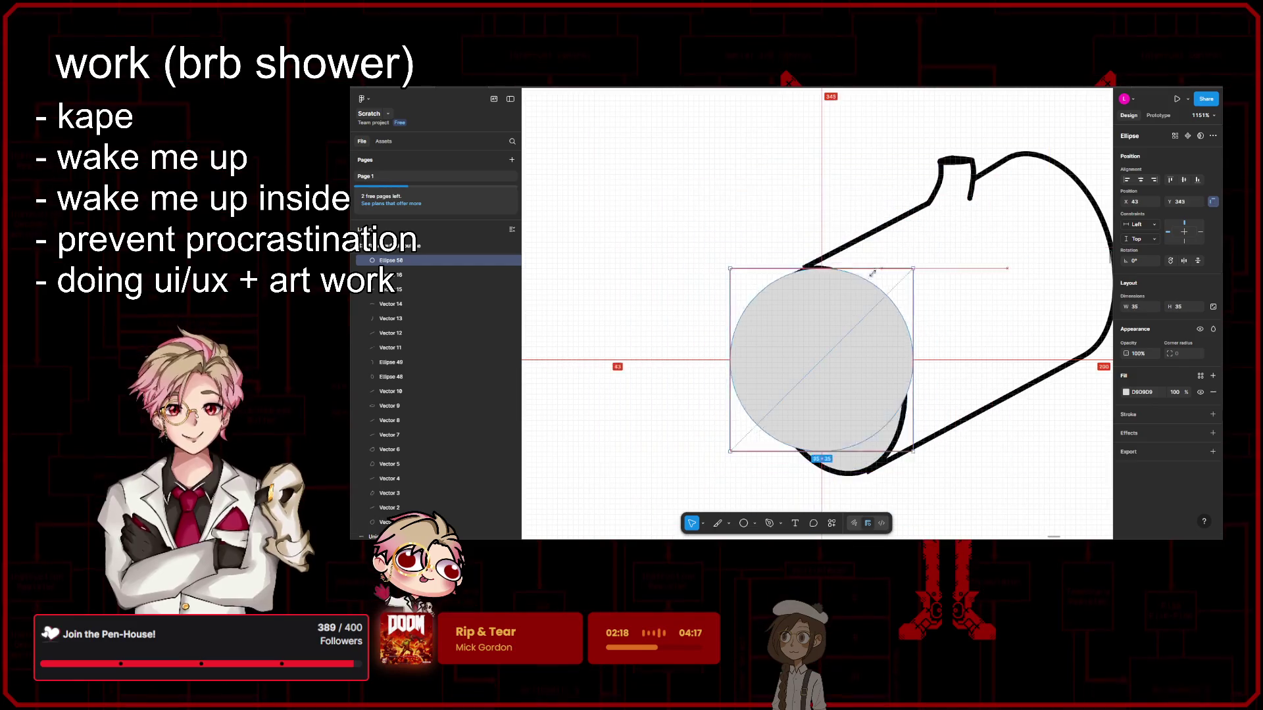
{"action": "left_click_drag", "start_coordinate": [1050, 130], "coordinate": [867, 315]}
Step: Remove the circle's grey fill and give it a black outline
{"action": "left_click", "coordinate": [1212, 393]}
{"action": "left_click", "coordinate": [1212, 415]}
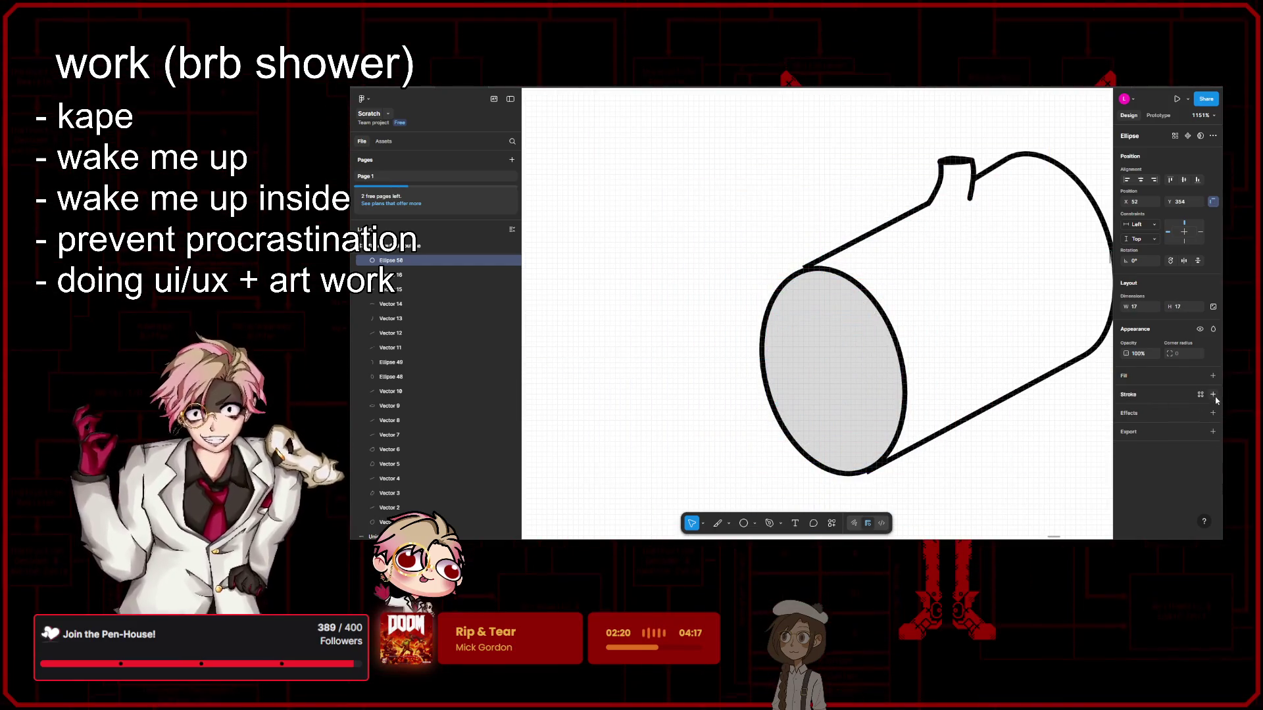
{"action": "left_click", "coordinate": [1125, 410]}
{"action": "left_click", "coordinate": [1103, 298]}
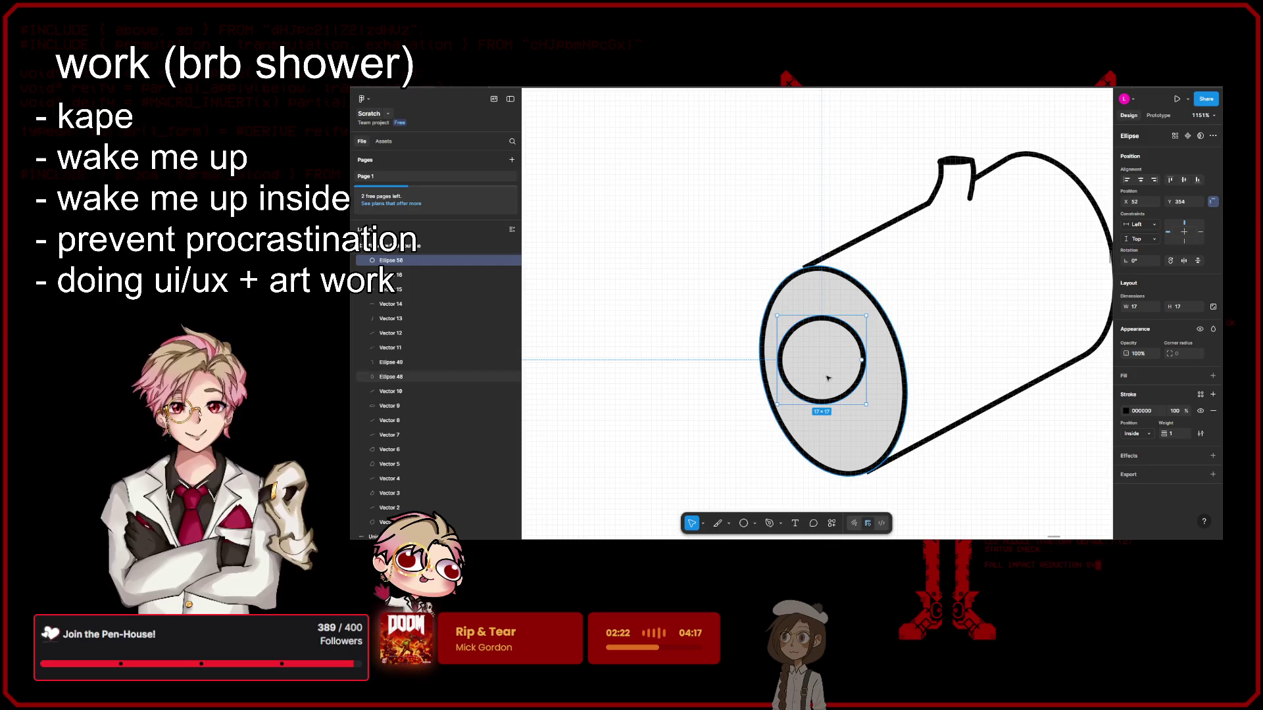
Step: Undo a trial teardrop reshape of the circle and nudge it slightly down-right
{"action": "double_click", "coordinate": [826, 403]}
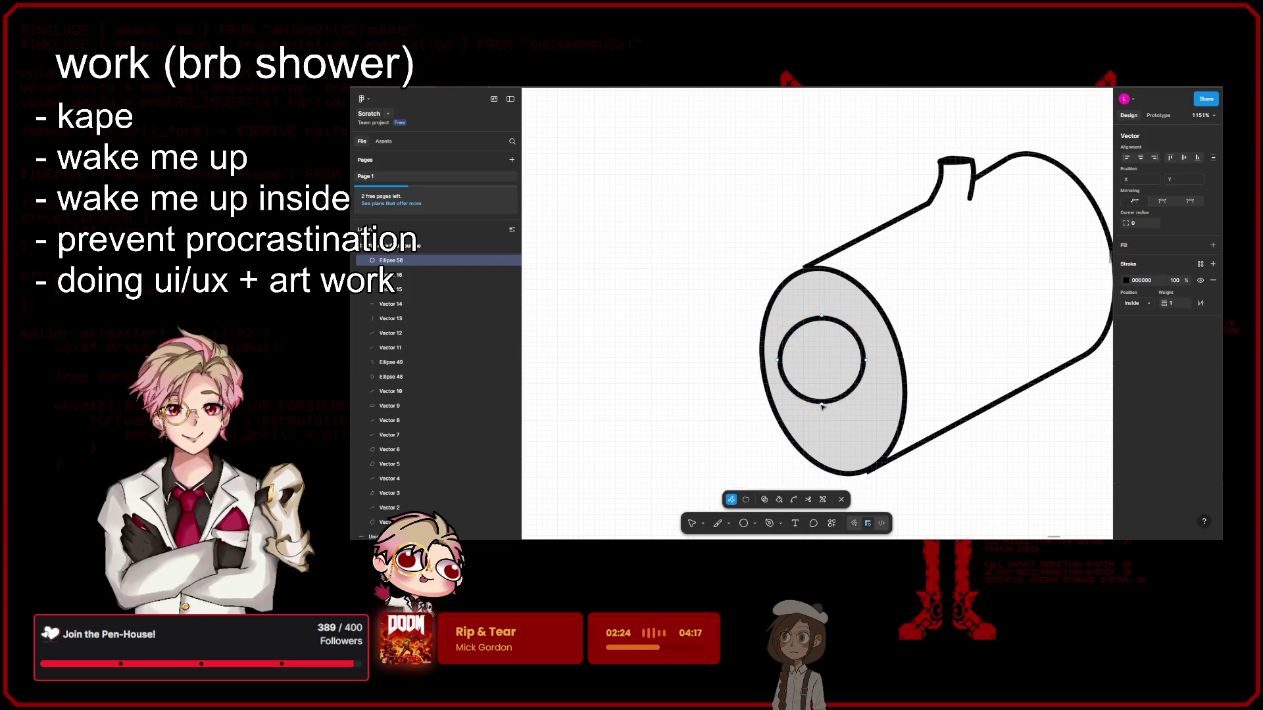
{"action": "scroll", "coordinate": [891, 408], "scroll_direction": "left", "scroll_amount": 2}
{"action": "scroll", "coordinate": [896, 390], "scroll_direction": "up", "scroll_amount": 5}
{"action": "left_click_drag", "start_coordinate": [888, 381], "coordinate": [955, 480]}
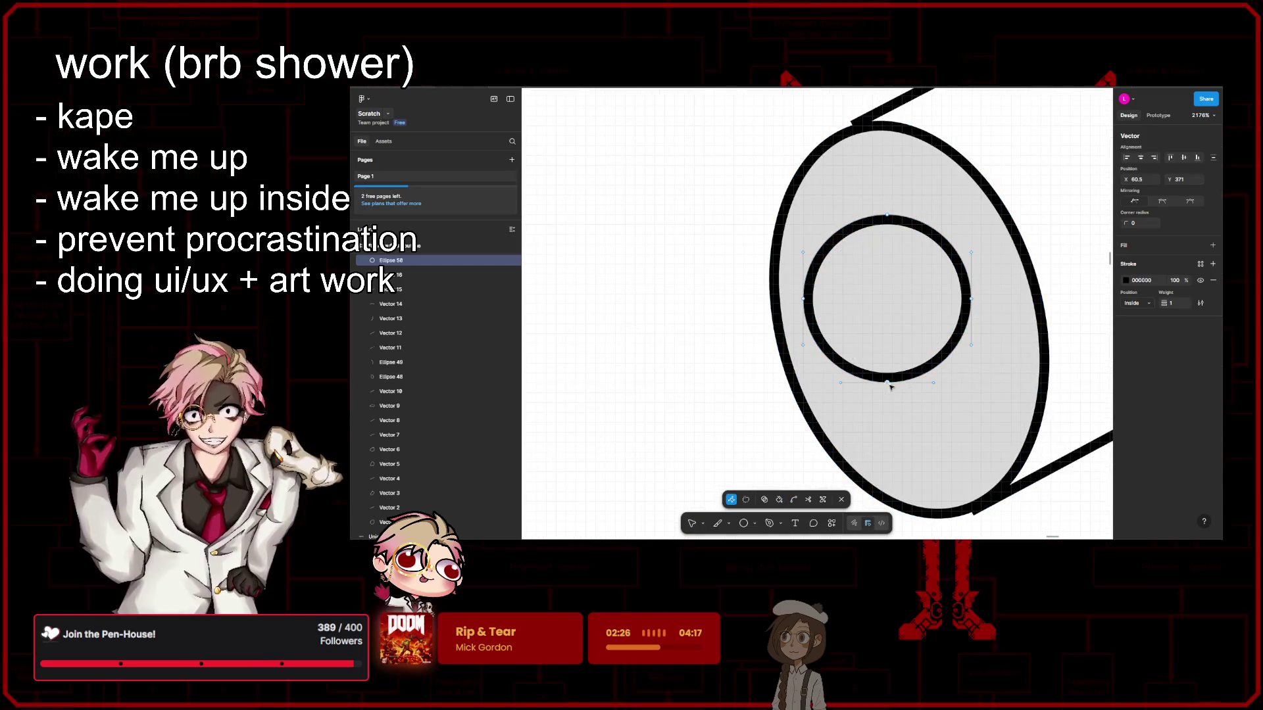
{"action": "key", "text": "ctrl+z"}
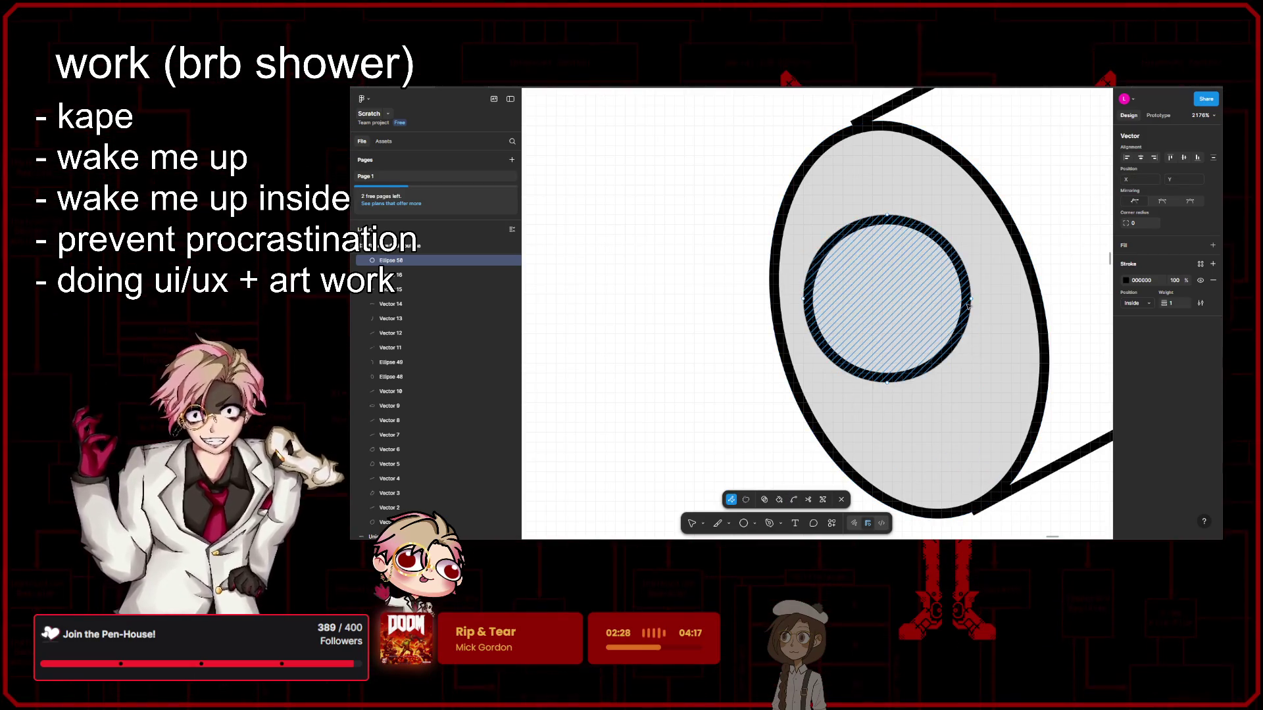
{"action": "key", "text": "Escape"}
{"action": "left_click_drag", "start_coordinate": [932, 310], "coordinate": [953, 332]}
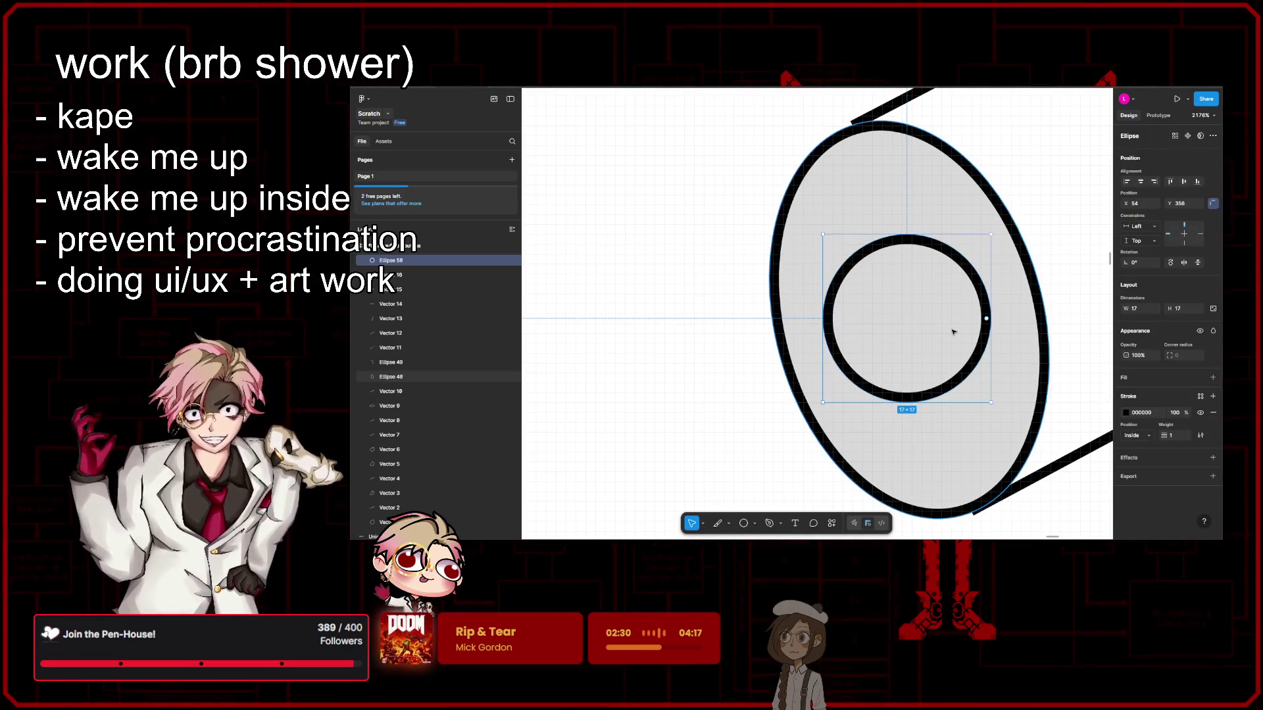
{"action": "double_click", "coordinate": [878, 246]}
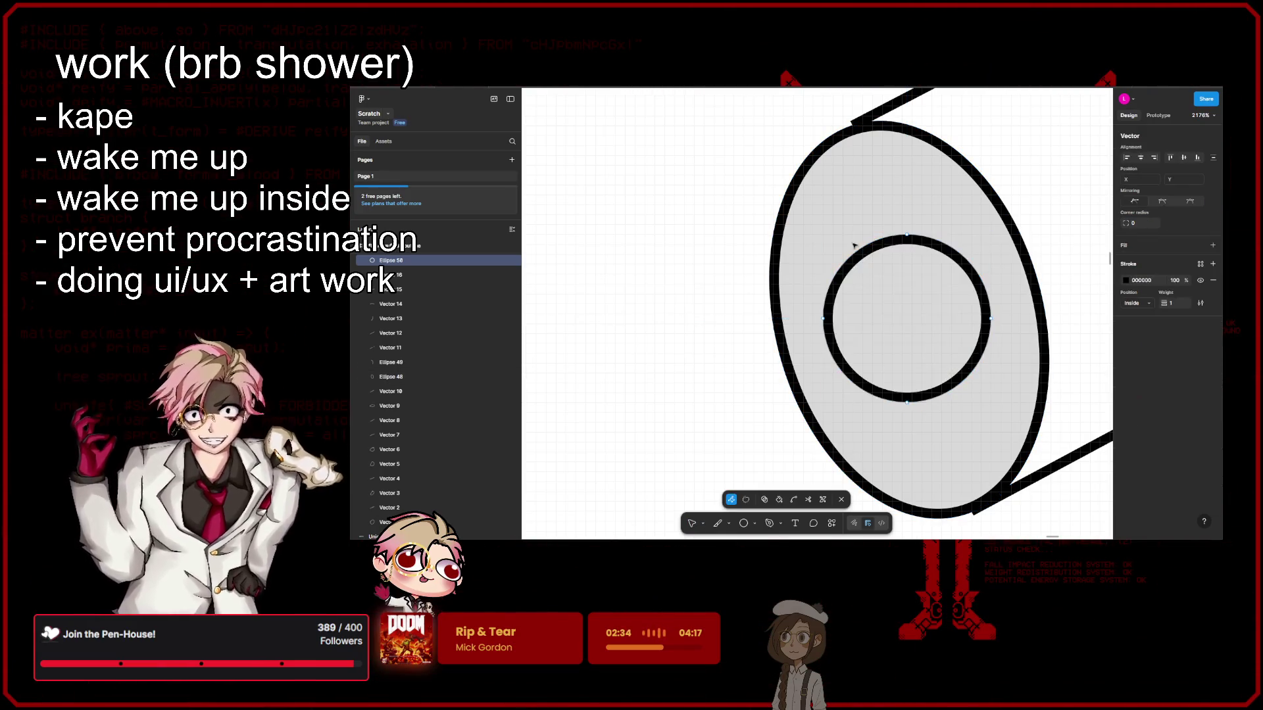
Step: Stretch the inner circle's points, then undo back to before the inner circle existed
{"action": "mouse_move", "coordinate": [906, 236]}
{"action": "left_mouse_down"}
{"action": "mouse_move", "coordinate": [848, 222]}
{"action": "mouse_move", "coordinate": [857, 165]}
{"action": "left_mouse_up"}
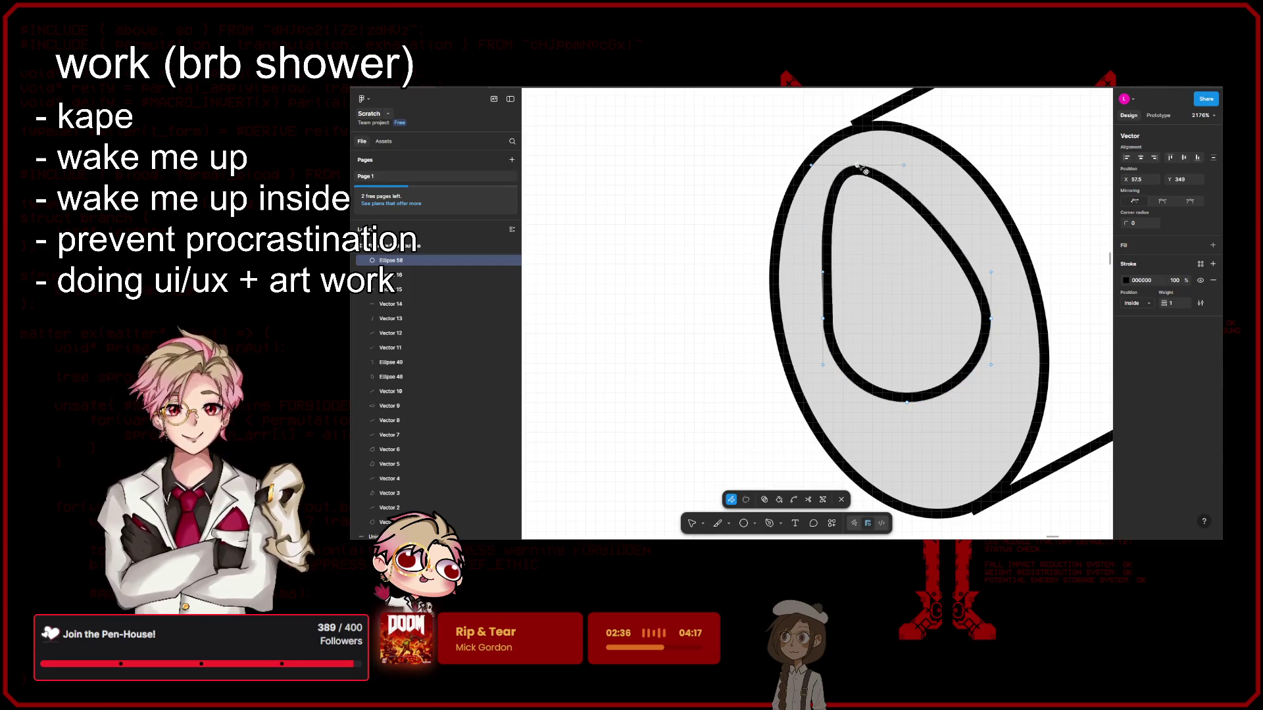
{"action": "left_click_drag", "start_coordinate": [906, 400], "coordinate": [939, 482]}
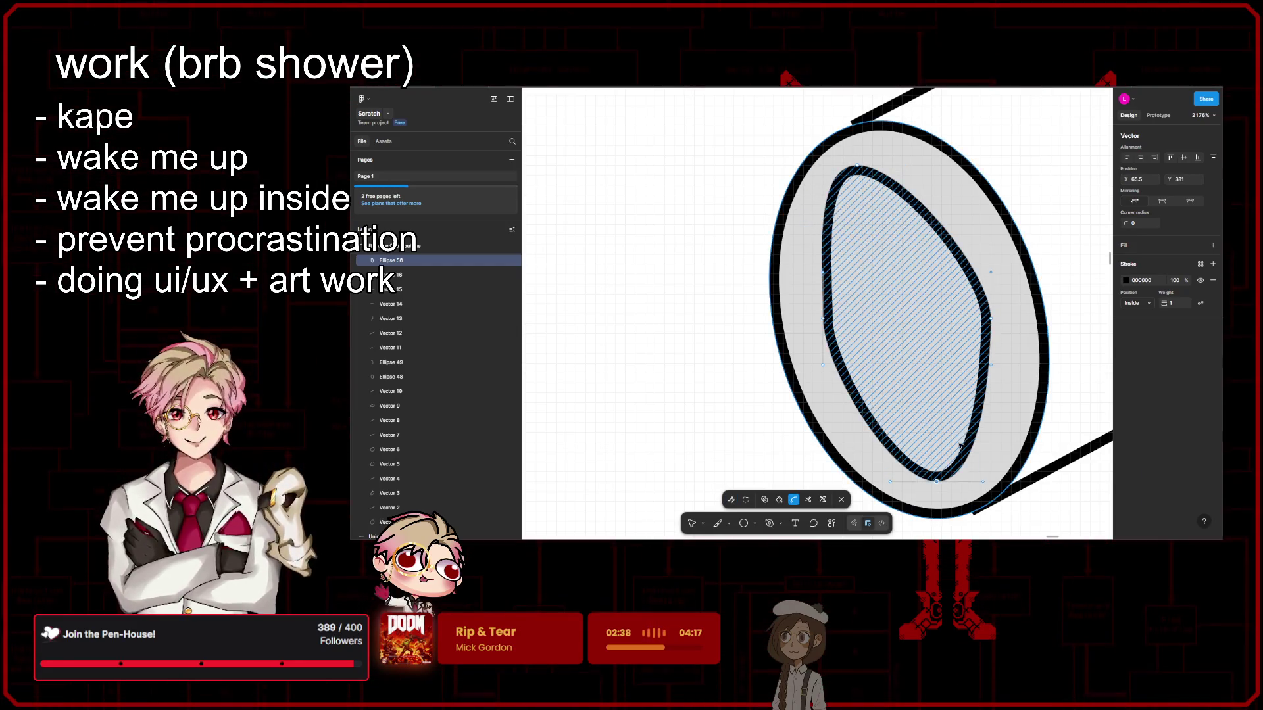
{"action": "scroll", "coordinate": [984, 375], "scroll_direction": "down", "scroll_amount": 5}
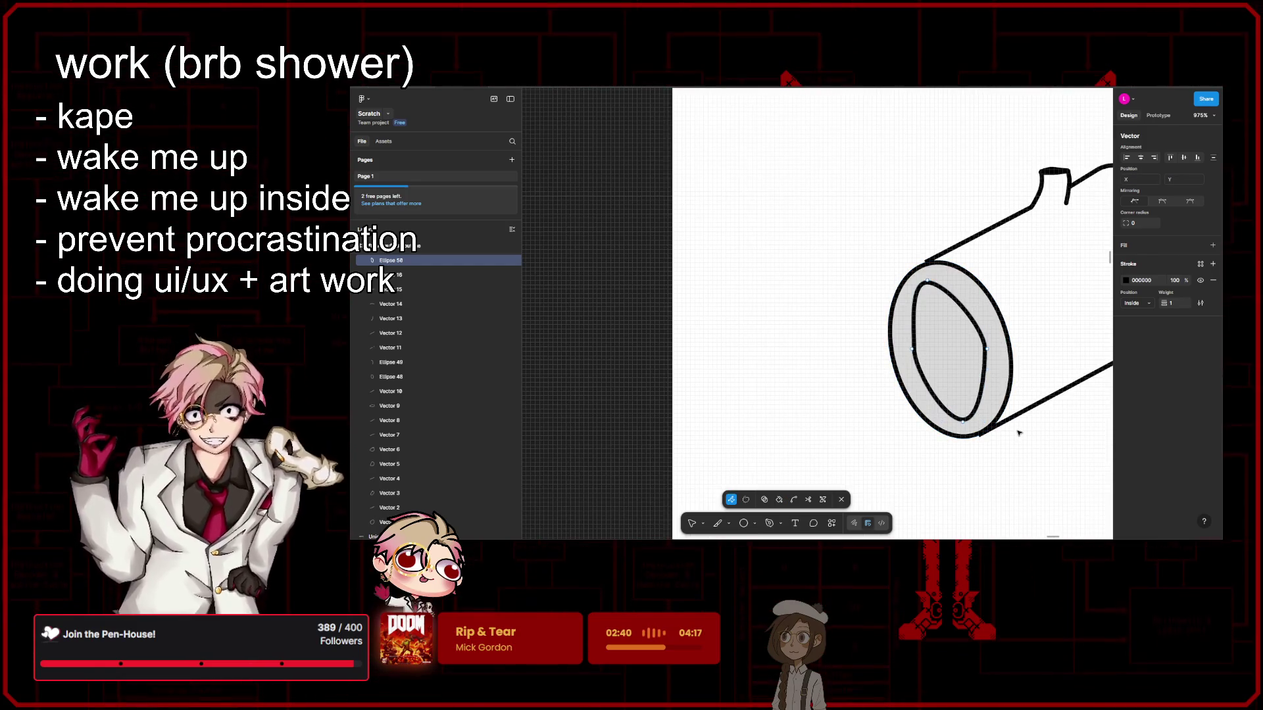
{"action": "key", "text": "Escape"}
{"action": "key", "text": "ctrl+z"}
{"action": "key", "text": "ctrl+z"}
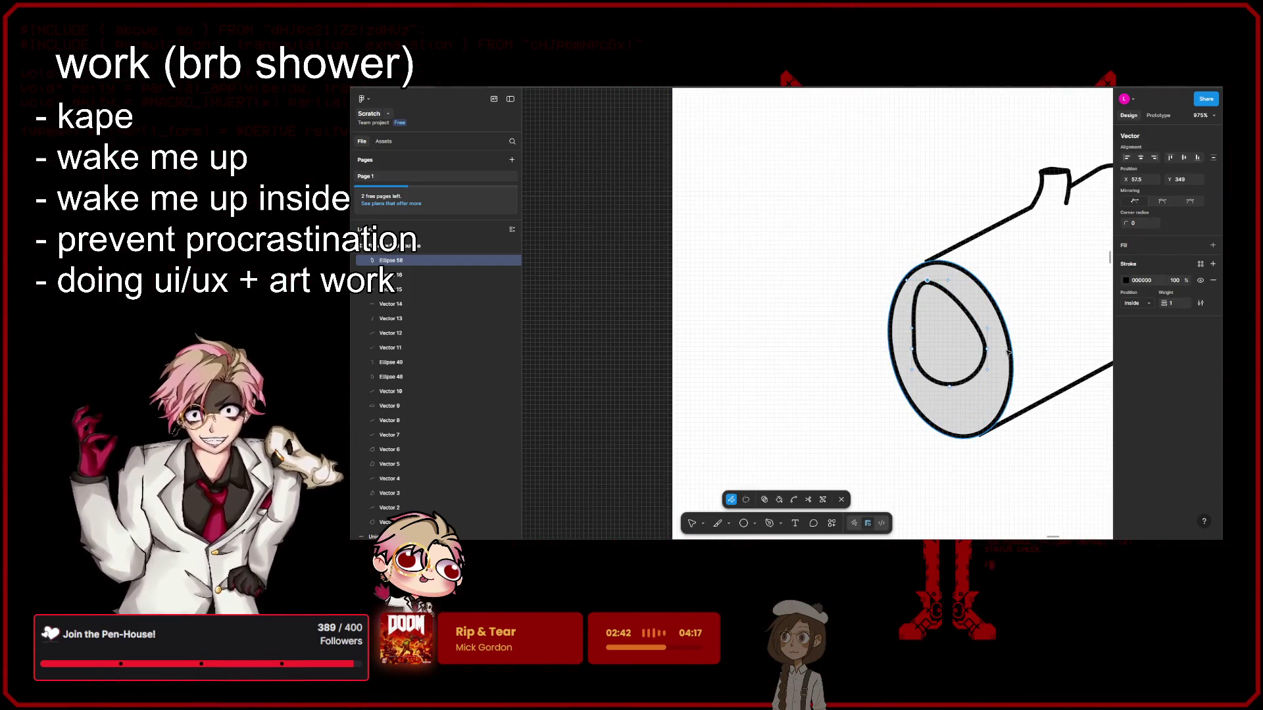
{"action": "key", "text": "ctrl+z"}
{"action": "key", "text": "ctrl+z"}
{"action": "key", "text": "ctrl+z"}
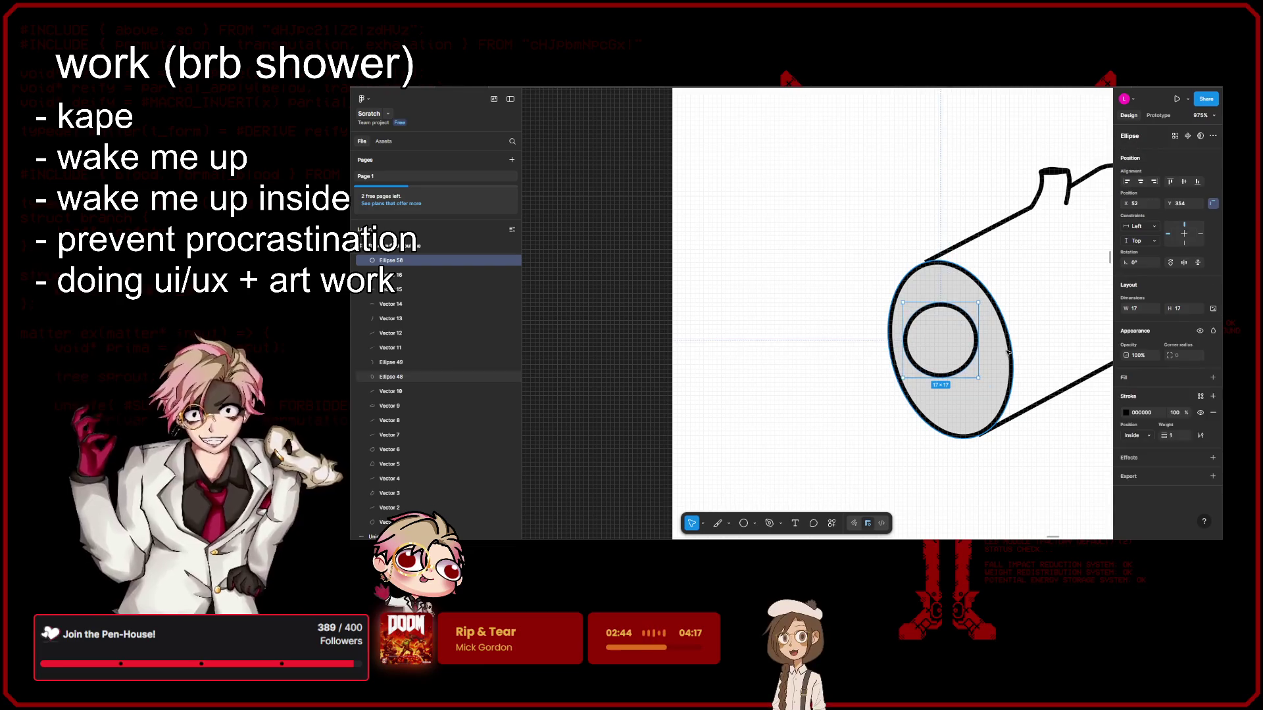
{"action": "key", "text": "ctrl+z"}
{"action": "key", "text": "ctrl+z"}
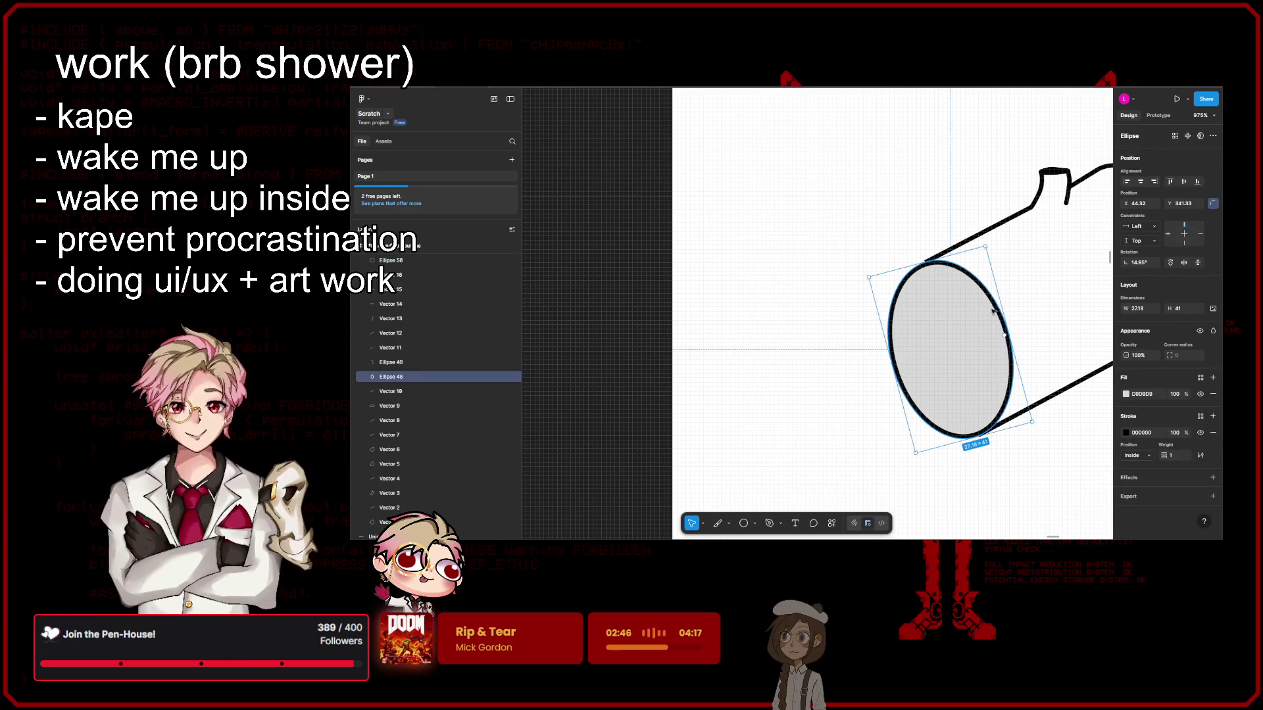
Step: Duplicate the end-face ellipse, shrink the copy into a concentric 21.2 × 31.98 inner ring, and remove both fills
{"action": "key", "text": "ctrl+d"}
{"action": "left_click_drag", "start_coordinate": [1032, 421], "coordinate": [1015, 406]}
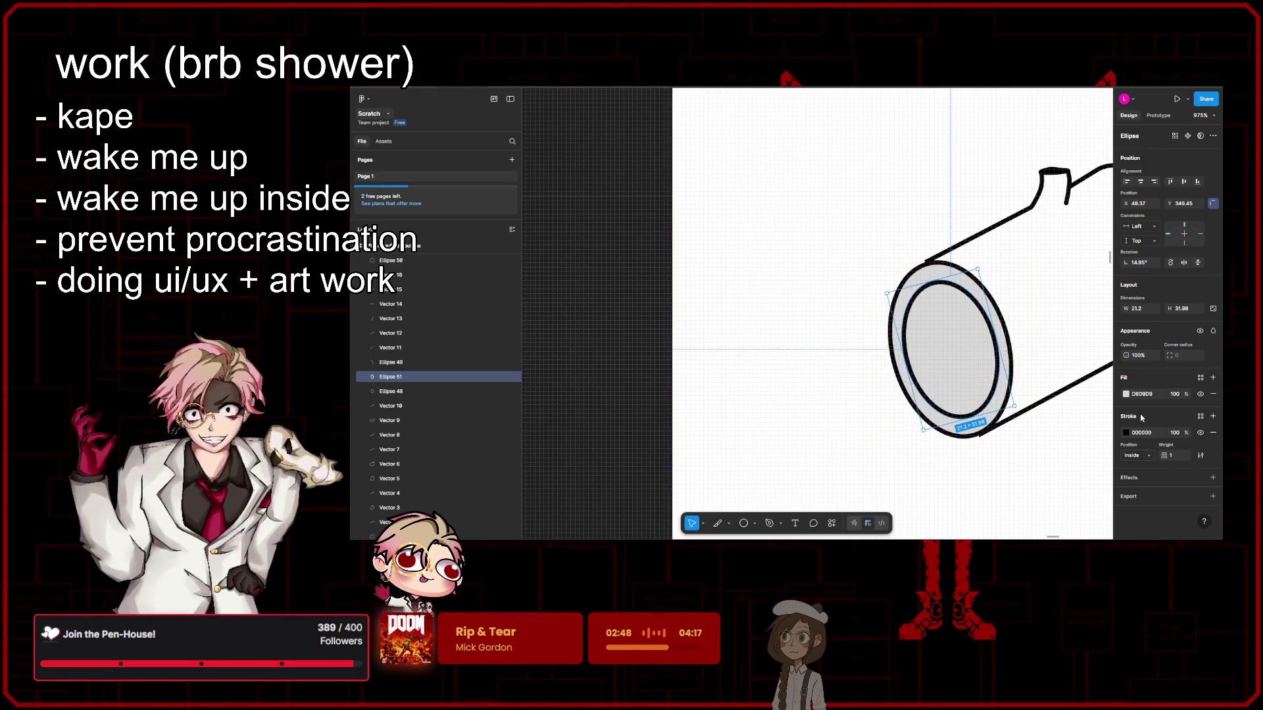
{"action": "left_click", "coordinate": [1212, 394]}
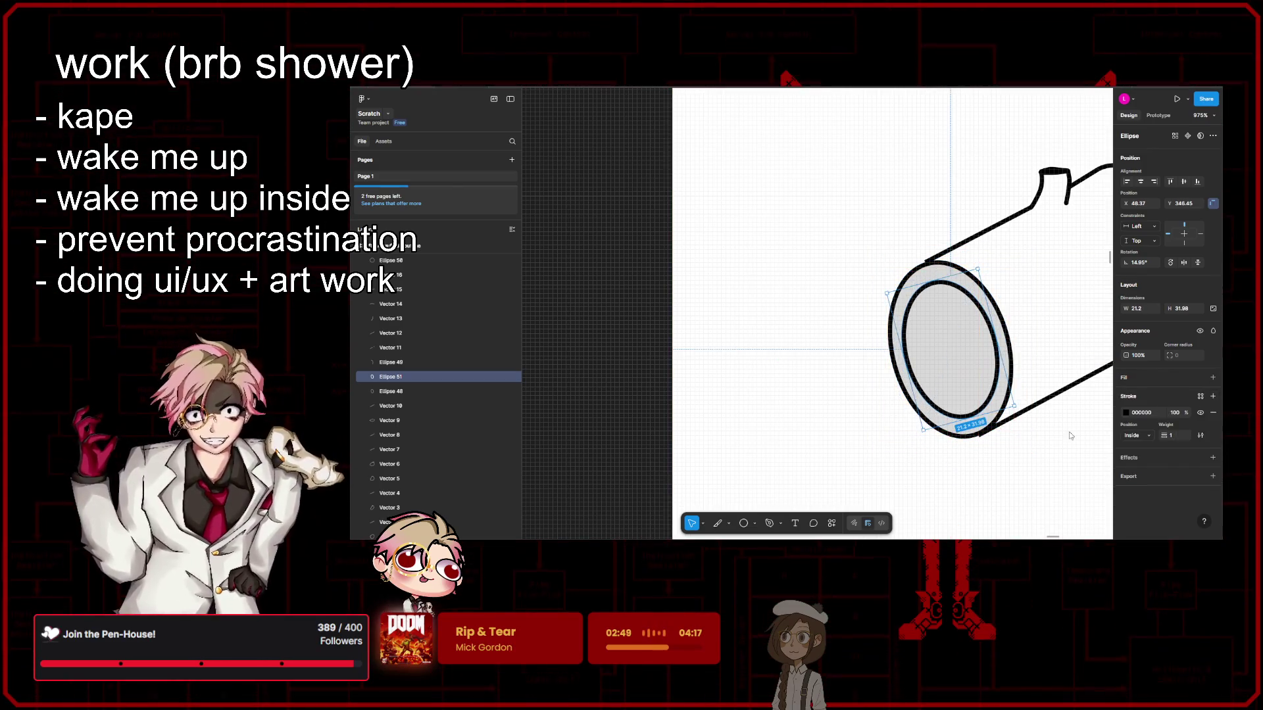
{"action": "left_click", "coordinate": [1060, 465]}
{"action": "left_click", "coordinate": [1007, 296]}
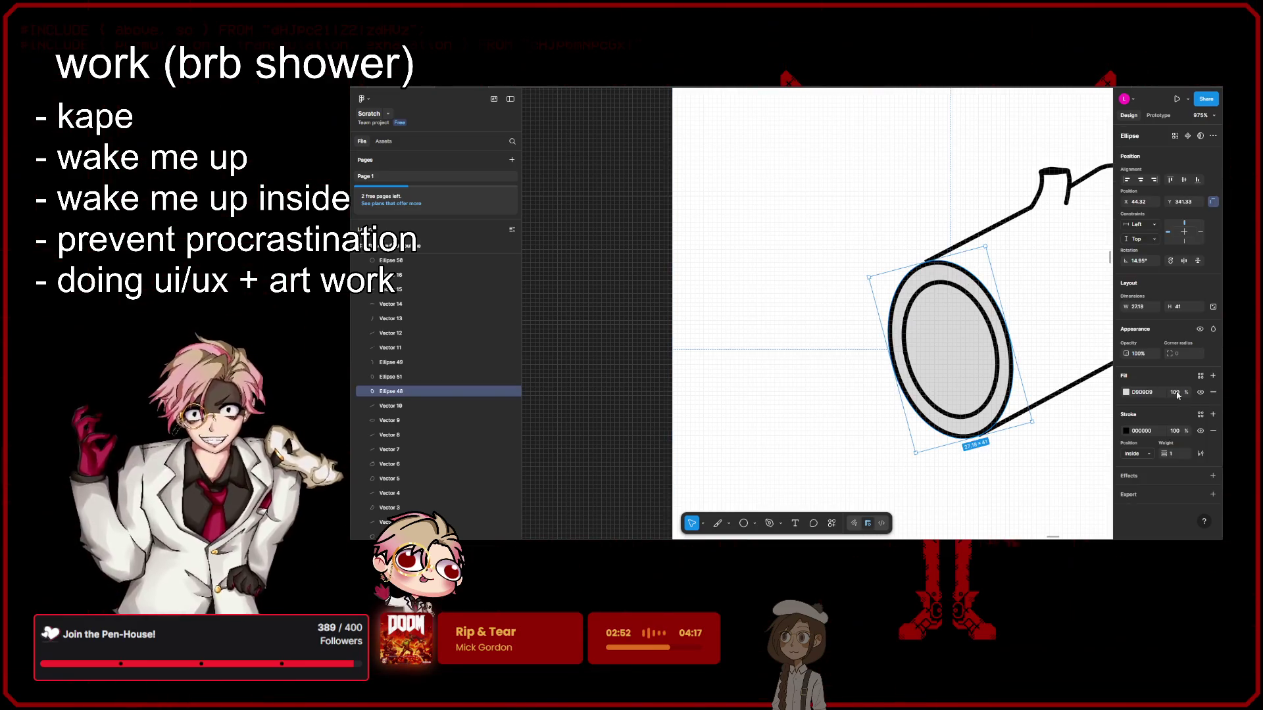
{"action": "left_click", "coordinate": [1214, 393]}
{"action": "left_click", "coordinate": [1000, 370]}
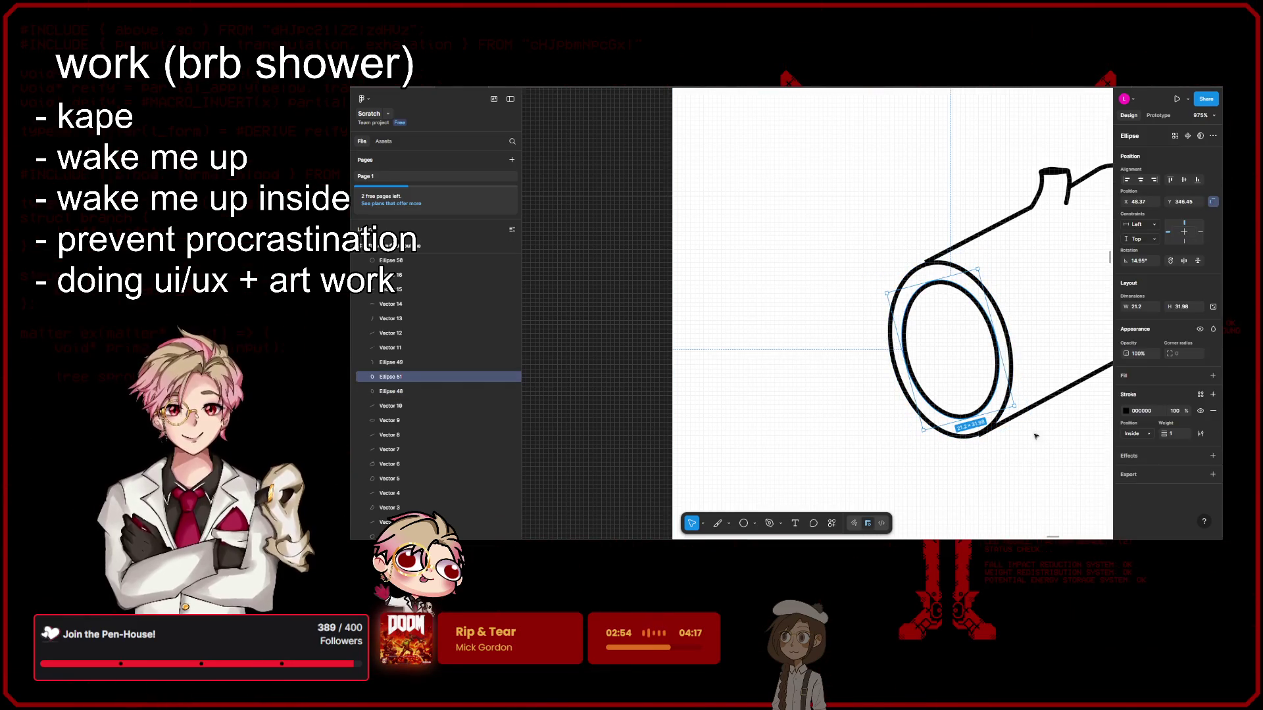
{"action": "scroll", "coordinate": [1036, 436], "scroll_direction": "up", "scroll_amount": 2}
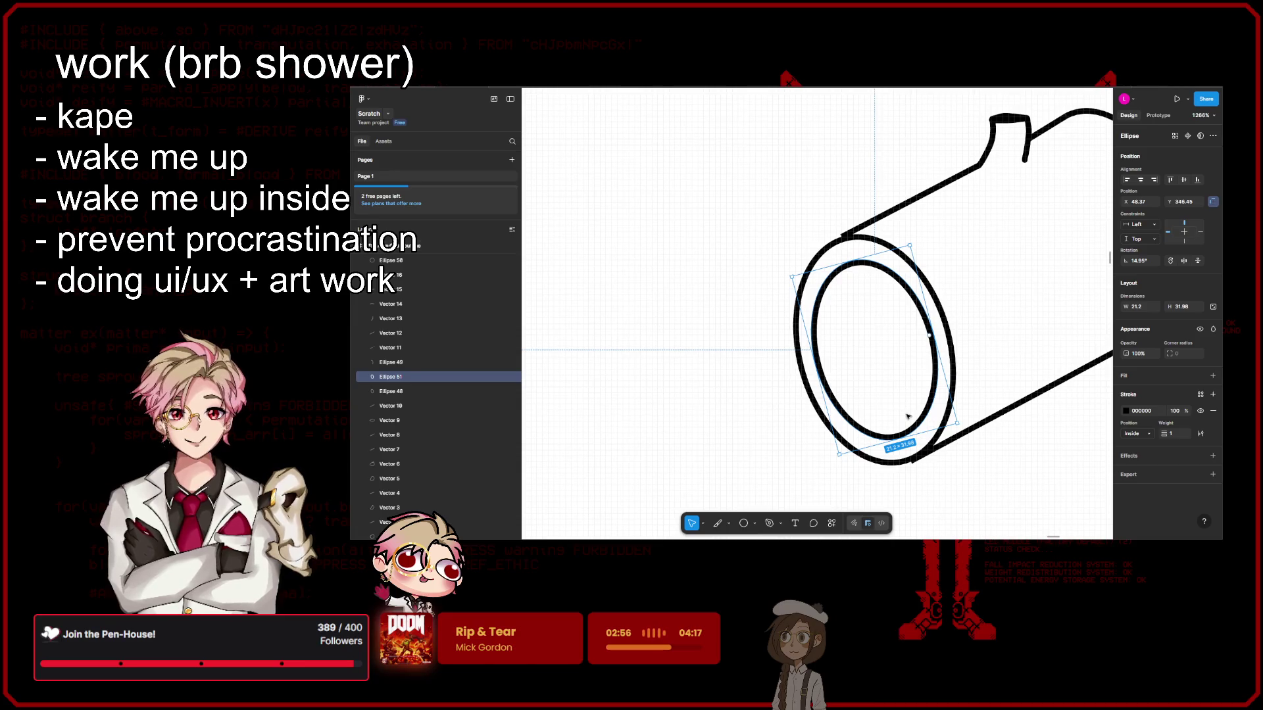
{"action": "left_click_drag", "start_coordinate": [929, 336], "coordinate": [929, 321]}
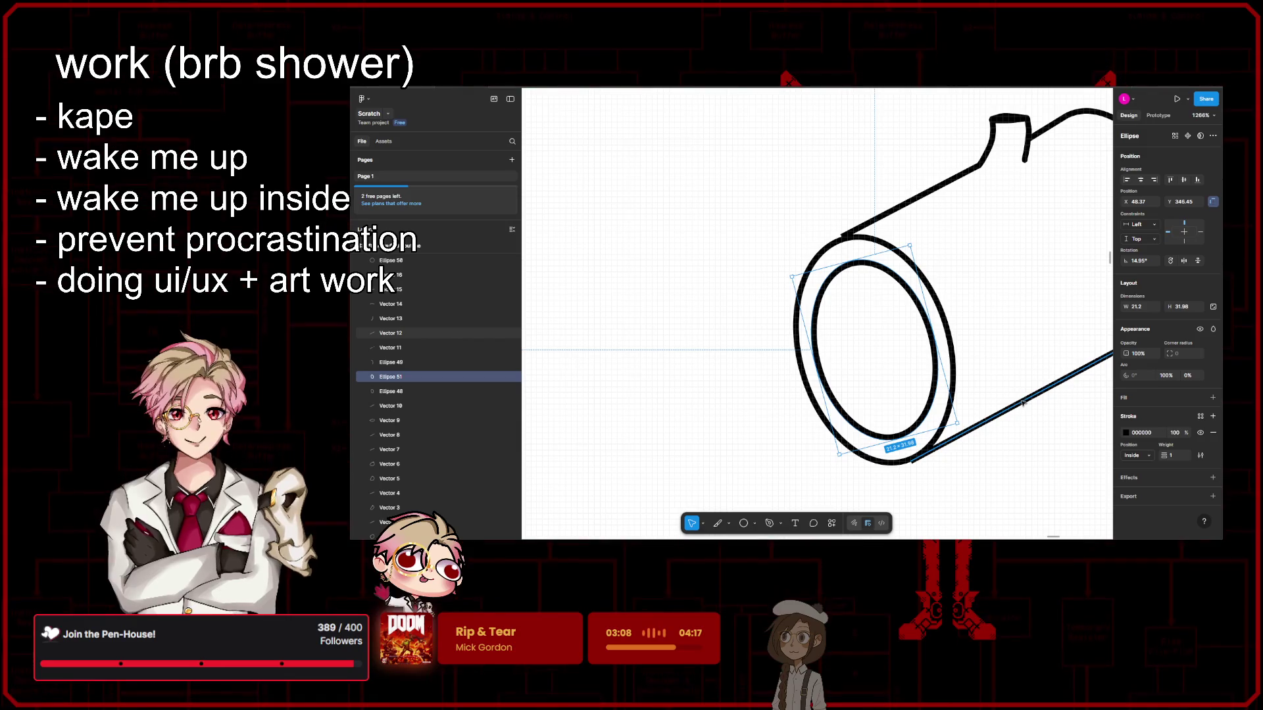
{"action": "scroll", "coordinate": [1023, 396], "scroll_direction": "down", "scroll_amount": 5}
{"action": "scroll", "coordinate": [1013, 388], "scroll_direction": "down", "scroll_amount": 5}
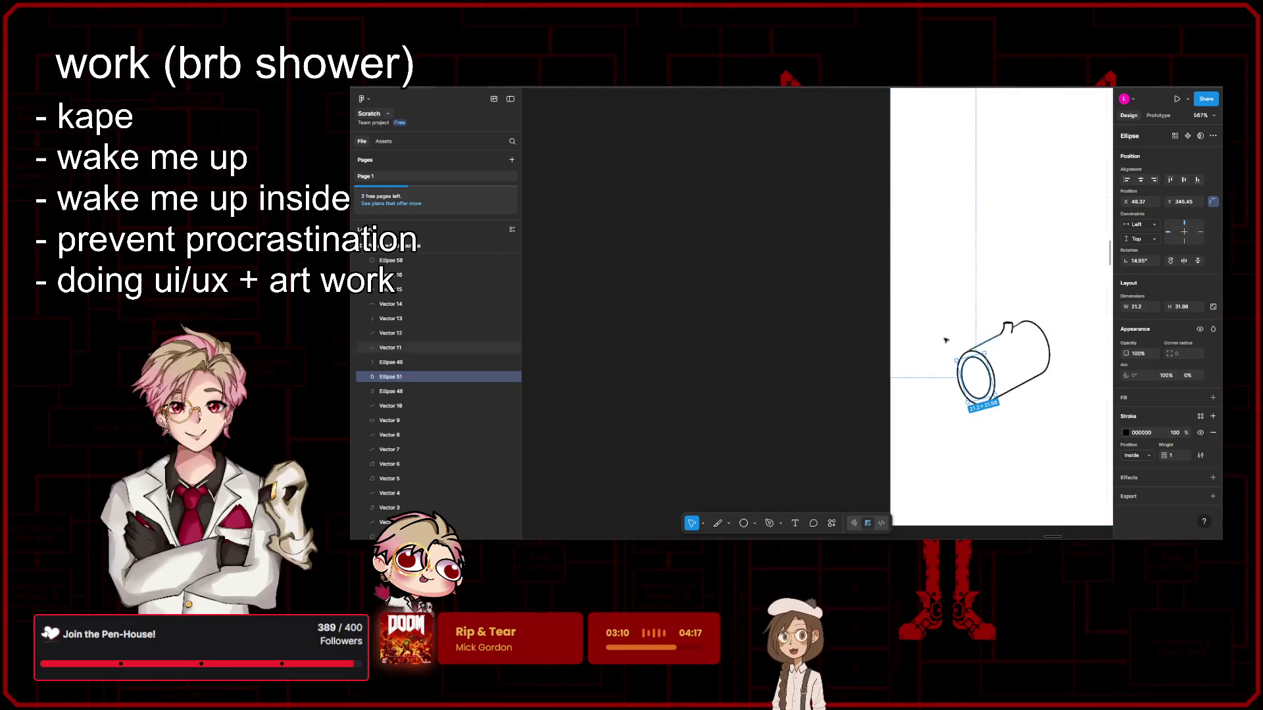
{"action": "scroll", "coordinate": [999, 382], "scroll_direction": "down", "scroll_amount": 5}
{"action": "scroll", "coordinate": [983, 369], "scroll_direction": "down", "scroll_amount": 5}
{"action": "scroll", "coordinate": [983, 369], "scroll_direction": "up", "scroll_amount": 5}
{"action": "scroll", "coordinate": [793, 331], "scroll_direction": "up", "scroll_amount": 5}
{"action": "scroll", "coordinate": [793, 332], "scroll_direction": "up", "scroll_amount": 5}
{"action": "scroll", "coordinate": [792, 332], "scroll_direction": "up", "scroll_amount": 3}
{"action": "scroll", "coordinate": [792, 332], "scroll_direction": "up", "scroll_amount": 5}
{"action": "scroll", "coordinate": [829, 277], "scroll_direction": "up", "scroll_amount": 2}
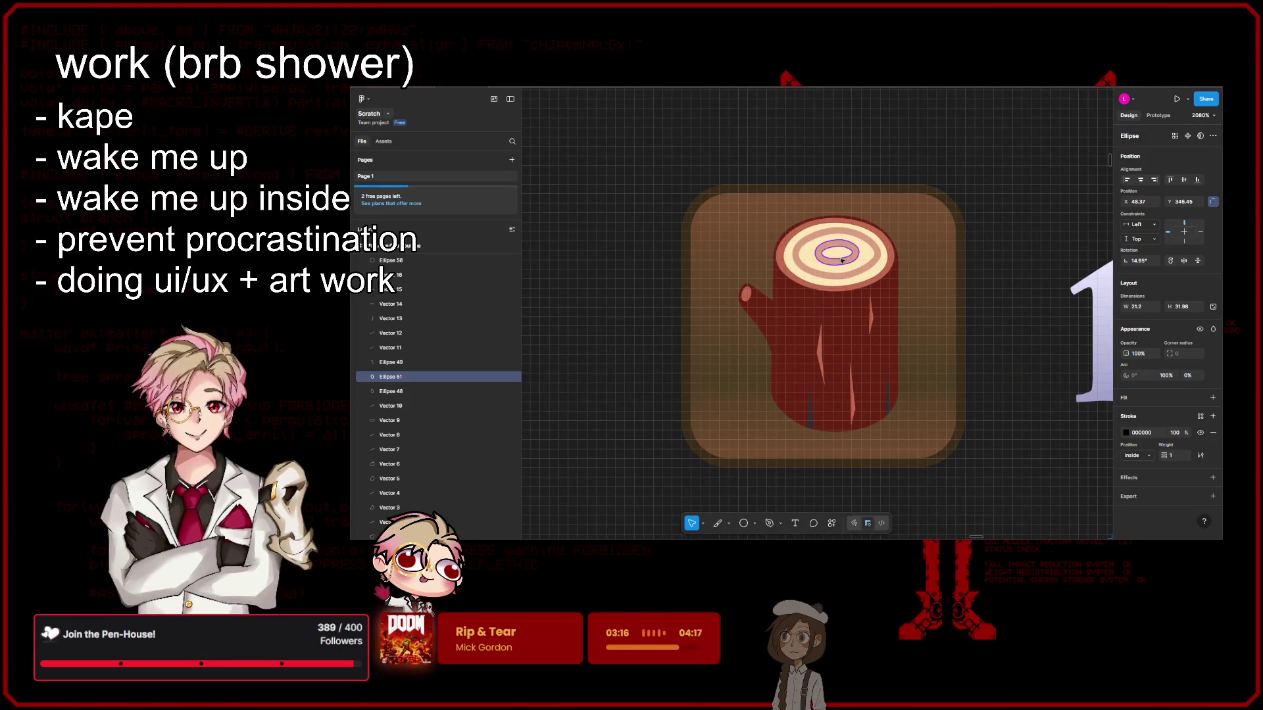
{"action": "scroll", "coordinate": [841, 281], "scroll_direction": "down", "scroll_amount": 10}
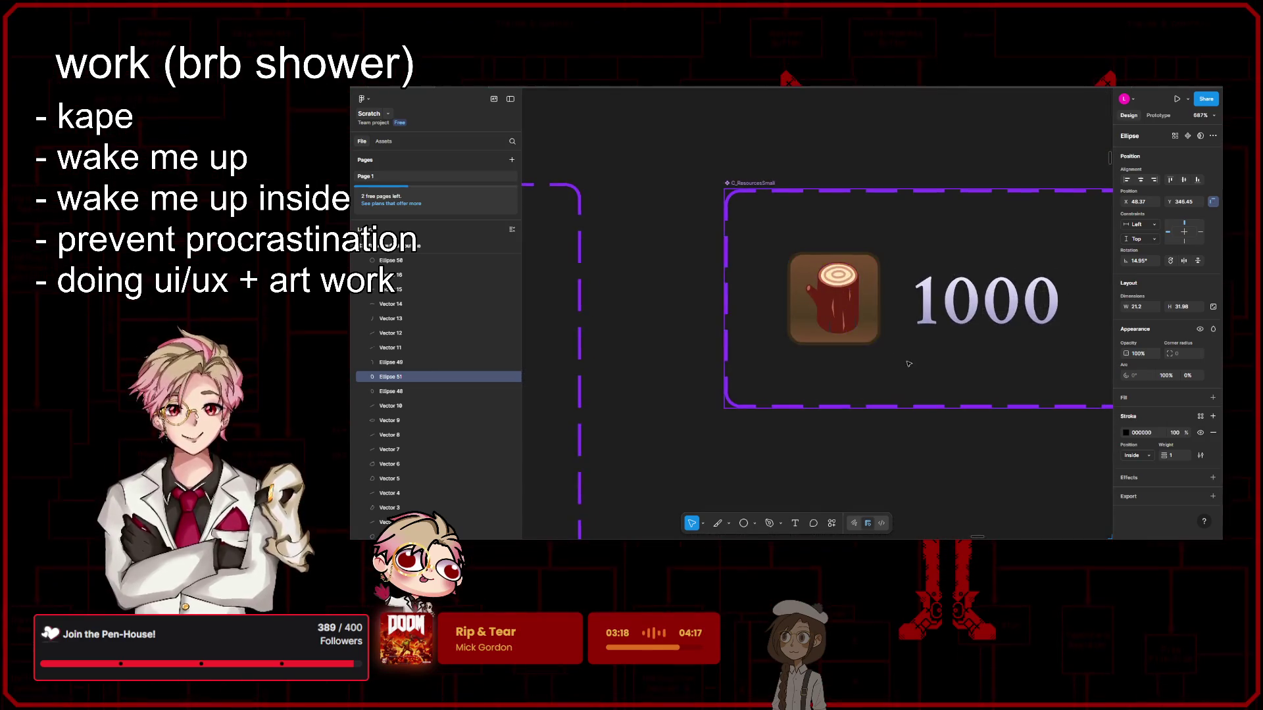
{"action": "scroll", "coordinate": [901, 349], "scroll_direction": "down", "scroll_amount": 5}
{"action": "scroll", "coordinate": [897, 340], "scroll_direction": "down", "scroll_amount": 3}
{"action": "scroll", "coordinate": [897, 340], "scroll_direction": "down", "scroll_amount": 10}
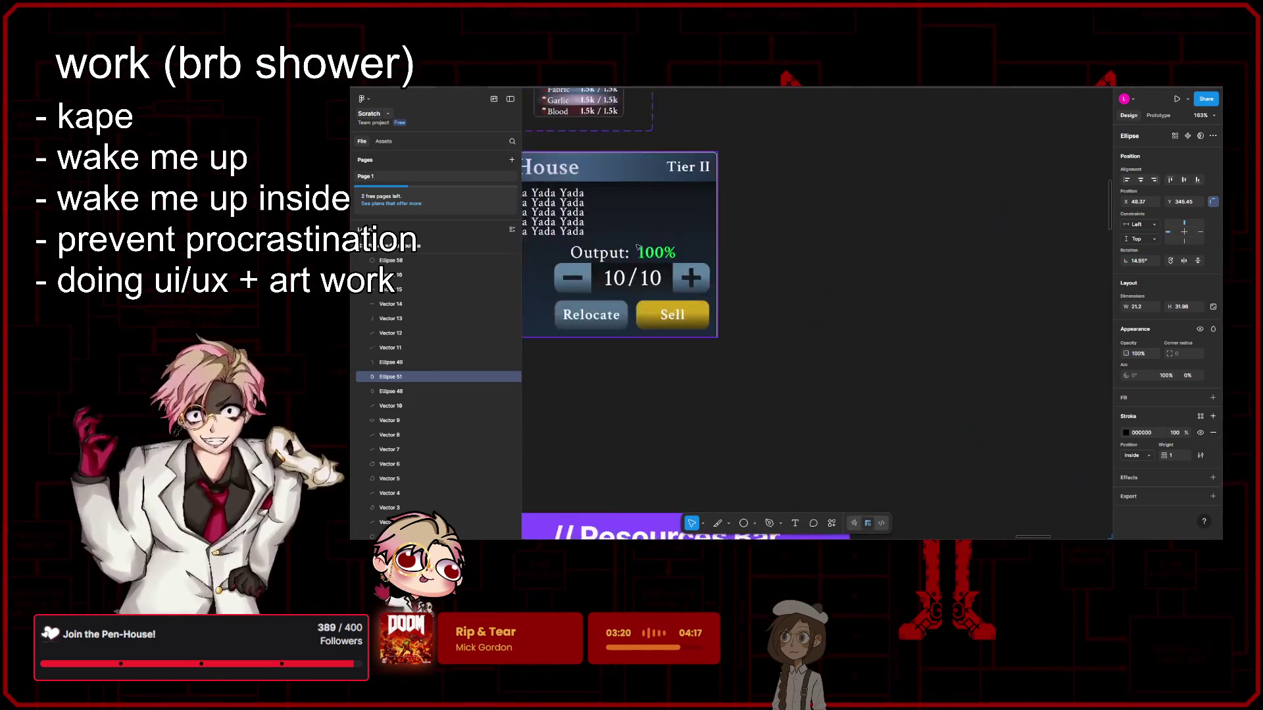
{"action": "scroll", "coordinate": [895, 358], "scroll_direction": "down", "scroll_amount": 10}
{"action": "scroll", "coordinate": [896, 358], "scroll_direction": "down", "scroll_amount": 5}
{"action": "scroll", "coordinate": [788, 332], "scroll_direction": "up", "scroll_amount": 3}
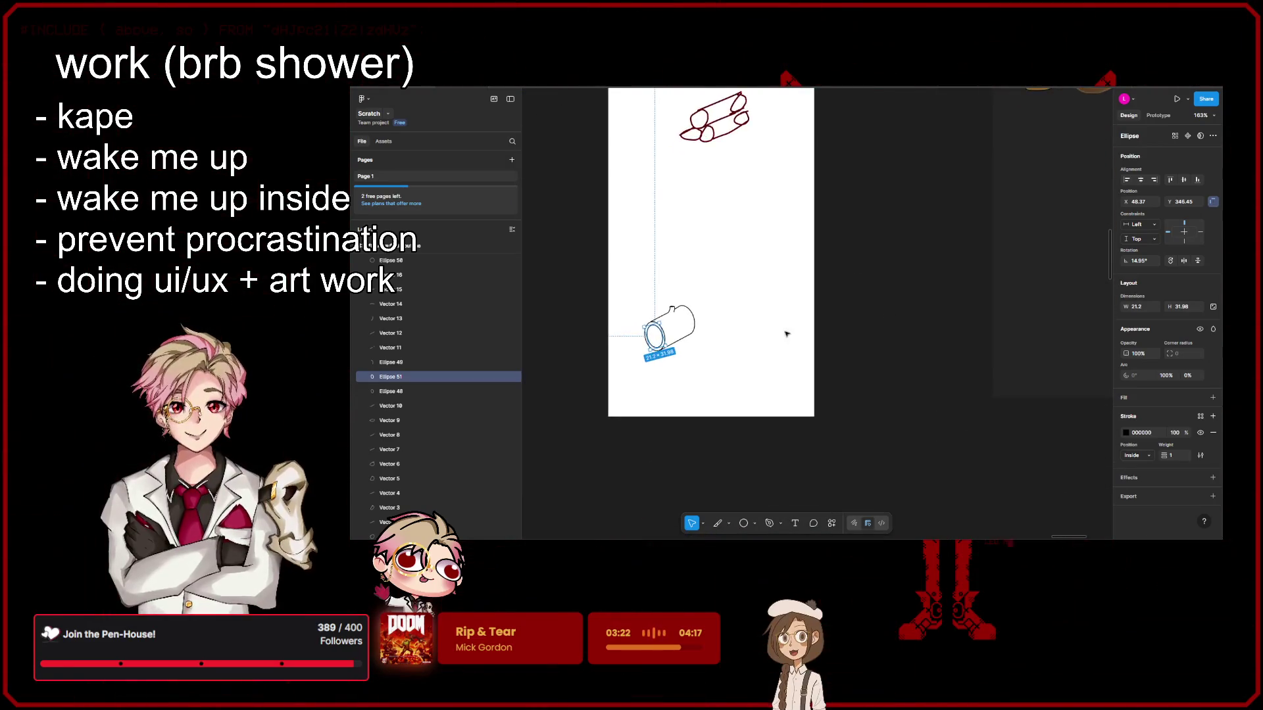
{"action": "scroll", "coordinate": [757, 329], "scroll_direction": "up", "scroll_amount": 3}
{"action": "scroll", "coordinate": [741, 325], "scroll_direction": "up", "scroll_amount": 3}
{"action": "scroll", "coordinate": [1013, 345], "scroll_direction": "up", "scroll_amount": 3}
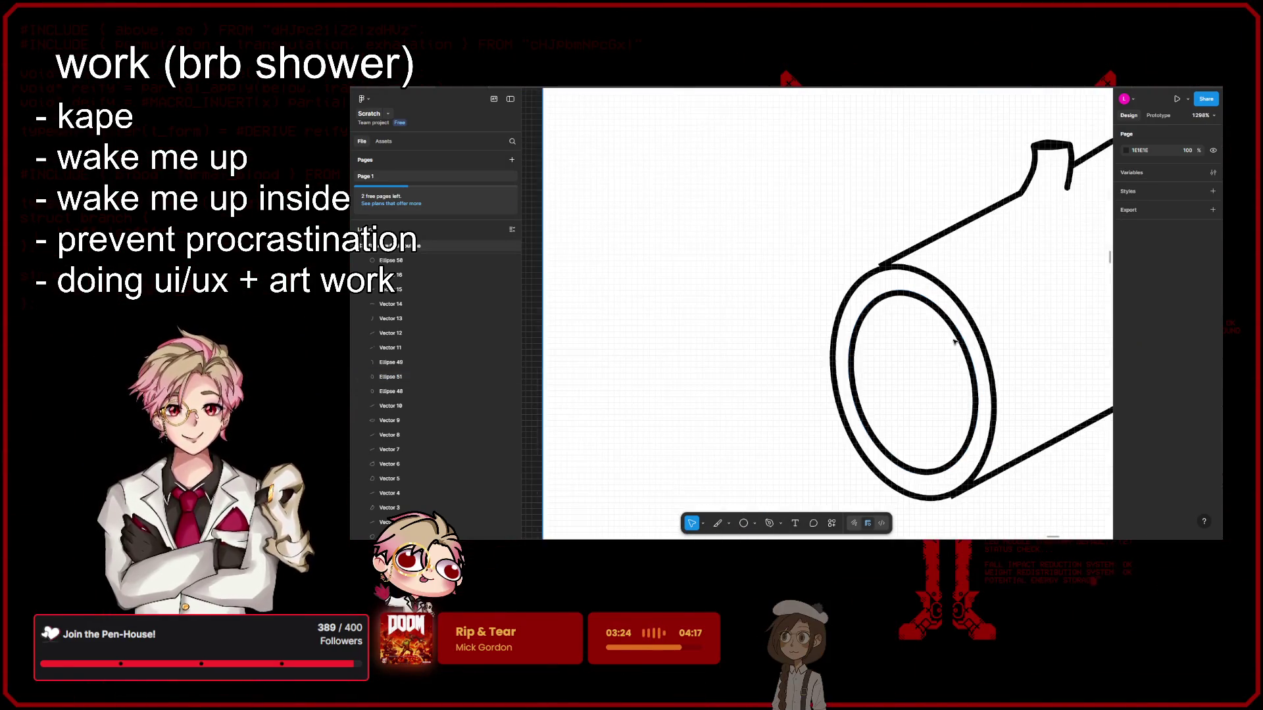
Step: Duplicate the inner ring twice, shrinking the copies into a third ring and a centred innermost ring
{"action": "key", "text": "ctrl+d"}
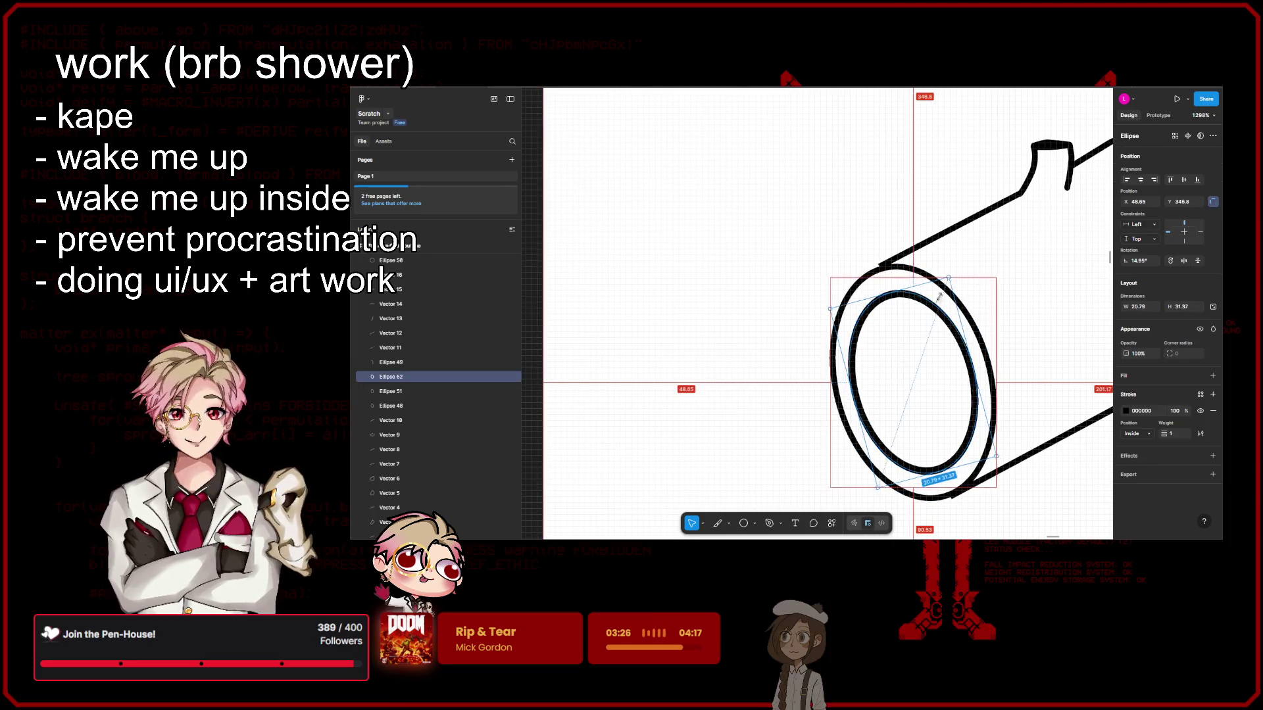
{"action": "left_click_drag", "start_coordinate": [949, 275], "coordinate": [934, 306]}
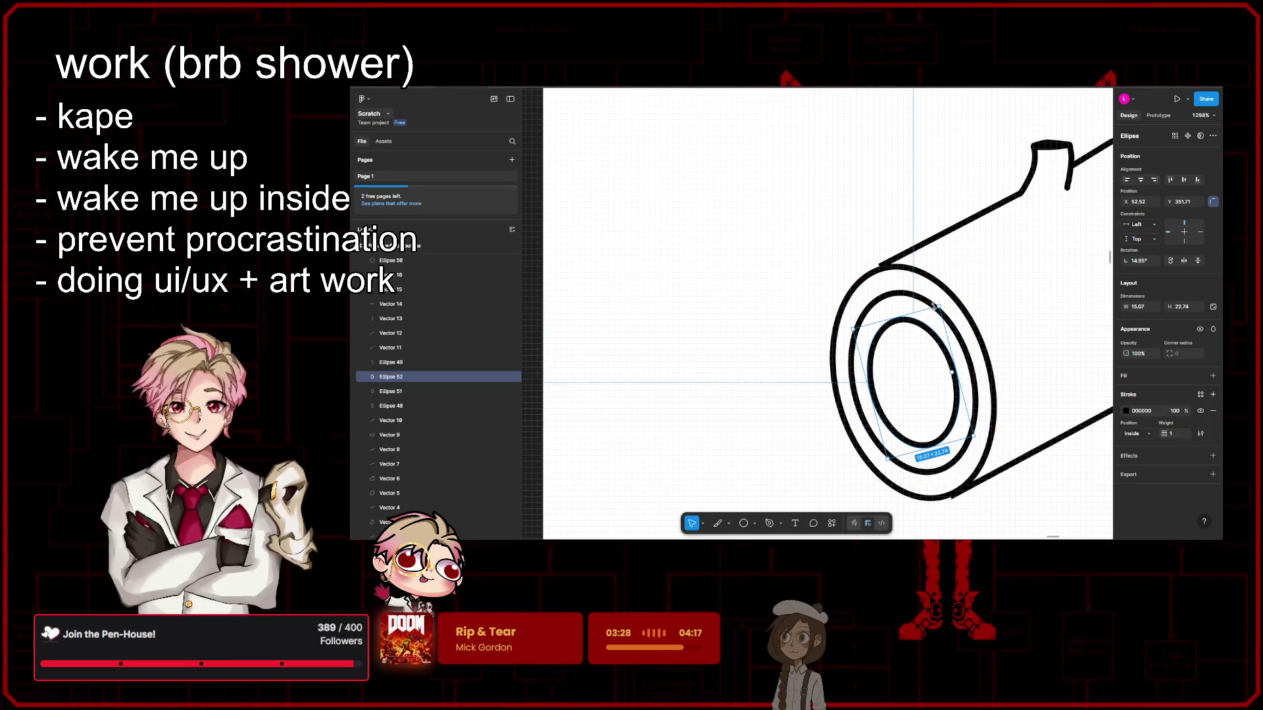
{"action": "key", "text": "ctrl+d"}
{"action": "mouse_move", "coordinate": [928, 329]}
{"action": "left_mouse_down"}
{"action": "mouse_move", "coordinate": [921, 408]}
{"action": "mouse_move", "coordinate": [912, 372]}
{"action": "left_mouse_up"}
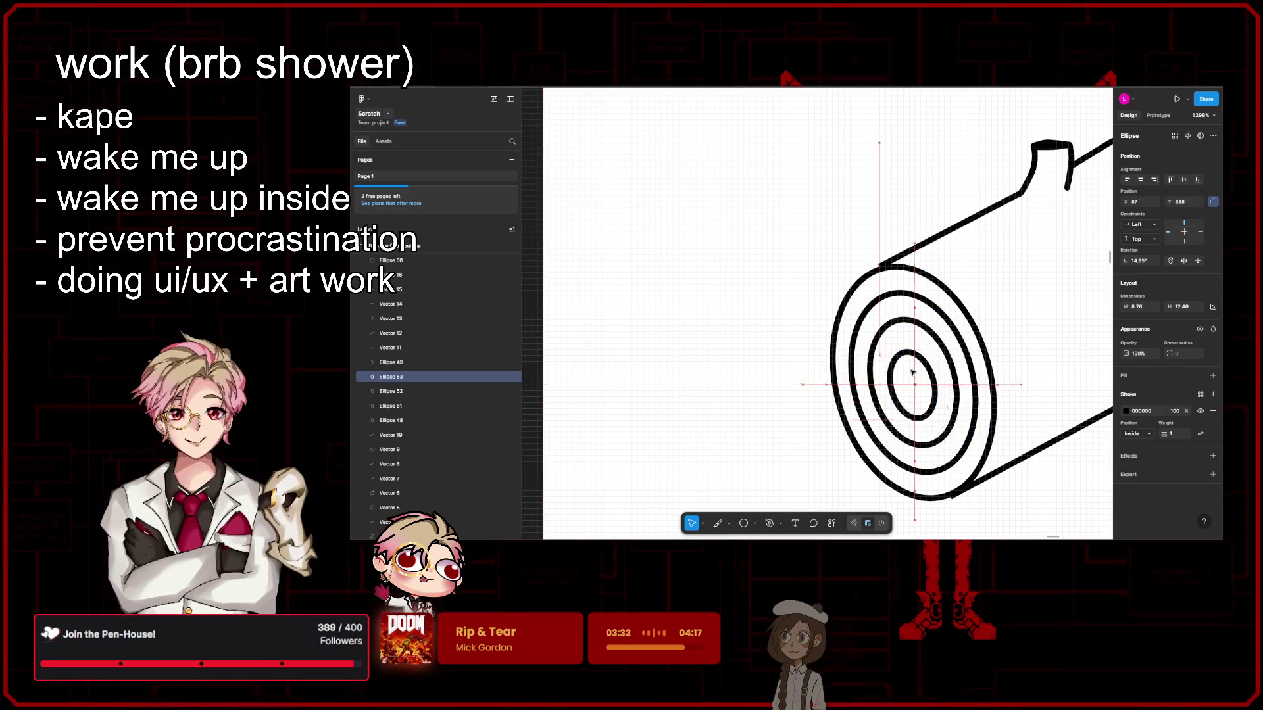
Step: Rotate the second and innermost rings to match the end face's tilt, shrinking the innermost slightly
{"action": "scroll", "coordinate": [917, 374], "scroll_direction": "down", "scroll_amount": 5}
{"action": "key", "text": "Escape"}
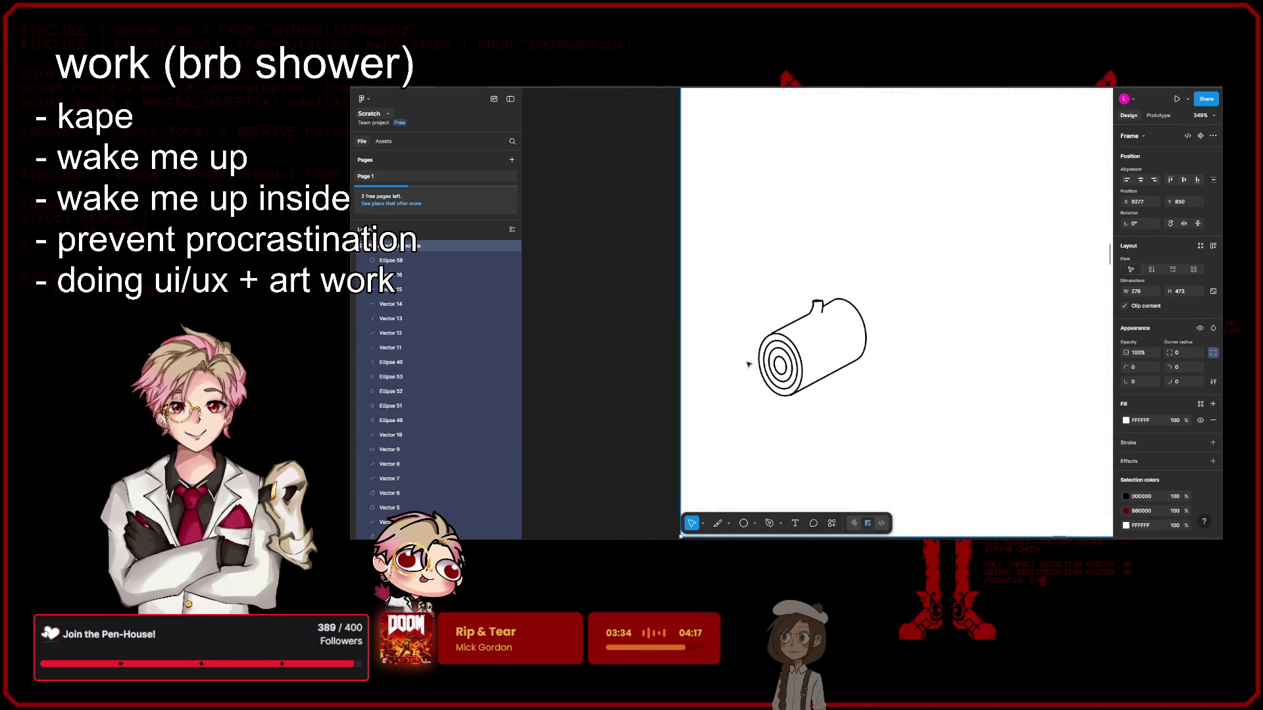
{"action": "scroll", "coordinate": [748, 365], "scroll_direction": "up", "scroll_amount": 3}
{"action": "scroll", "coordinate": [748, 364], "scroll_direction": "up", "scroll_amount": 2}
{"action": "left_click", "coordinate": [926, 357]}
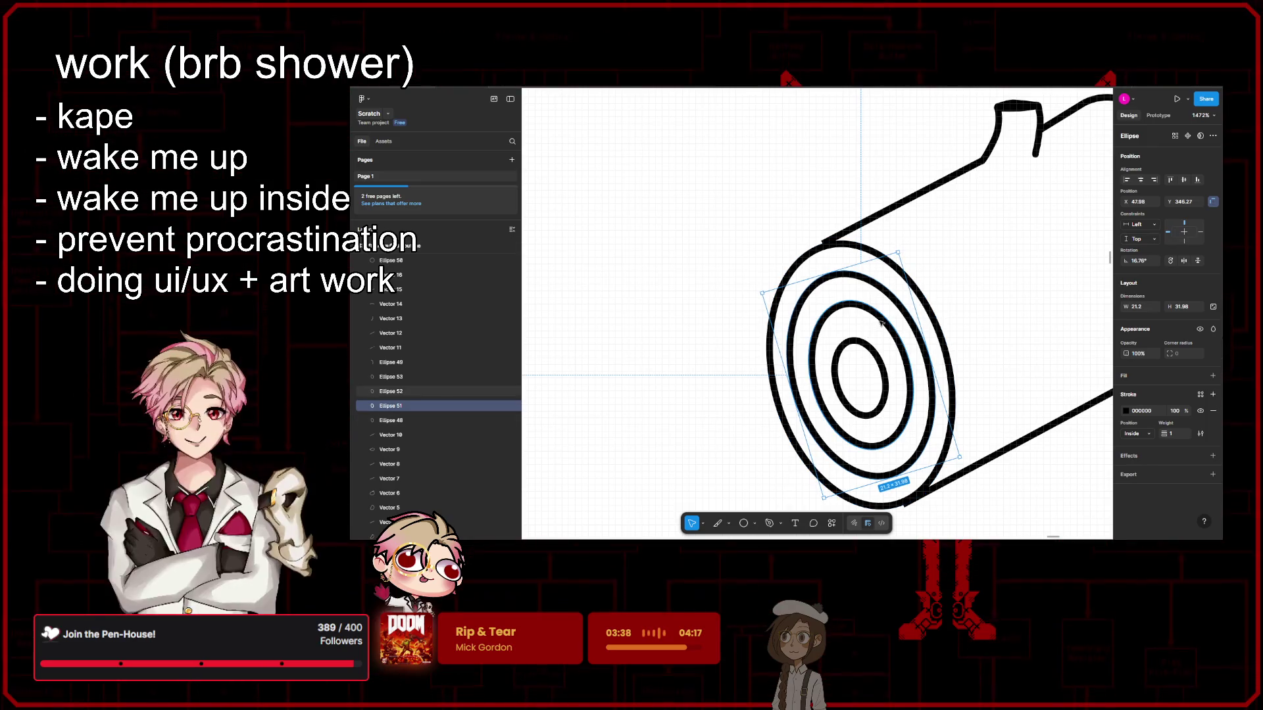
{"action": "left_click", "coordinate": [896, 283]}
{"action": "left_click_drag", "start_coordinate": [894, 284], "coordinate": [882, 284]}
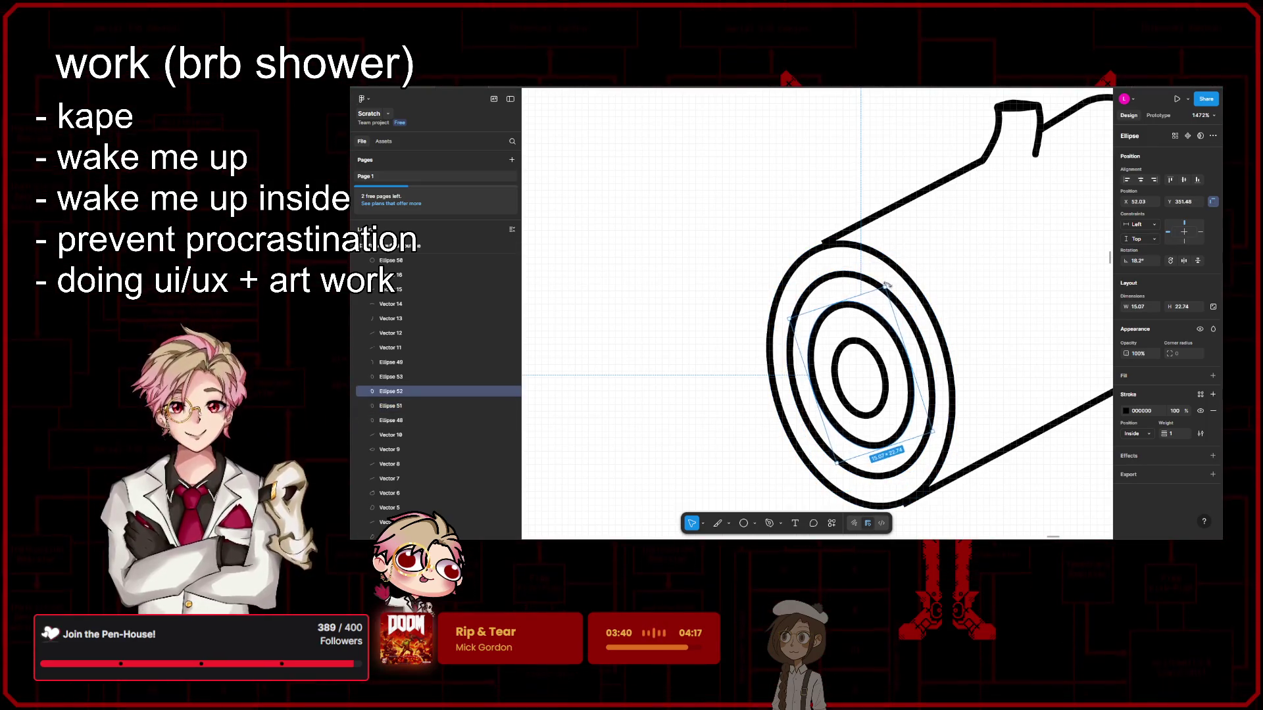
{"action": "left_click", "coordinate": [877, 355]}
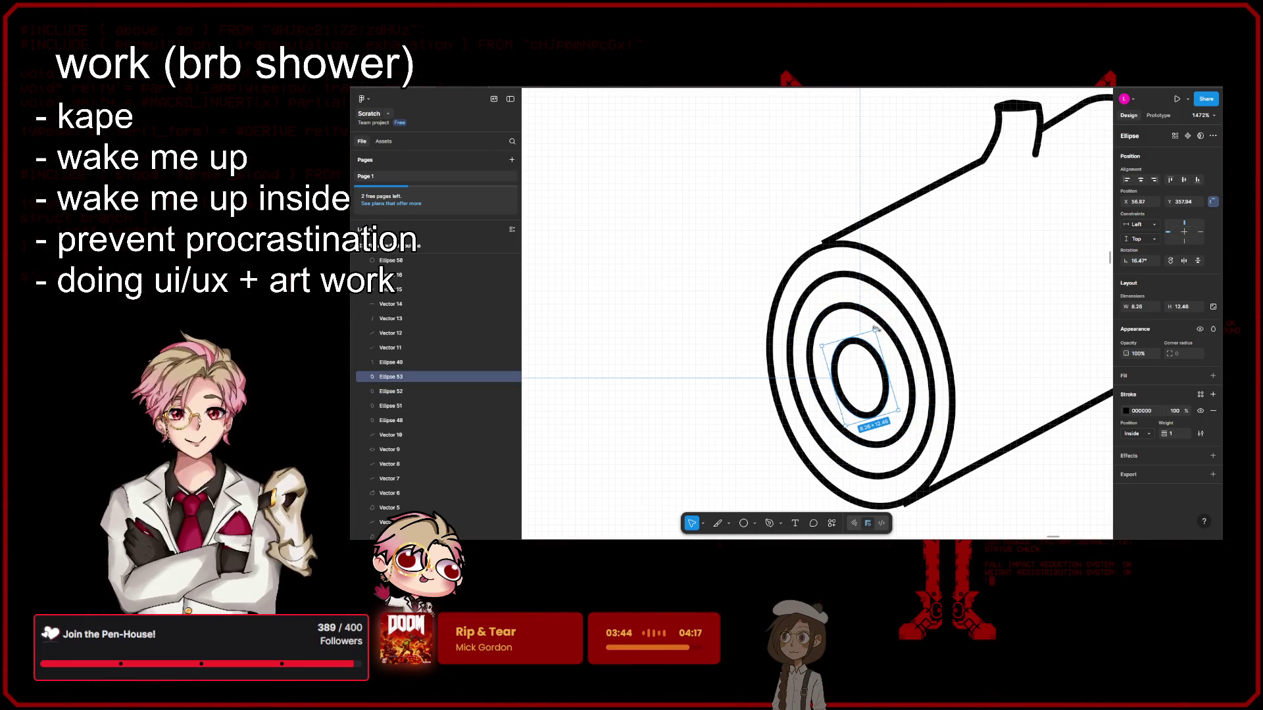
{"action": "left_click_drag", "start_coordinate": [872, 336], "coordinate": [865, 361]}
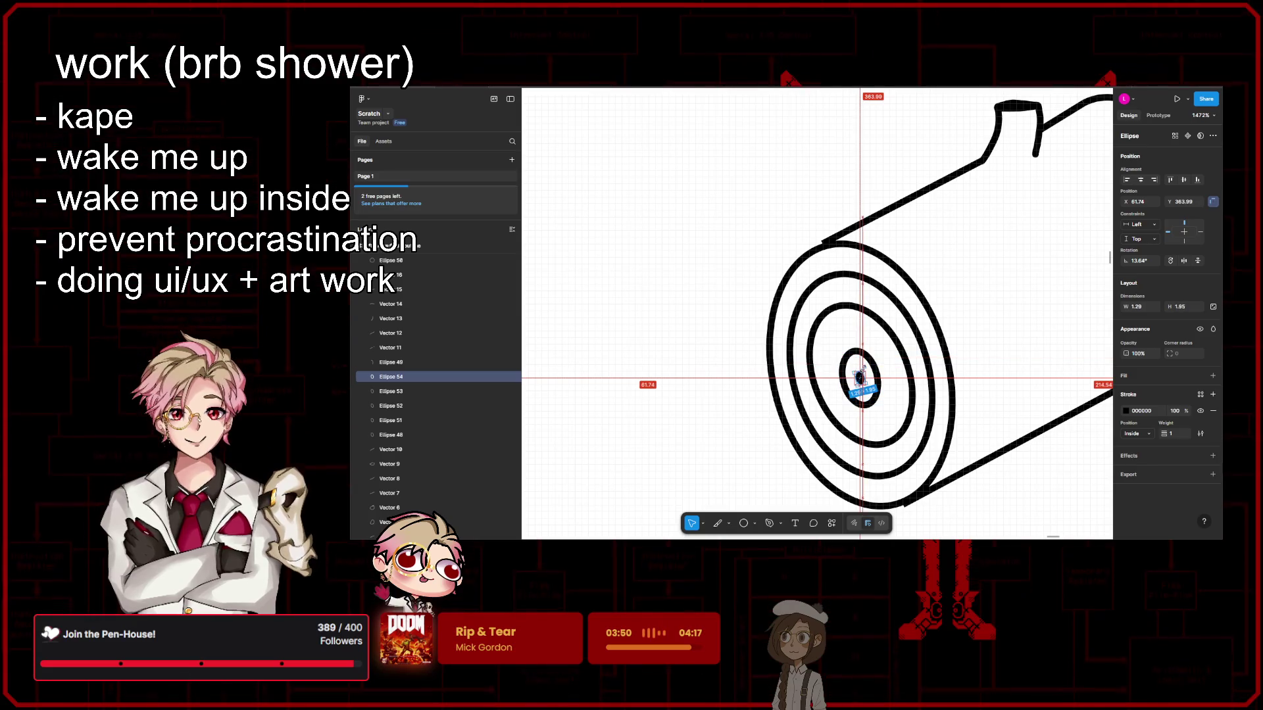
Step: Marquee-select the three inner rings and add the centre dot to the selection
{"action": "scroll", "coordinate": [793, 342], "scroll_direction": "down", "scroll_amount": 10}
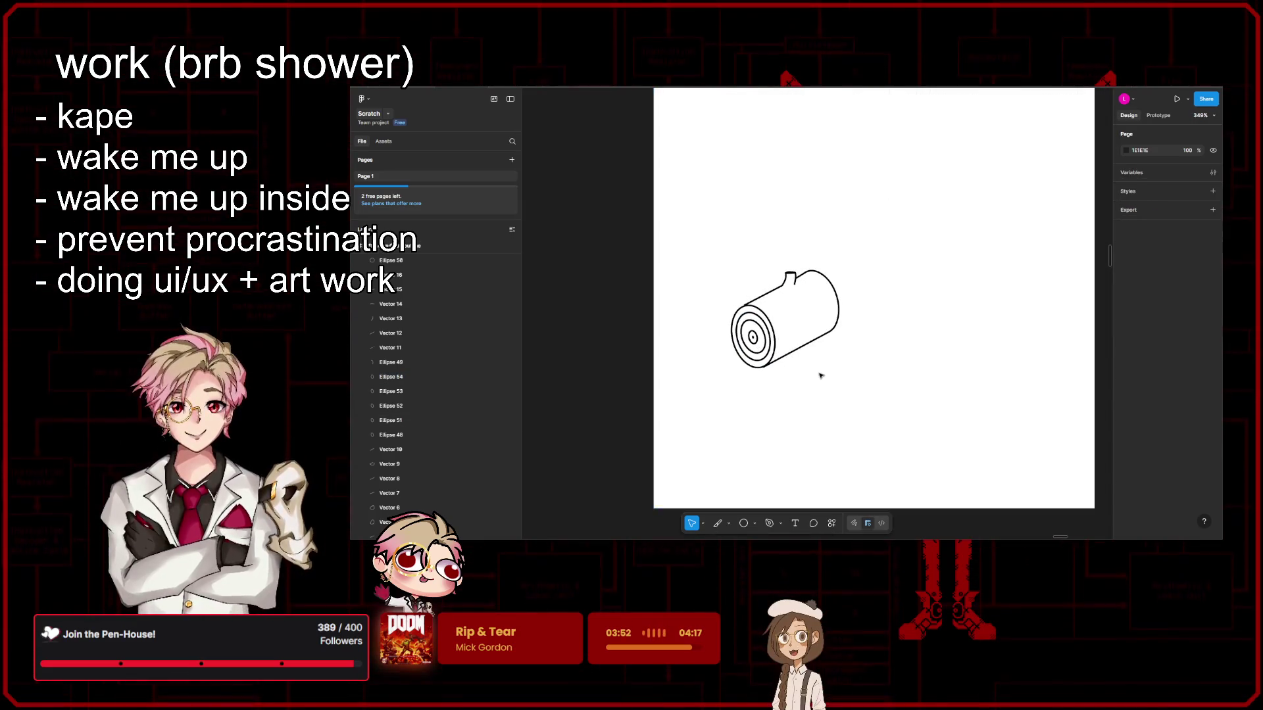
{"action": "scroll", "coordinate": [814, 369], "scroll_direction": "left", "scroll_amount": 5}
{"action": "left_click_drag", "start_coordinate": [969, 325], "coordinate": [973, 323]}
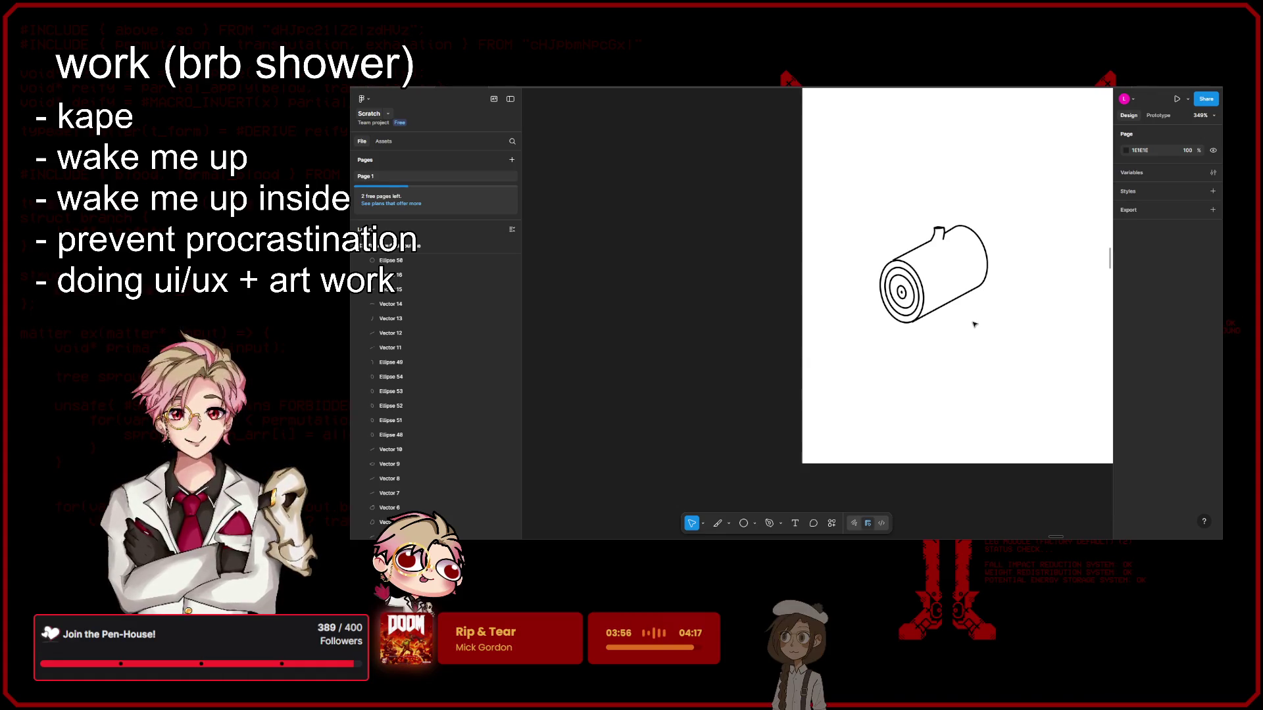
{"action": "scroll", "coordinate": [946, 319], "scroll_direction": "up", "scroll_amount": 5}
{"action": "scroll", "coordinate": [946, 319], "scroll_direction": "up", "scroll_amount": 3}
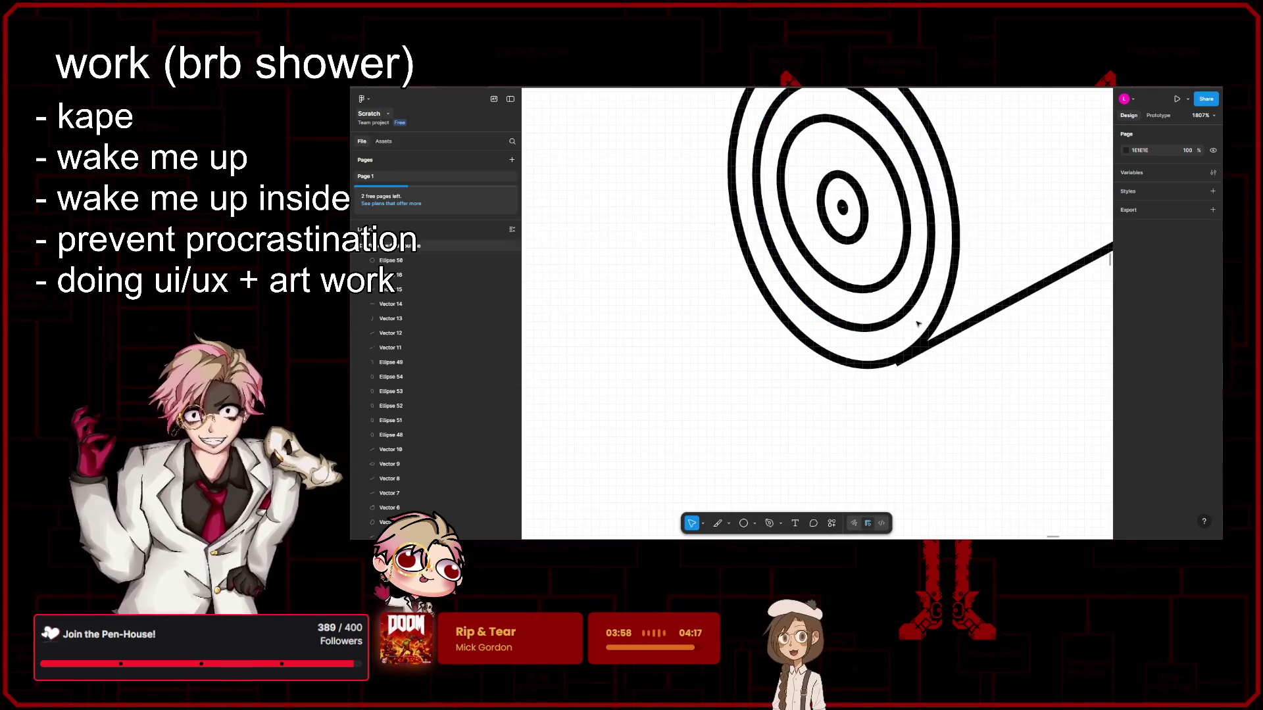
{"action": "left_click_drag", "start_coordinate": [915, 321], "coordinate": [763, 116]}
{"action": "scroll", "coordinate": [921, 296], "scroll_direction": "up", "scroll_amount": 3}
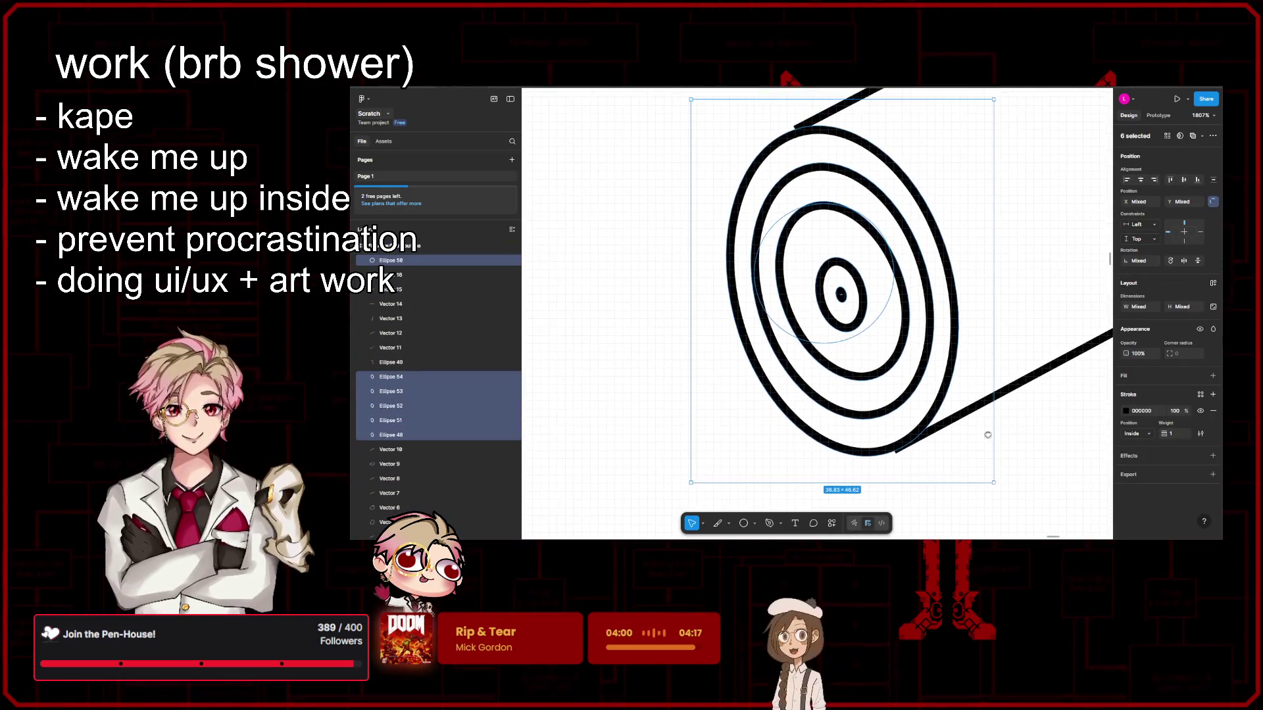
{"action": "left_click", "coordinate": [917, 411]}
{"action": "left_click_drag", "start_coordinate": [916, 411], "coordinate": [866, 307]}
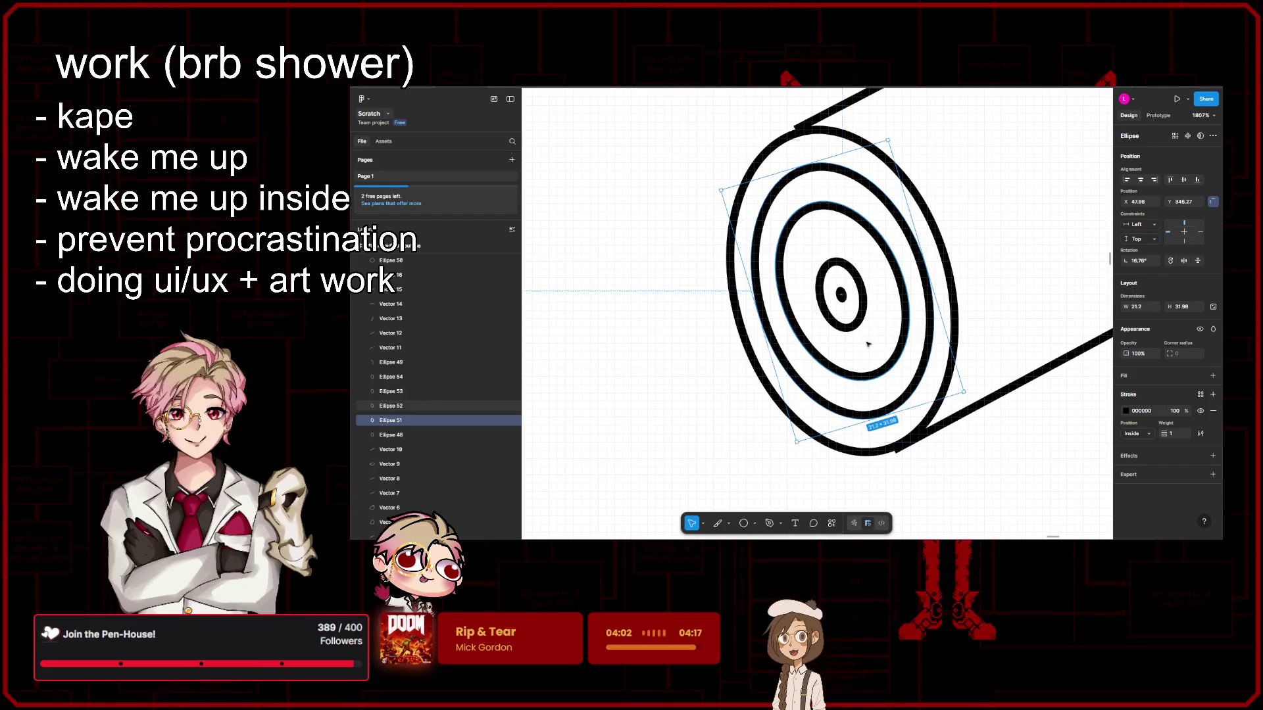
{"action": "left_click", "coordinate": [865, 307], "text": "shift"}
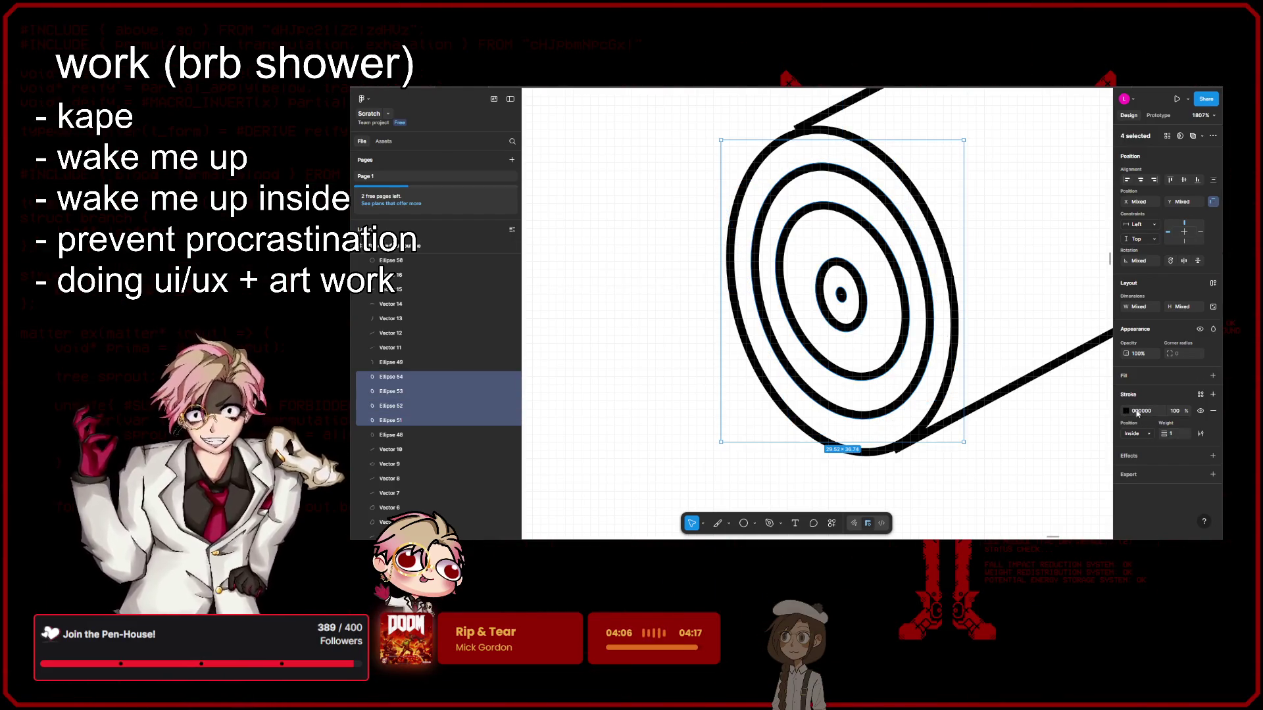
Step: Switch the selected rings' stroke from a solid line to a brush style
{"action": "left_click", "coordinate": [1201, 434]}
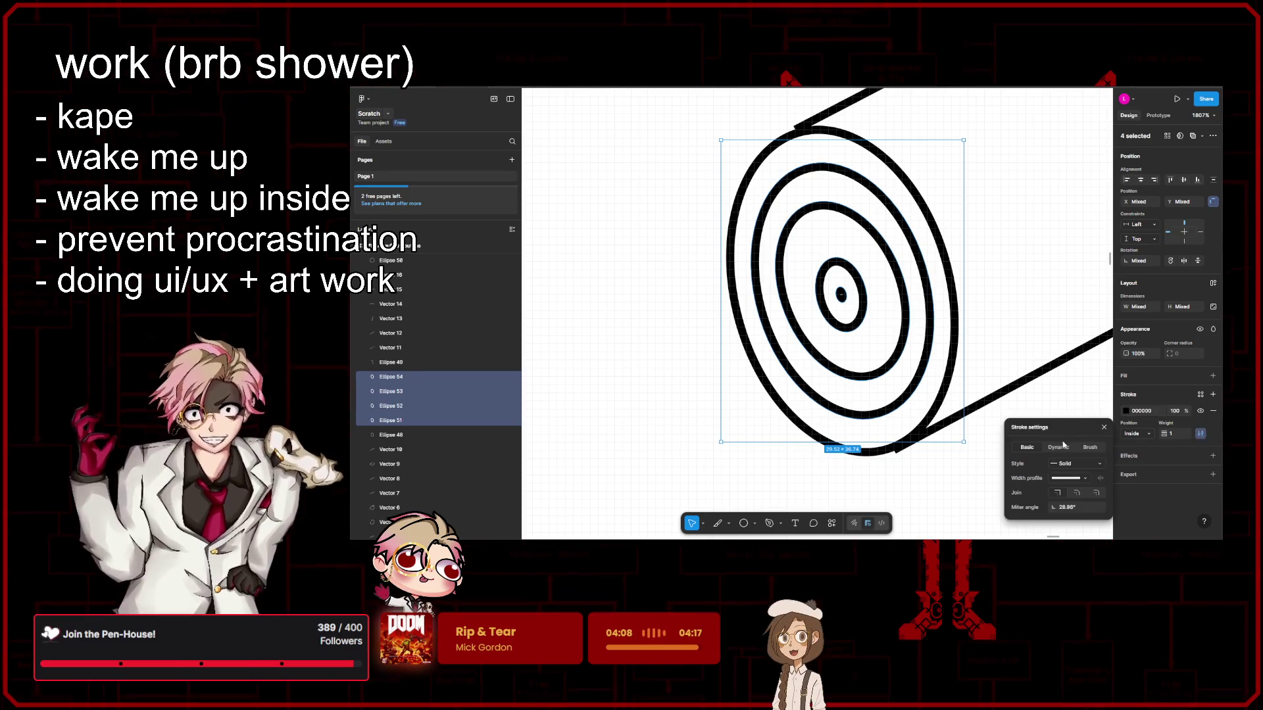
{"action": "left_click", "coordinate": [1099, 450]}
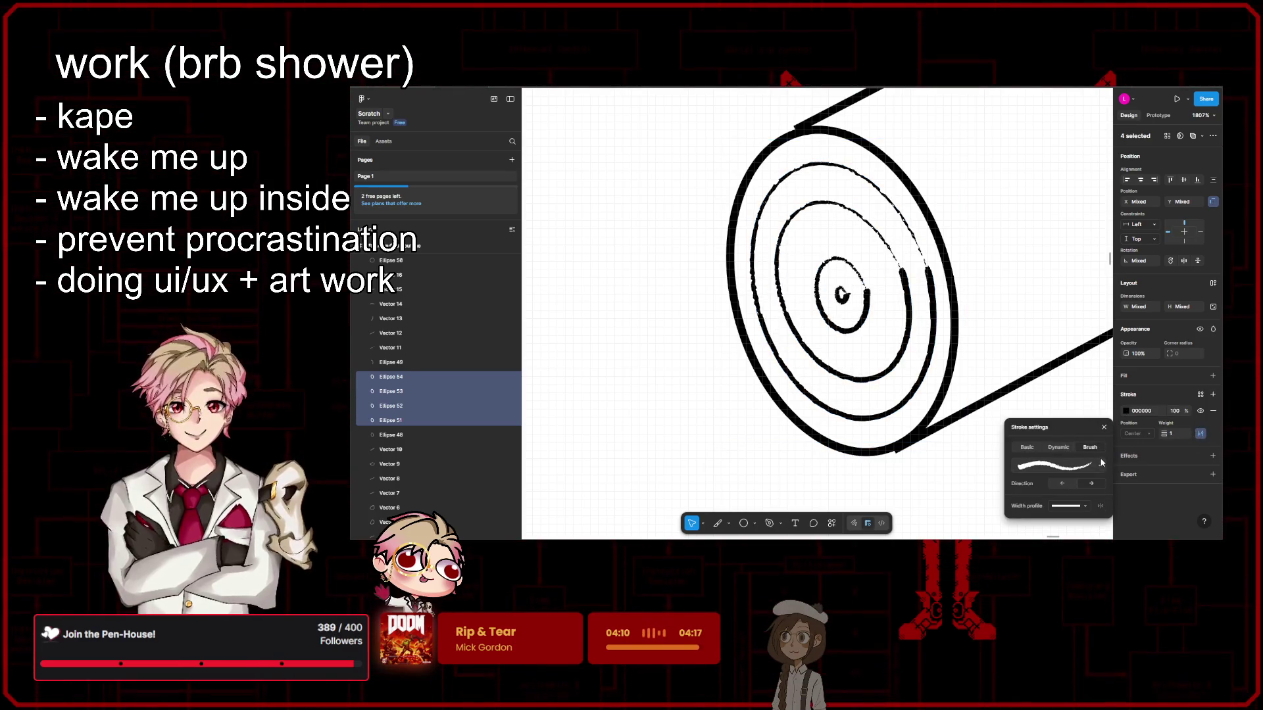
{"action": "key", "text": "shift+1"}
{"action": "key", "text": "shift+2"}
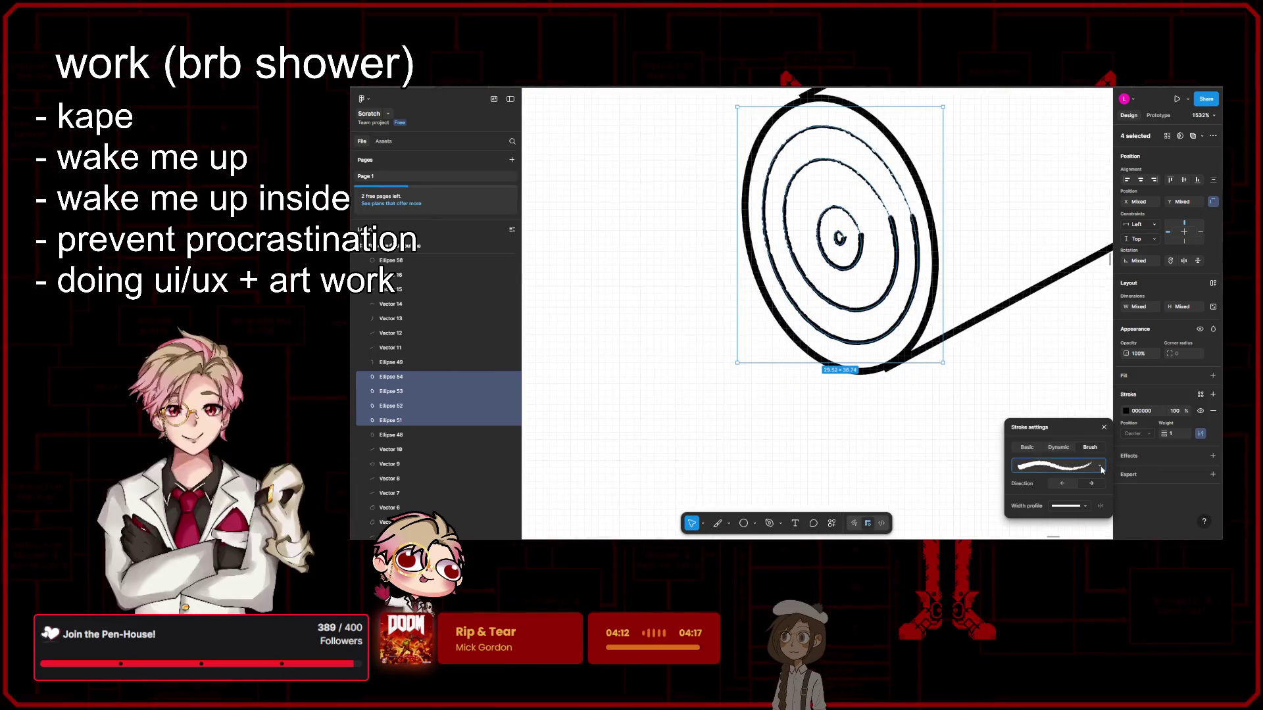
Step: Apply the Melodrama brush to the rings, then deselect to review the inked outlines
{"action": "left_click", "coordinate": [1101, 467]}
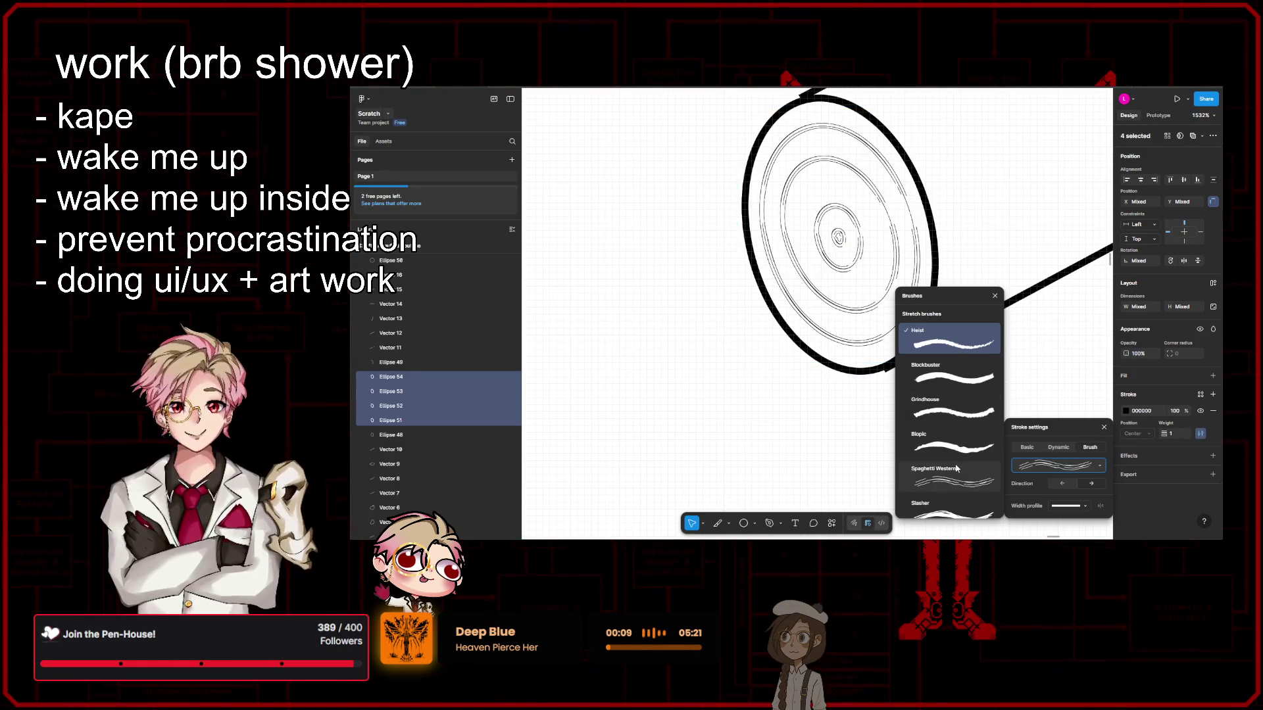
{"action": "scroll", "coordinate": [957, 459], "scroll_direction": "down", "scroll_amount": 2}
{"action": "scroll", "coordinate": [958, 461], "scroll_direction": "down", "scroll_amount": 3}
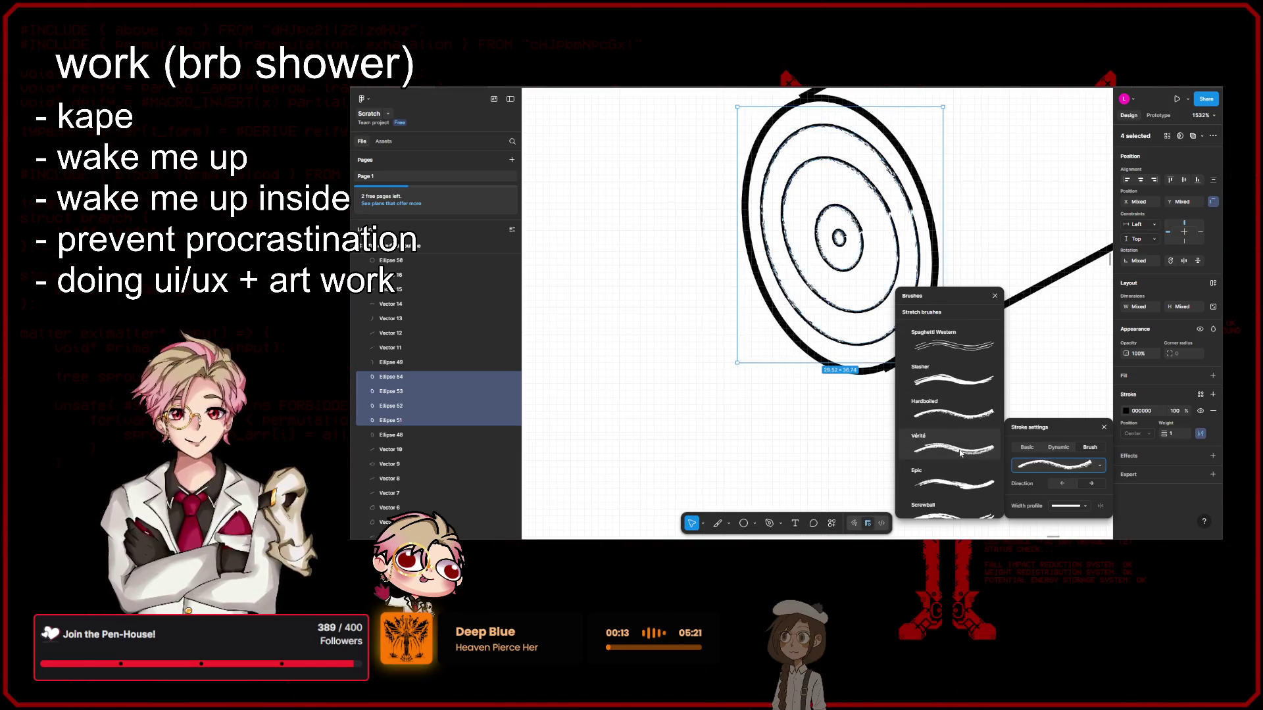
{"action": "scroll", "coordinate": [962, 453], "scroll_direction": "down", "scroll_amount": 1}
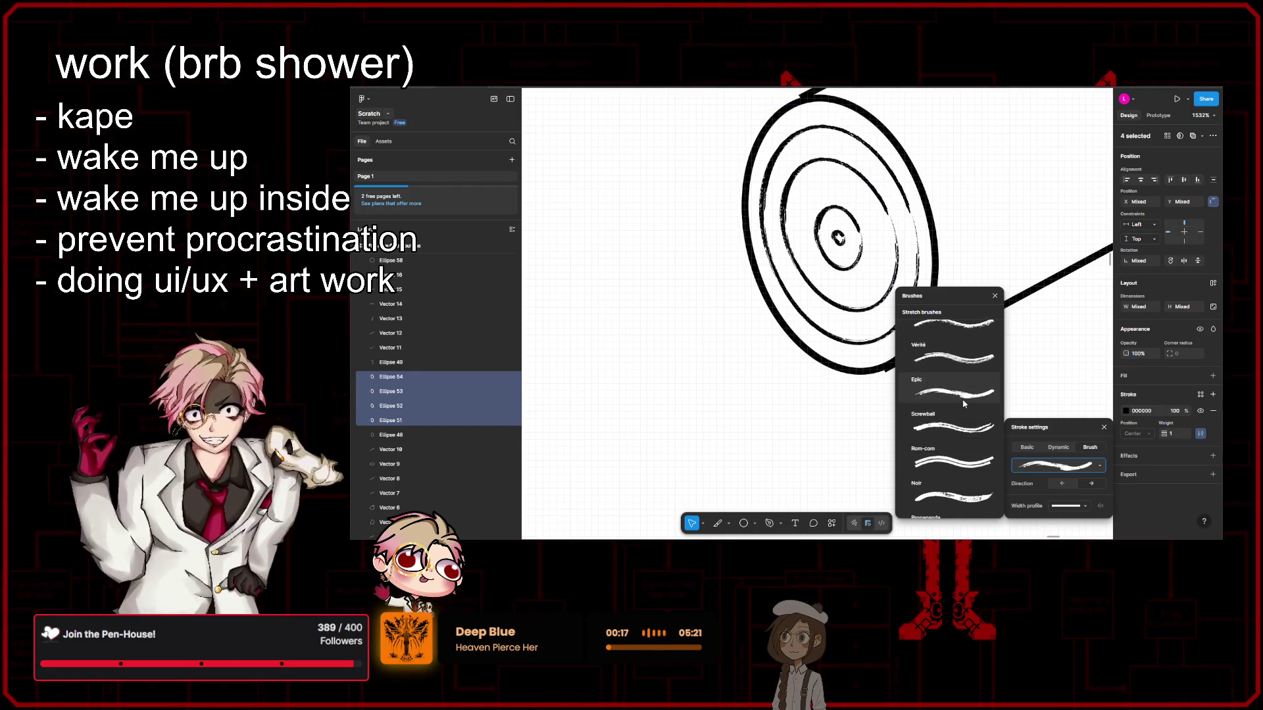
{"action": "scroll", "coordinate": [963, 451], "scroll_direction": "down", "scroll_amount": 1}
{"action": "scroll", "coordinate": [961, 424], "scroll_direction": "down", "scroll_amount": 1}
{"action": "scroll", "coordinate": [959, 435], "scroll_direction": "down", "scroll_amount": 1}
{"action": "scroll", "coordinate": [957, 439], "scroll_direction": "down", "scroll_amount": 1}
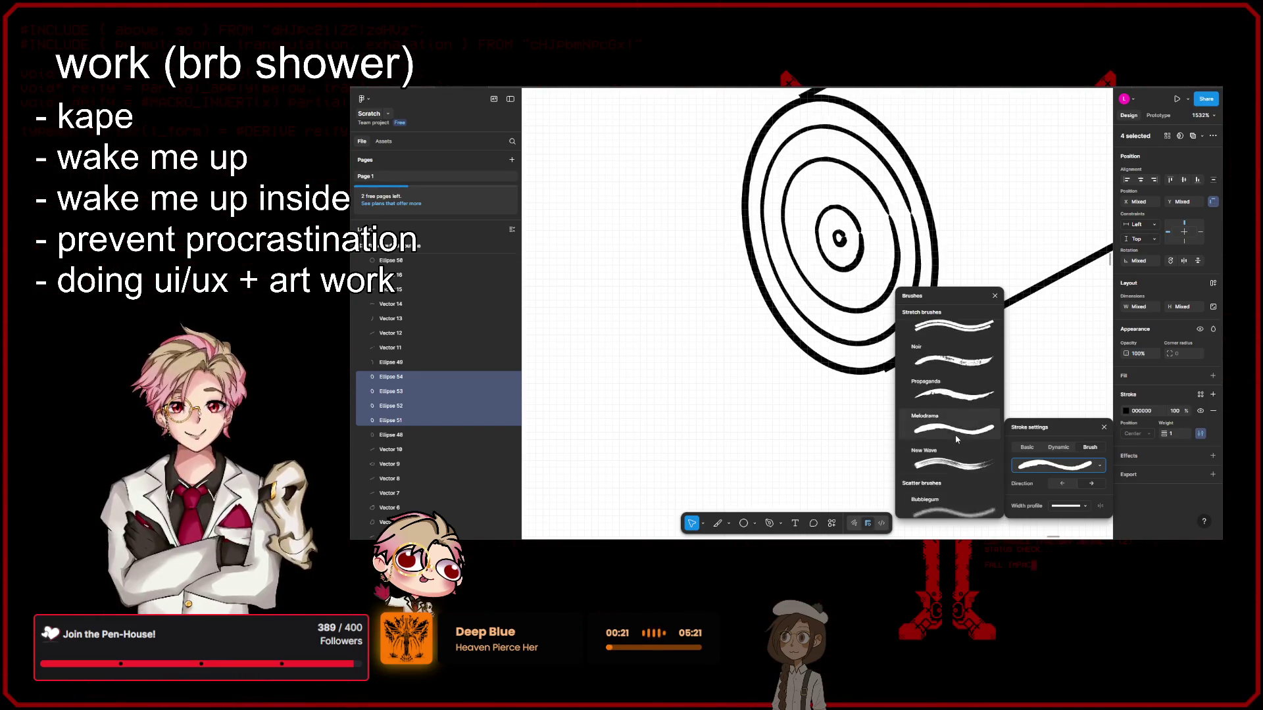
{"action": "scroll", "coordinate": [964, 388], "scroll_direction": "down", "scroll_amount": 1}
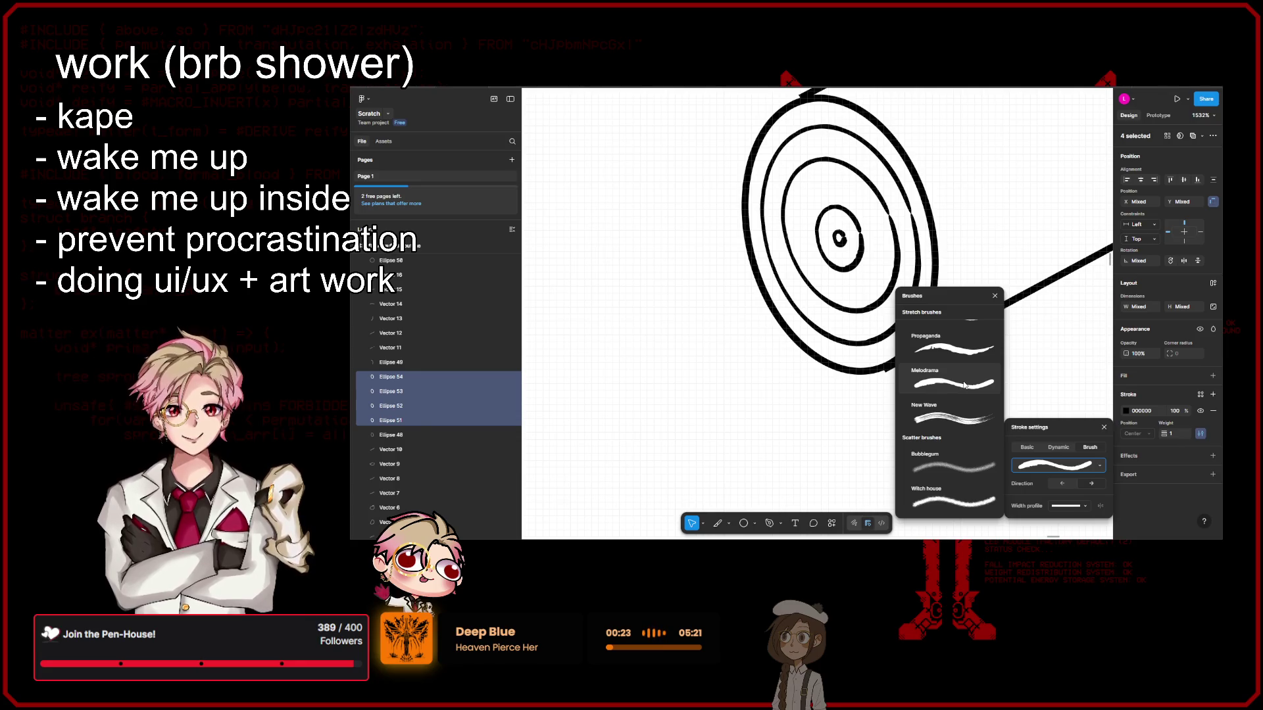
{"action": "left_click", "coordinate": [965, 385]}
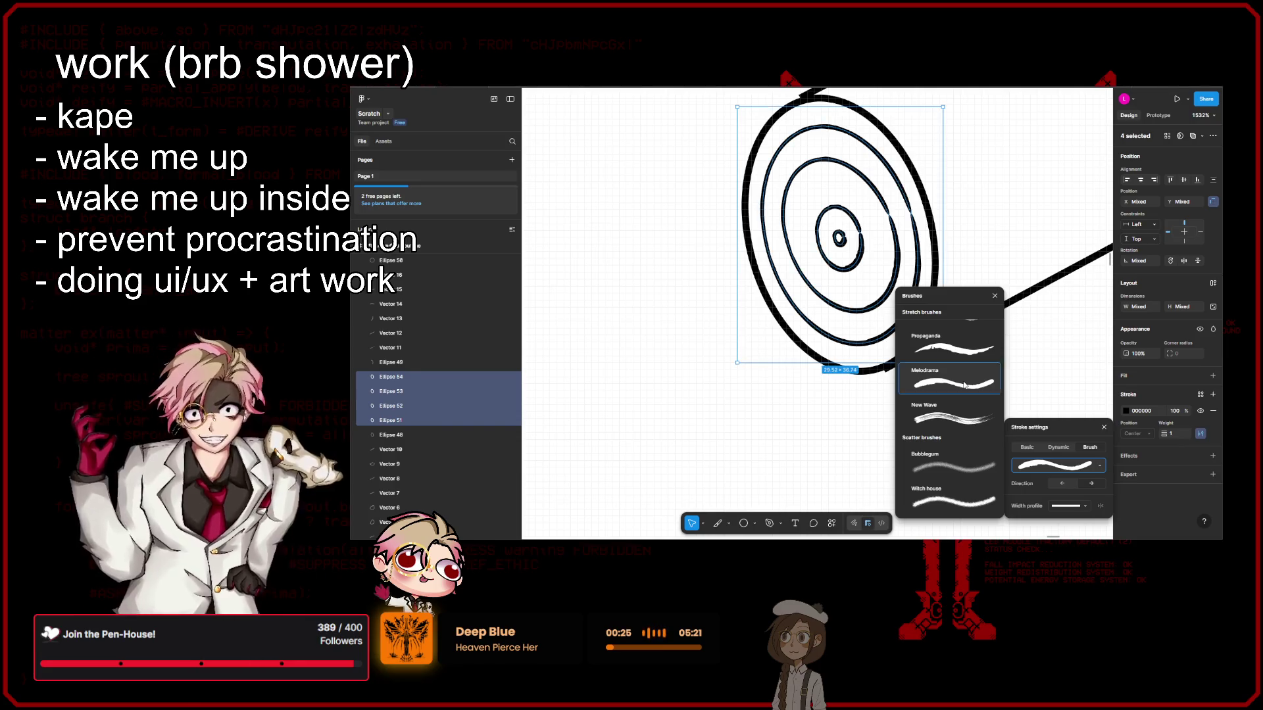
{"action": "scroll", "coordinate": [921, 444], "scroll_direction": "down", "scroll_amount": 5}
{"action": "scroll", "coordinate": [928, 426], "scroll_direction": "up", "scroll_amount": 5}
{"action": "scroll", "coordinate": [929, 426], "scroll_direction": "down", "scroll_amount": 3}
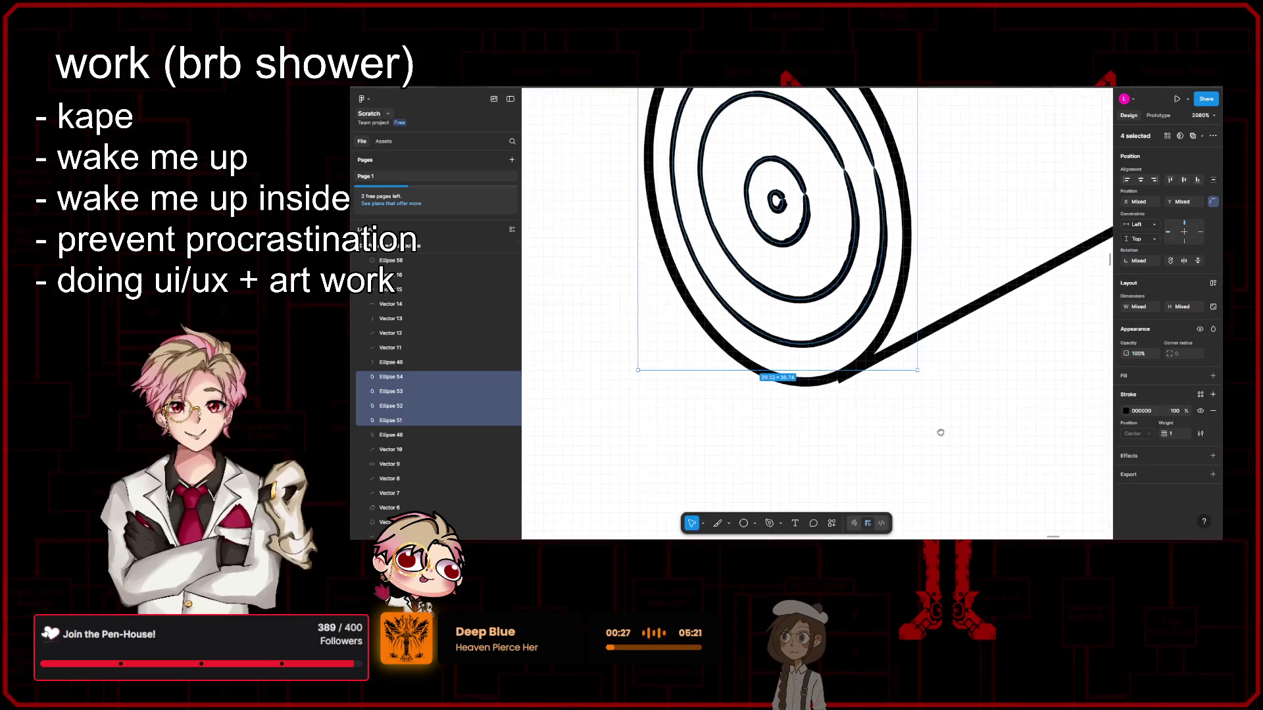
{"action": "left_click", "coordinate": [941, 437]}
Step: Move the endpoint of the lower side line, Vector 12, onto the outer ring
{"action": "scroll", "coordinate": [950, 431], "scroll_direction": "down", "scroll_amount": 3}
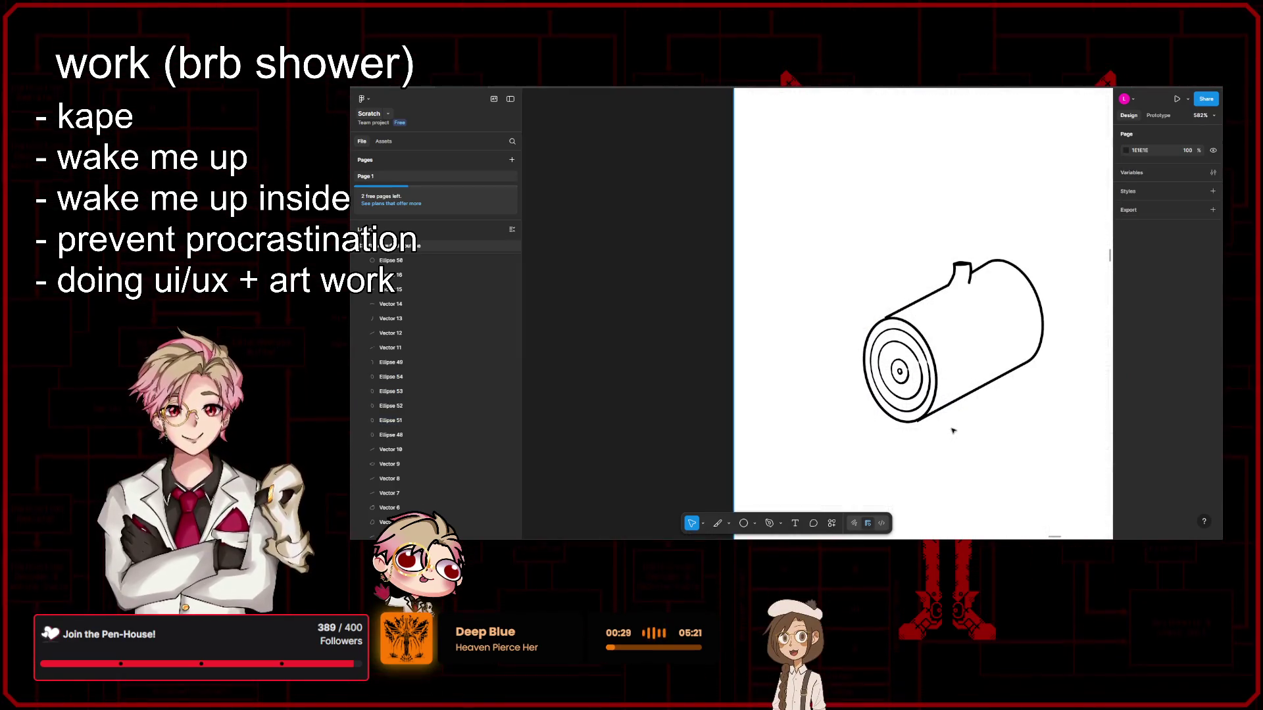
{"action": "scroll", "coordinate": [952, 431], "scroll_direction": "up", "scroll_amount": 3}
{"action": "scroll", "coordinate": [953, 428], "scroll_direction": "up", "scroll_amount": 3}
{"action": "scroll", "coordinate": [953, 427], "scroll_direction": "down", "scroll_amount": 3}
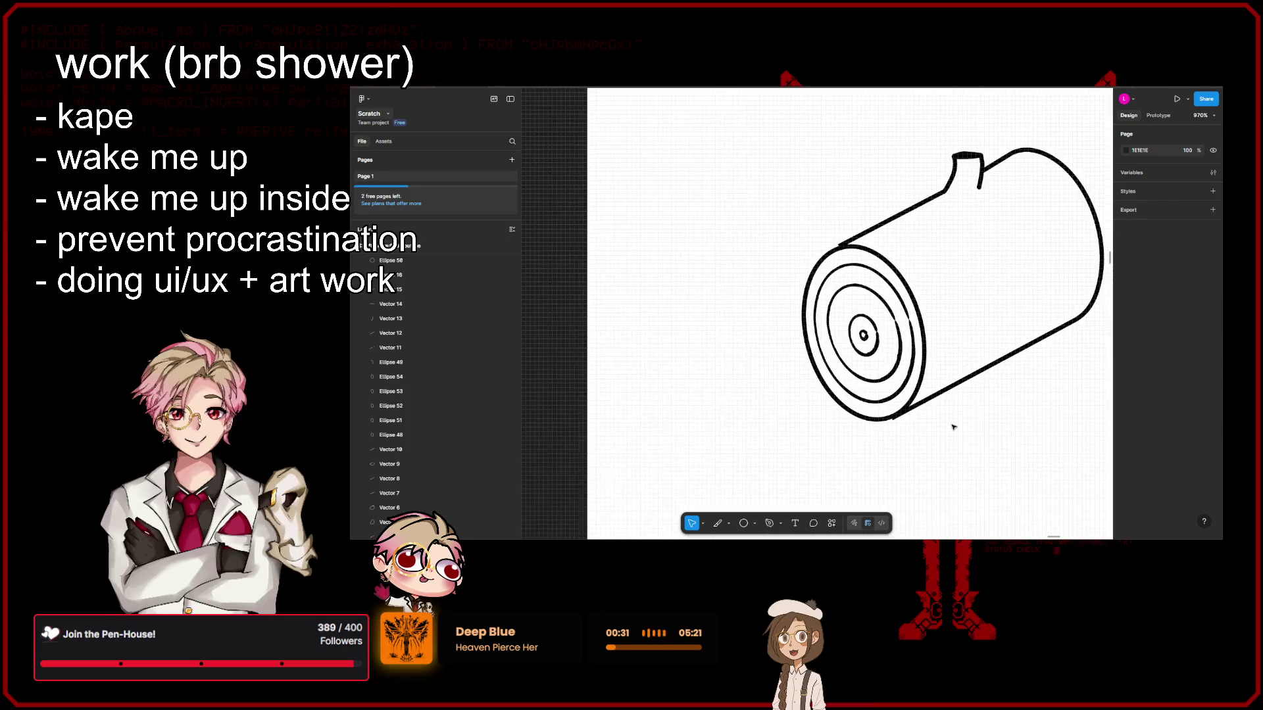
{"action": "scroll", "coordinate": [954, 426], "scroll_direction": "up", "scroll_amount": 1}
{"action": "scroll", "coordinate": [959, 422], "scroll_direction": "up", "scroll_amount": 3}
{"action": "scroll", "coordinate": [966, 419], "scroll_direction": "up", "scroll_amount": 1}
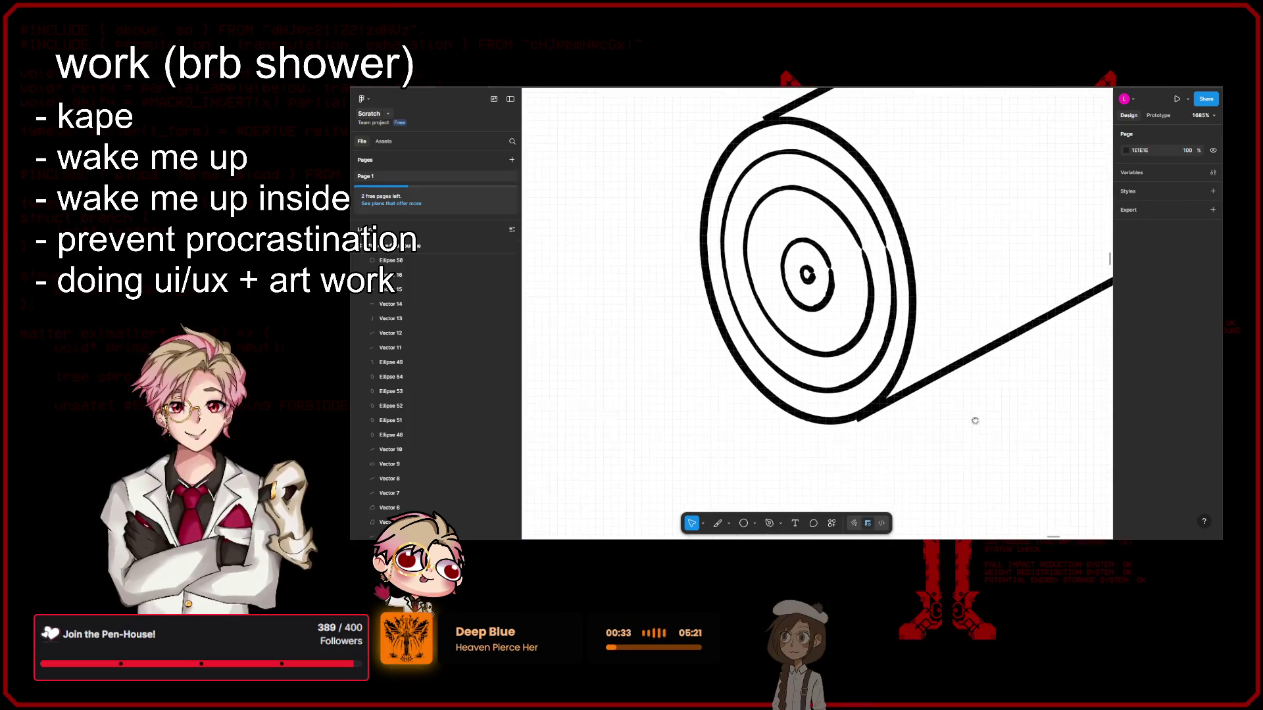
{"action": "left_click", "coordinate": [870, 413]}
{"action": "scroll", "coordinate": [859, 397], "scroll_direction": "up", "scroll_amount": 3}
{"action": "scroll", "coordinate": [860, 398], "scroll_direction": "up", "scroll_amount": 3}
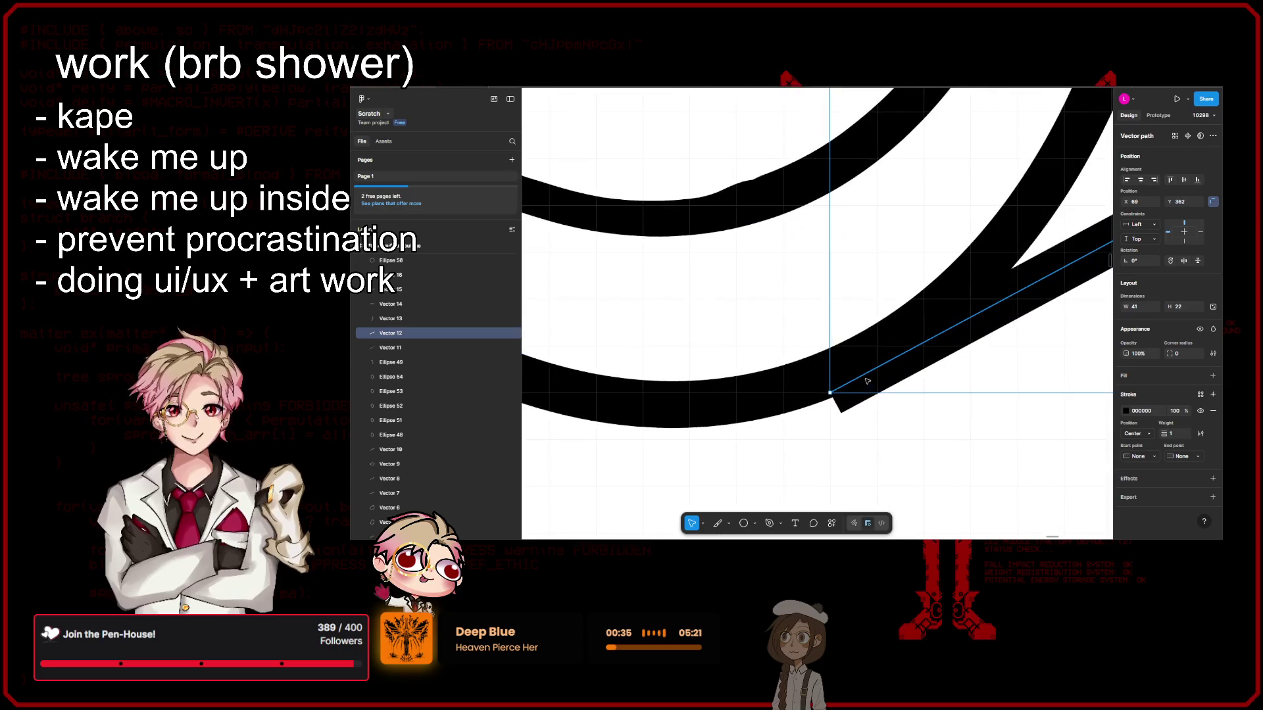
{"action": "double_click", "coordinate": [818, 375]}
{"action": "left_click_drag", "start_coordinate": [818, 377], "coordinate": [948, 304]}
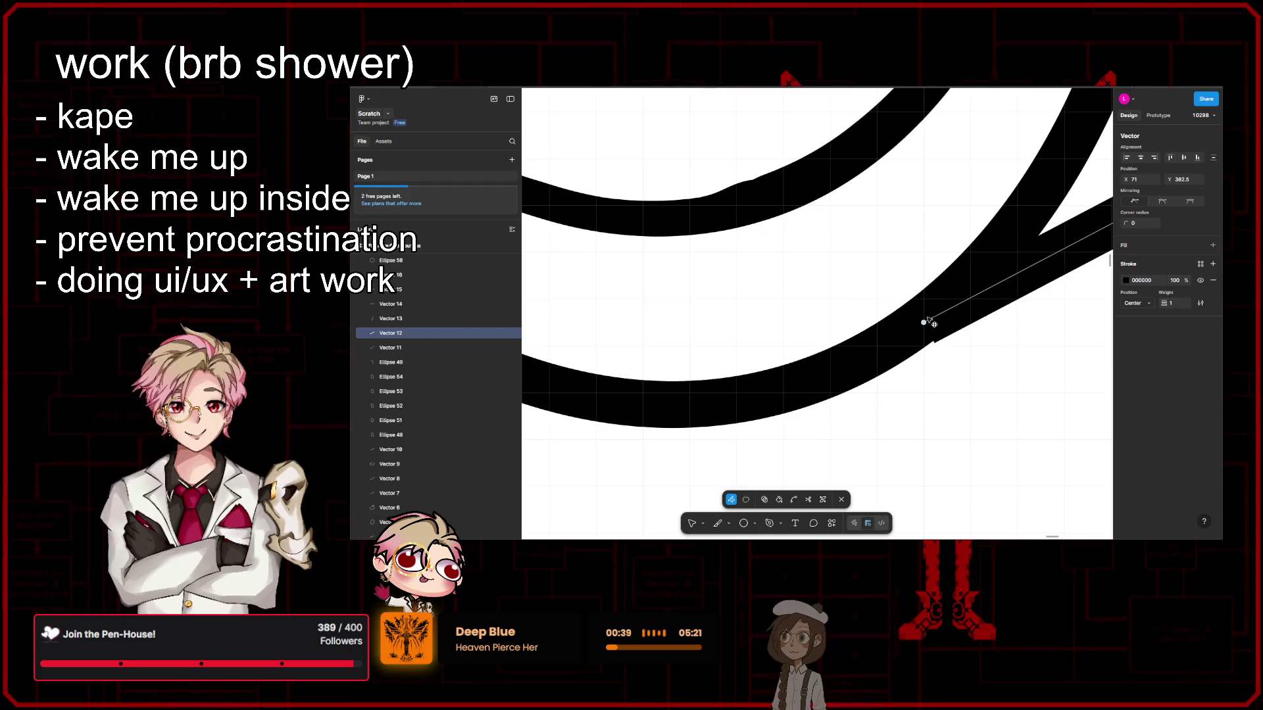
Step: Pull the upper side line Vector 11's endpoint down to meet the ring and finish editing
{"action": "scroll", "coordinate": [963, 385], "scroll_direction": "down", "scroll_amount": 1}
{"action": "scroll", "coordinate": [964, 385], "scroll_direction": "down", "scroll_amount": 5}
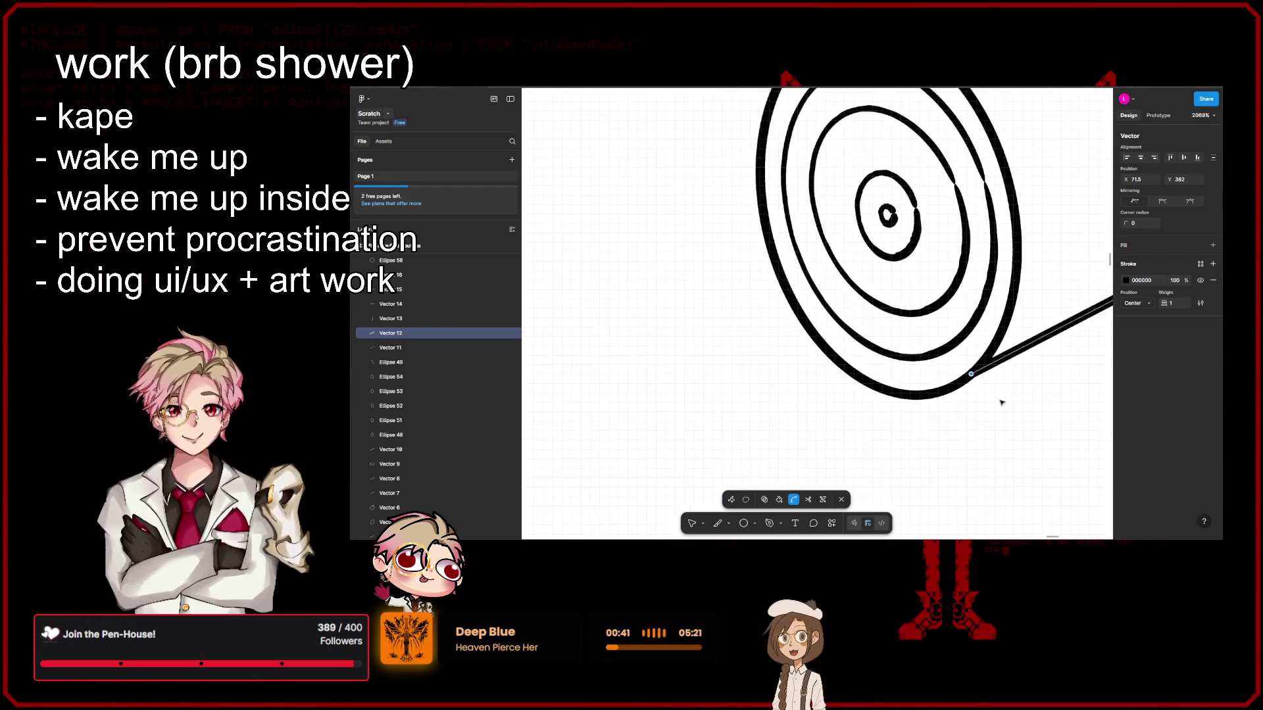
{"action": "scroll", "coordinate": [1000, 401], "scroll_direction": "down", "scroll_amount": 3}
{"action": "scroll", "coordinate": [987, 395], "scroll_direction": "up", "scroll_amount": 2}
{"action": "scroll", "coordinate": [883, 305], "scroll_direction": "up", "scroll_amount": 5}
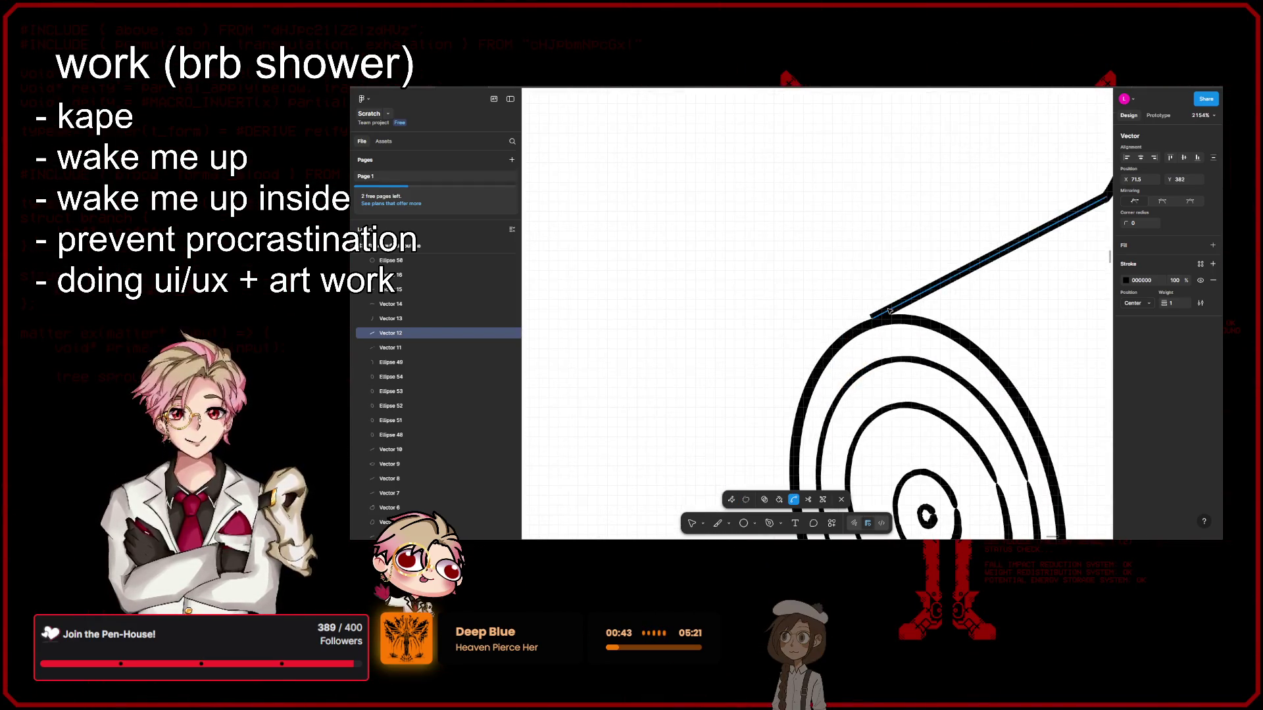
{"action": "left_click", "coordinate": [862, 317]}
{"action": "scroll", "coordinate": [859, 317], "scroll_direction": "up", "scroll_amount": 5}
{"action": "scroll", "coordinate": [859, 318], "scroll_direction": "up", "scroll_amount": 5}
{"action": "left_click_drag", "start_coordinate": [859, 317], "coordinate": [864, 356]}
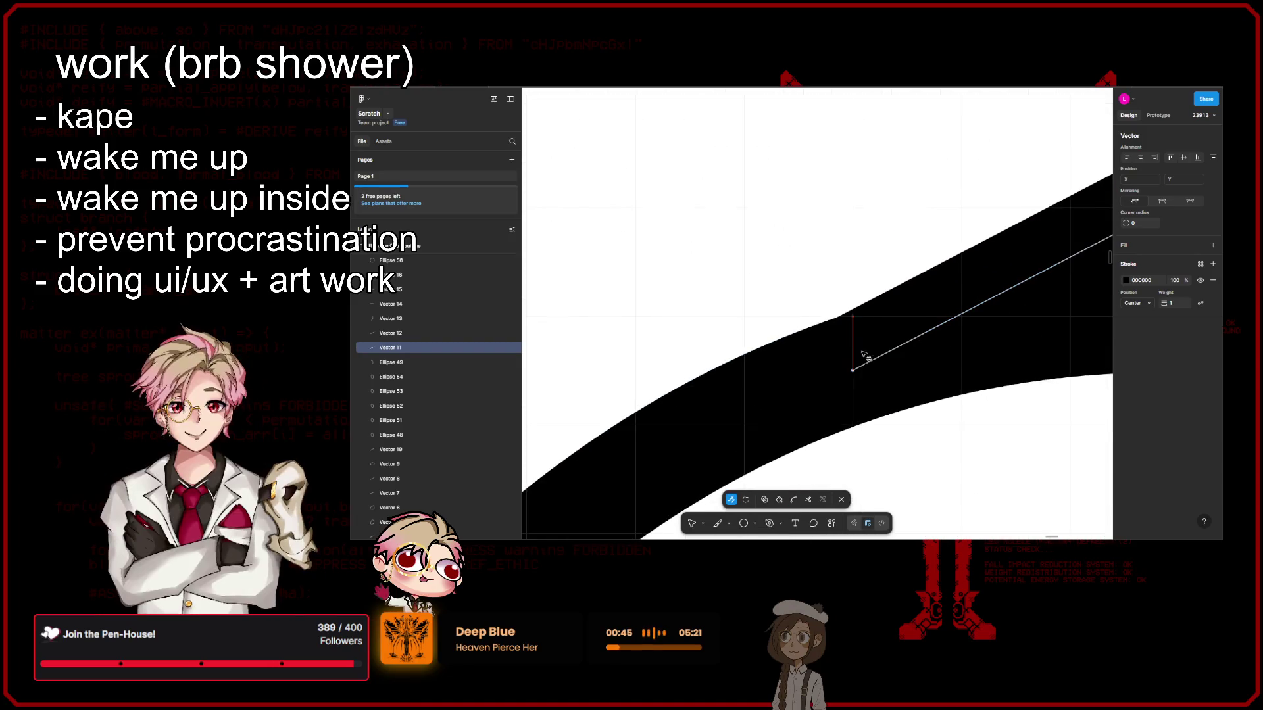
{"action": "scroll", "coordinate": [867, 368], "scroll_direction": "down", "scroll_amount": 5}
{"action": "scroll", "coordinate": [907, 372], "scroll_direction": "down", "scroll_amount": 5}
{"action": "scroll", "coordinate": [934, 378], "scroll_direction": "down", "scroll_amount": 5}
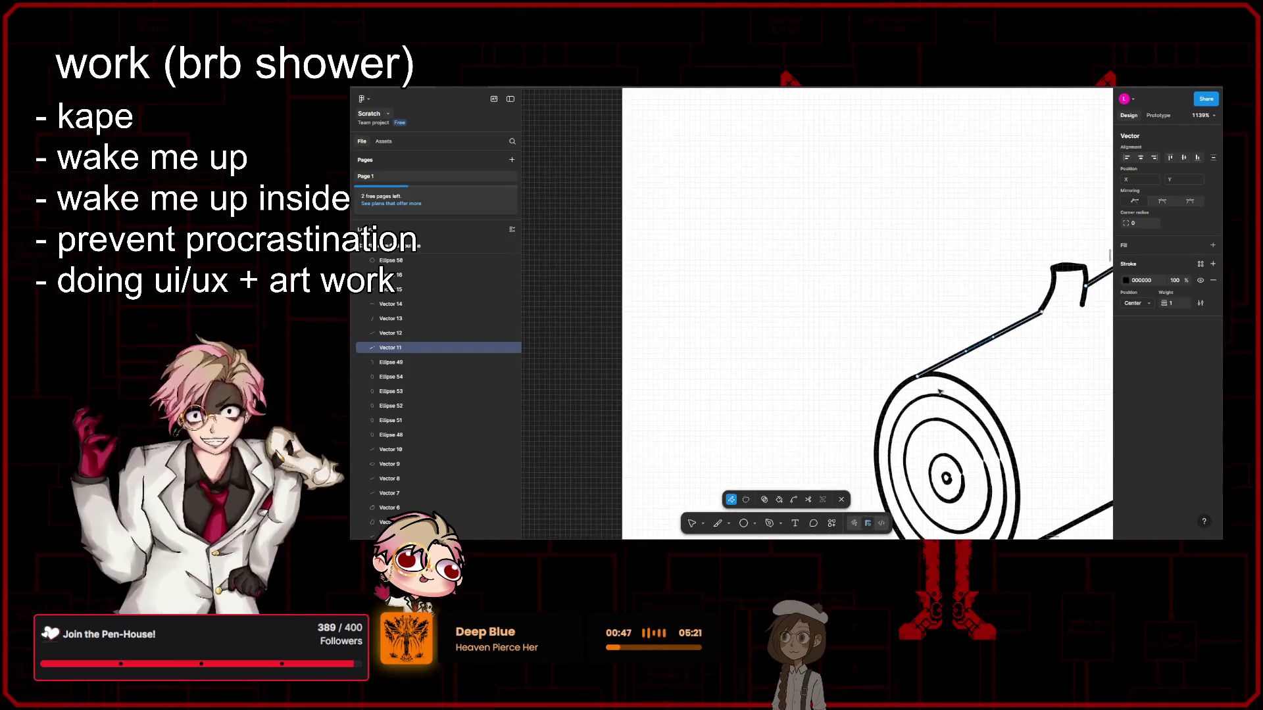
{"action": "key", "text": "Escape"}
{"action": "scroll", "coordinate": [948, 407], "scroll_direction": "down", "scroll_amount": 3}
{"action": "left_click", "coordinate": [944, 432]}
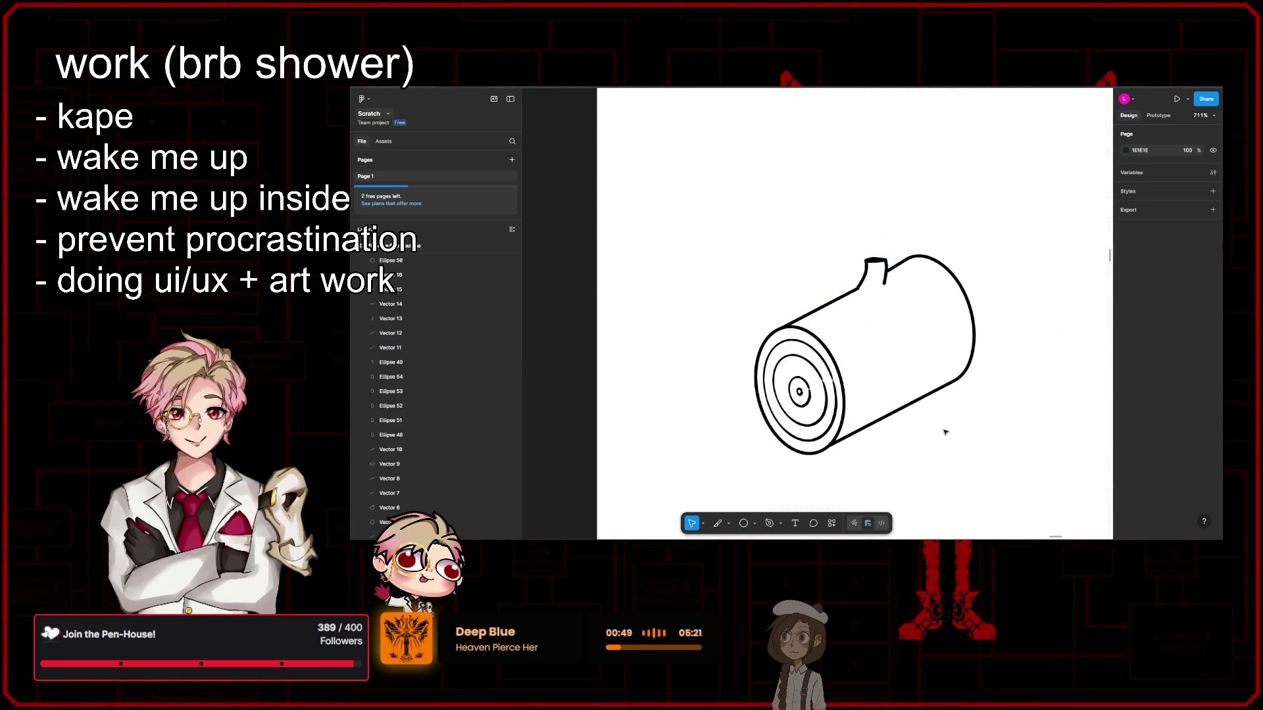
{"action": "scroll", "coordinate": [944, 420], "scroll_direction": "up", "scroll_amount": 5}
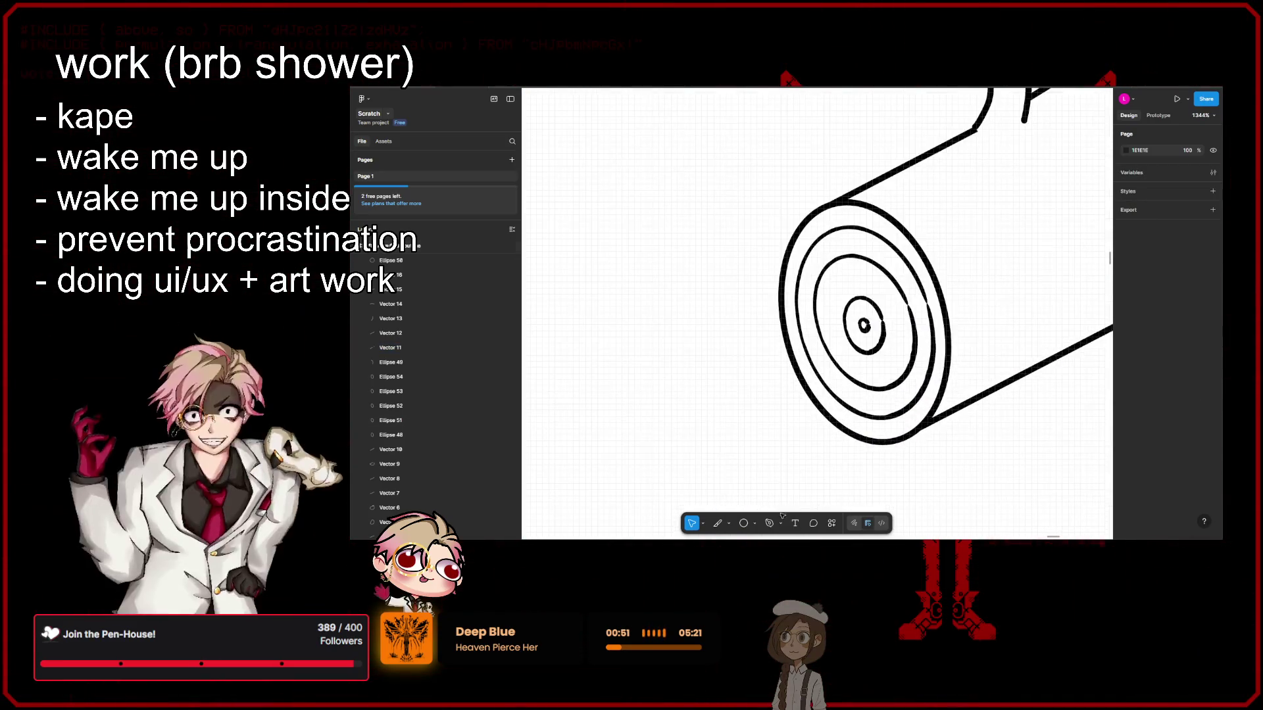
{"action": "left_click", "coordinate": [782, 523]}
Step: Draw several diagonal bark-grain strokes on the log's side with the Pencil, undoing the last
{"action": "left_click", "coordinate": [811, 504]}
{"action": "scroll", "coordinate": [816, 316], "scroll_direction": "up", "scroll_amount": 3}
{"action": "scroll", "coordinate": [816, 315], "scroll_direction": "right", "scroll_amount": 5}
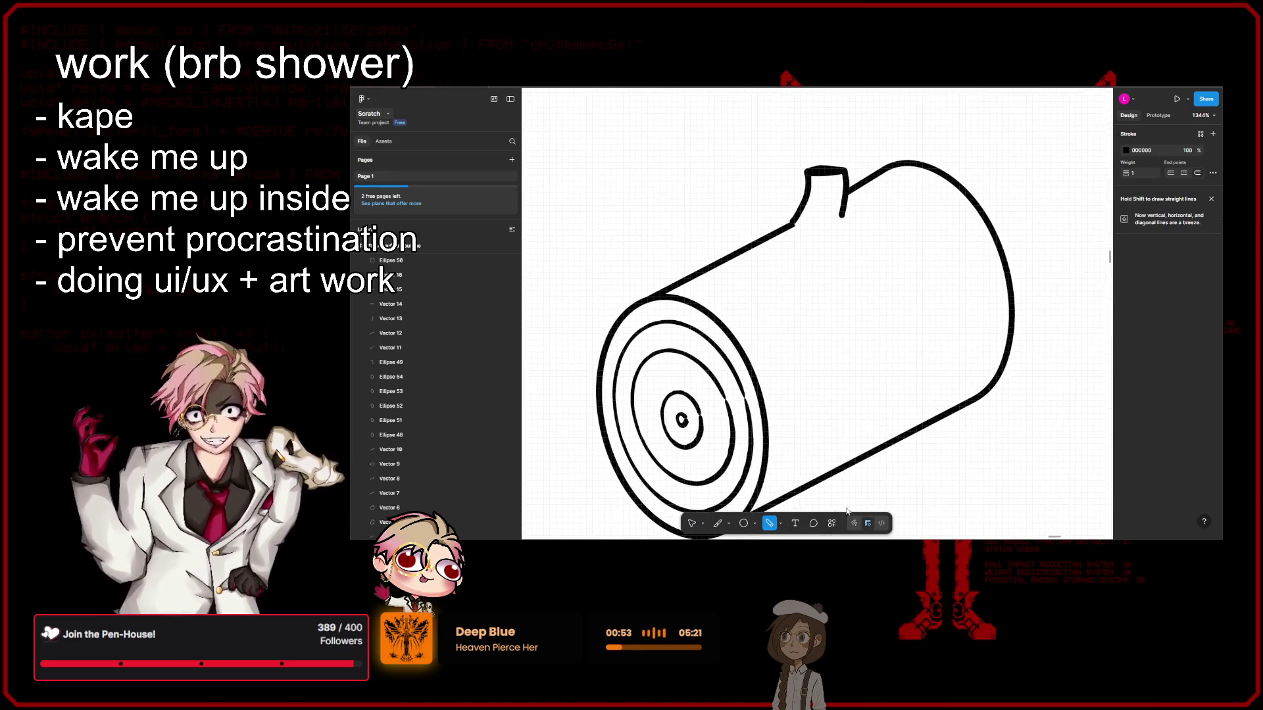
{"action": "left_click_drag", "start_coordinate": [756, 313], "coordinate": [842, 265]}
{"action": "left_click_drag", "start_coordinate": [781, 385], "coordinate": [882, 330]}
{"action": "left_click_drag", "start_coordinate": [791, 434], "coordinate": [901, 373]}
{"action": "left_click_drag", "start_coordinate": [809, 332], "coordinate": [920, 229]}
{"action": "left_click_drag", "start_coordinate": [702, 276], "coordinate": [860, 221]}
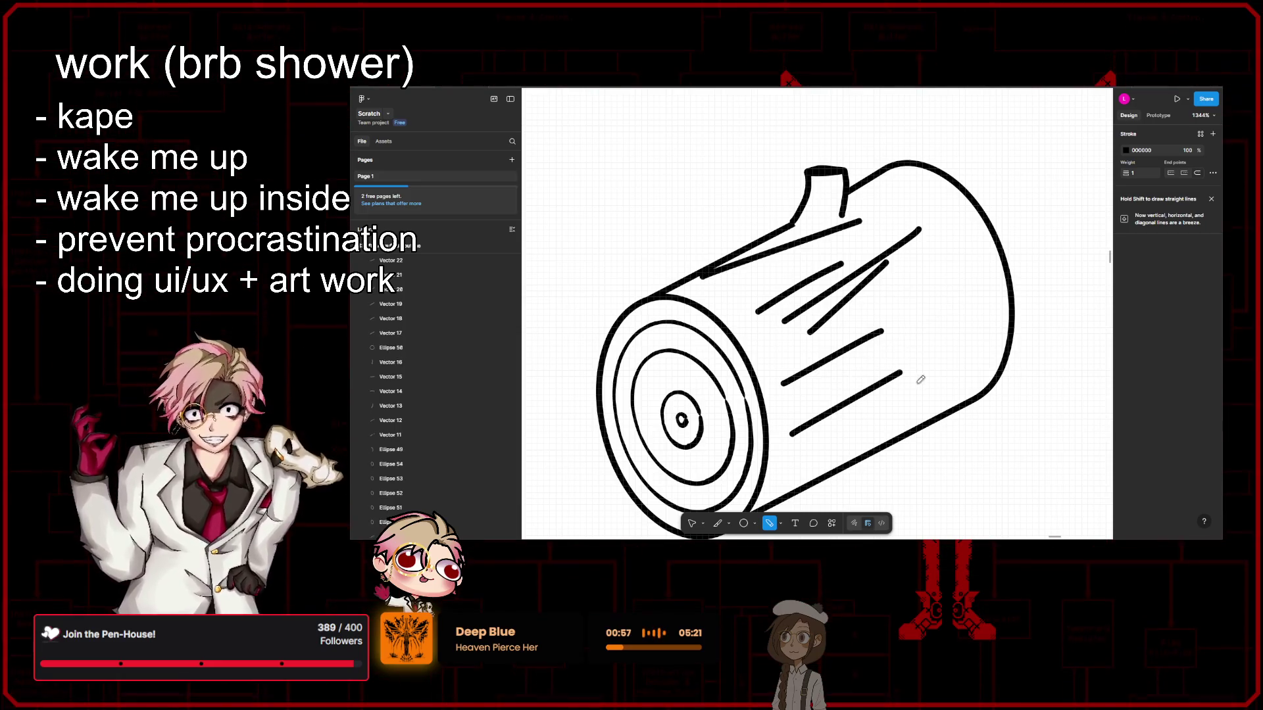
{"action": "key", "text": "ctrl+z"}
{"action": "key", "text": "ctrl+z"}
Step: Redraw the right-side grain strokes, undo the weak ones and redraw the lower grain line
{"action": "left_click_drag", "start_coordinate": [897, 287], "coordinate": [948, 247]}
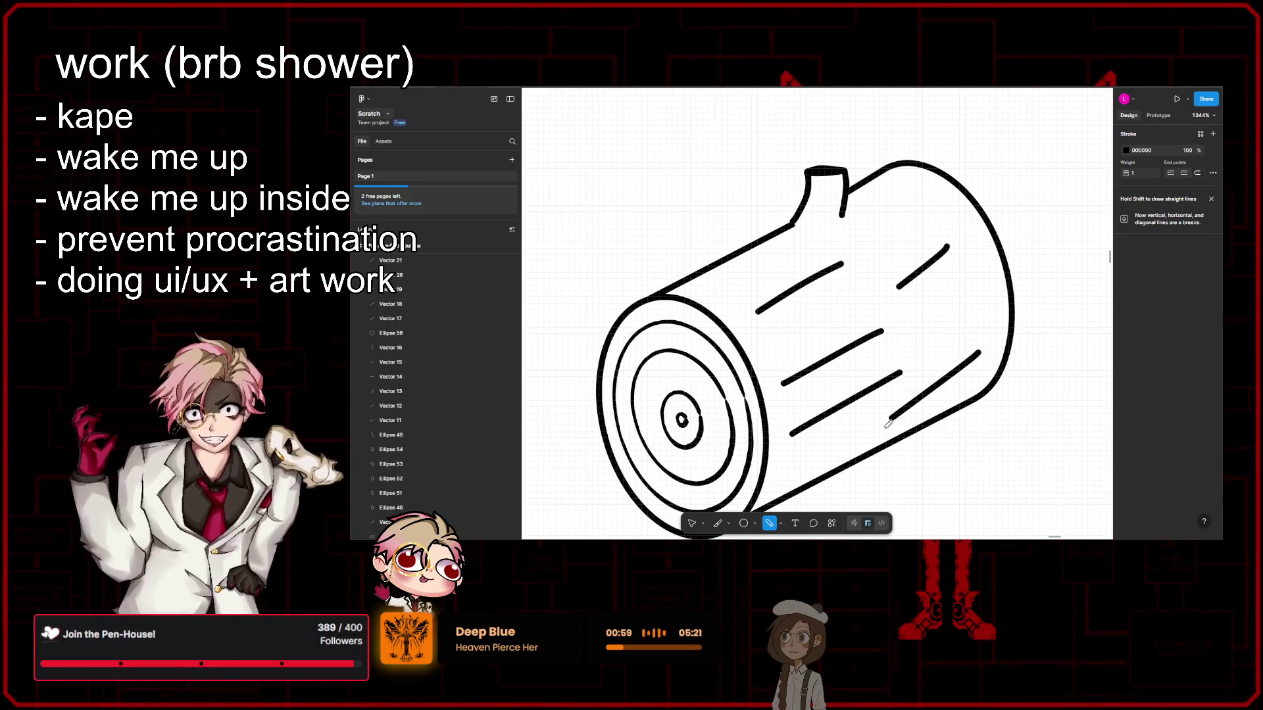
{"action": "left_click_drag", "start_coordinate": [877, 288], "coordinate": [954, 249]}
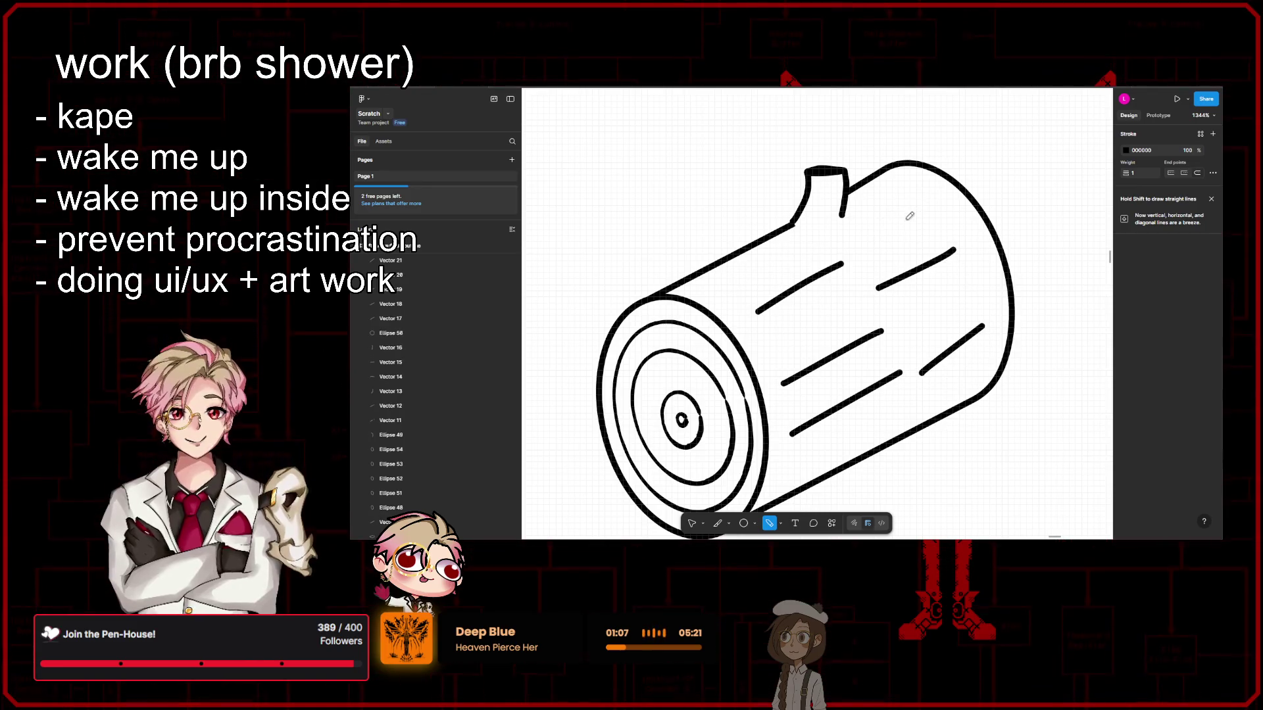
{"action": "key", "text": "ctrl+z"}
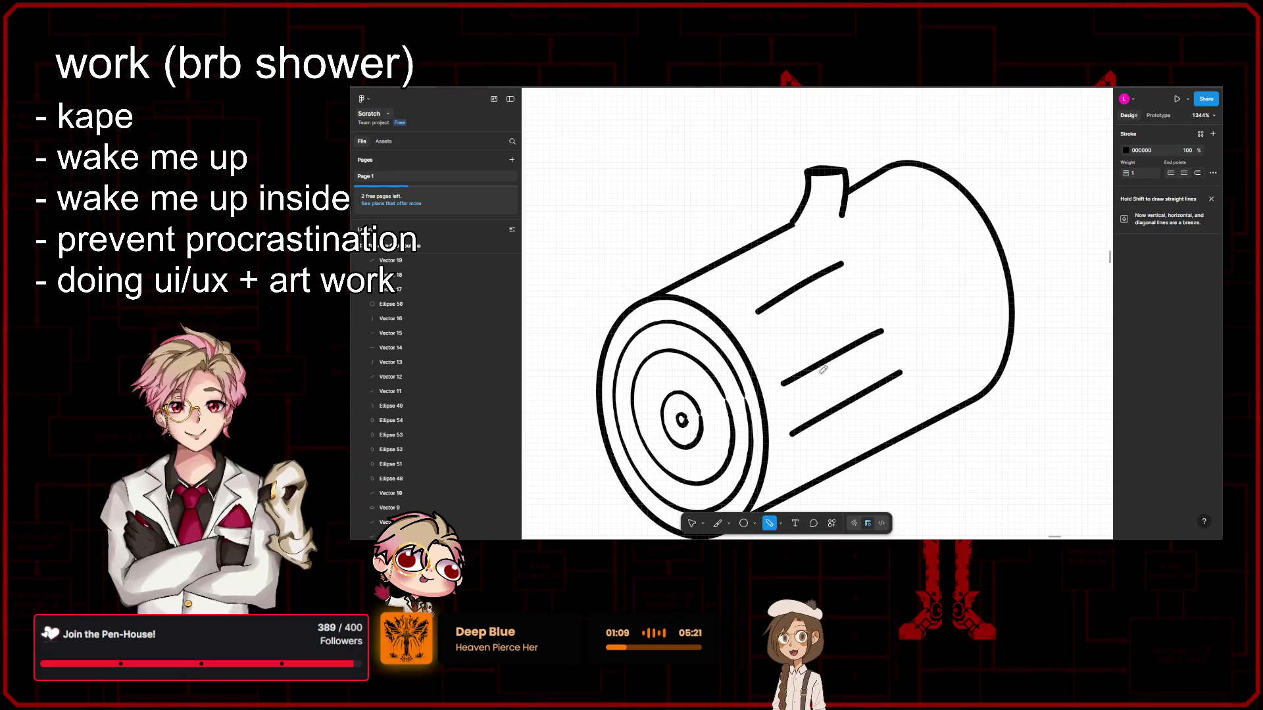
{"action": "key", "text": "ctrl+z"}
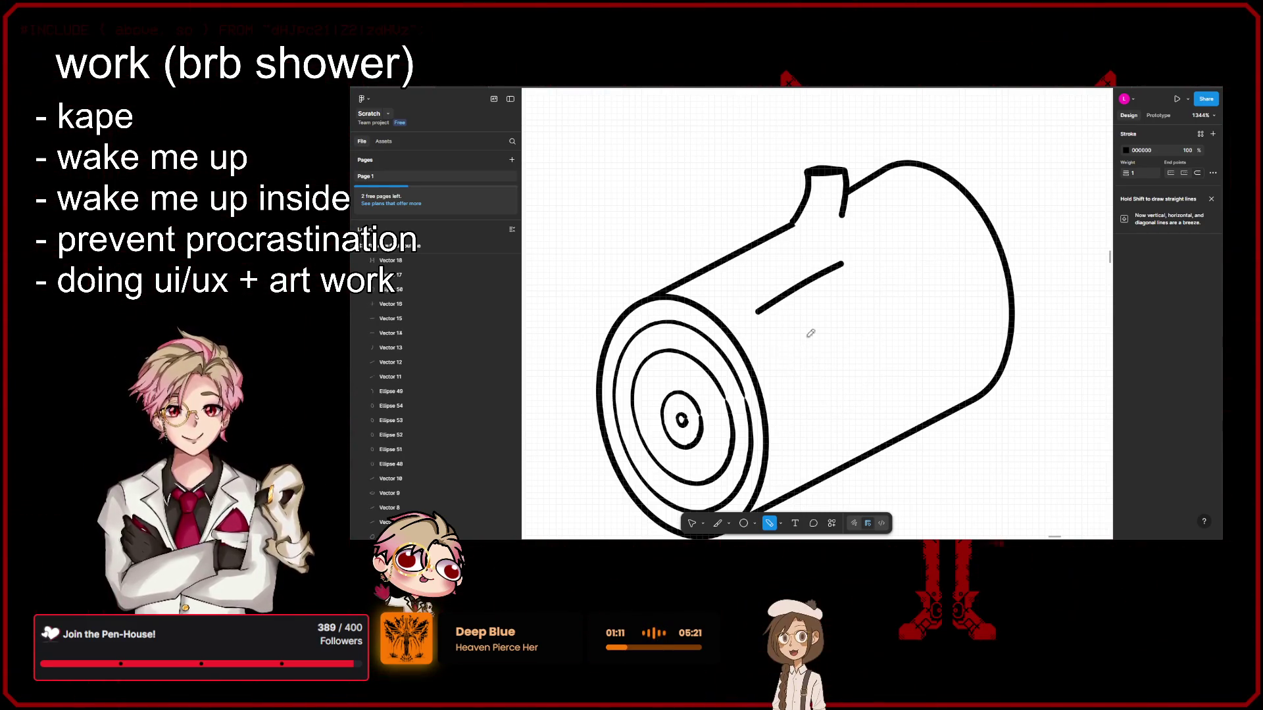
{"action": "key", "text": "ctrl+z"}
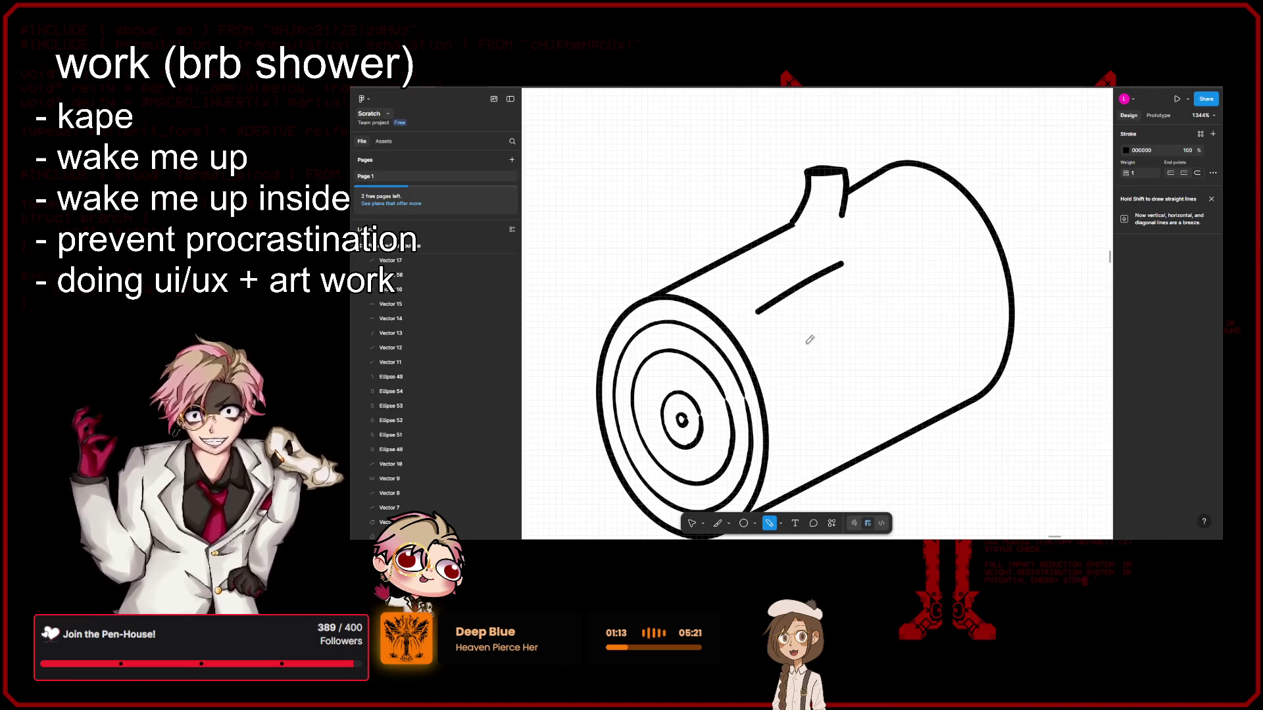
{"action": "key", "text": "ctrl+z"}
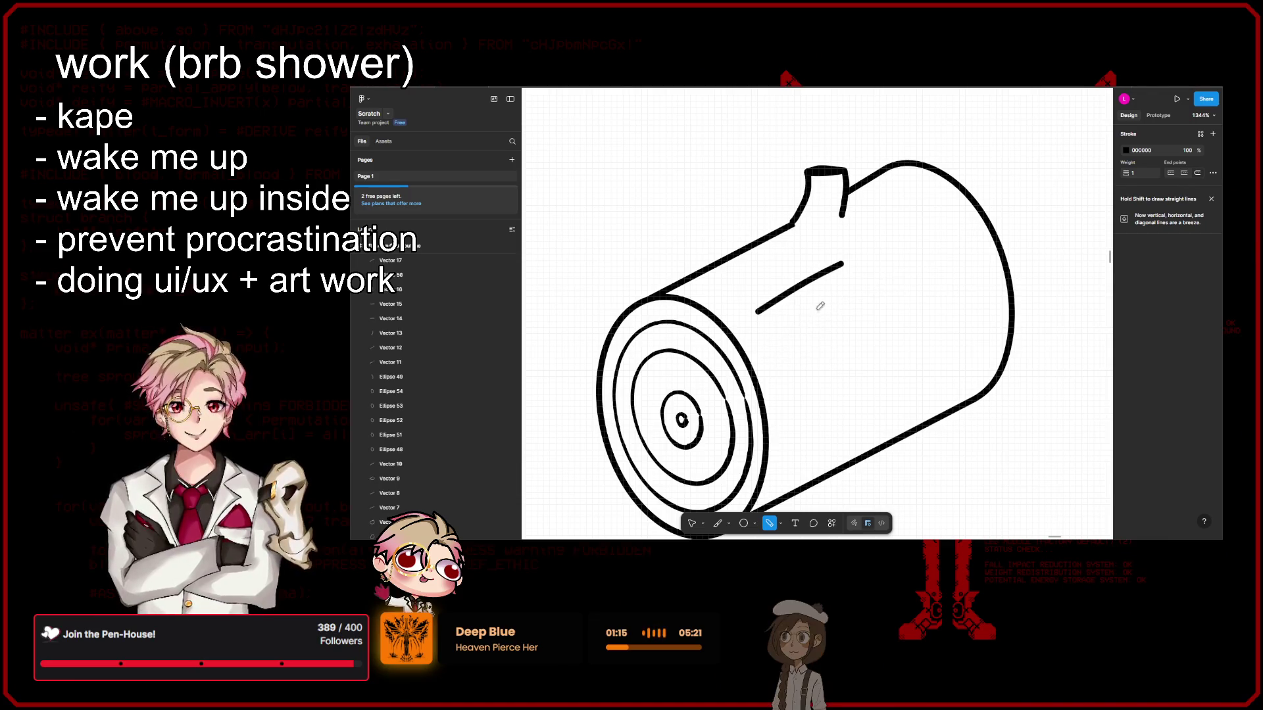
{"action": "left_click_drag", "start_coordinate": [773, 359], "coordinate": [948, 265]}
{"action": "key", "text": "ctrl+z"}
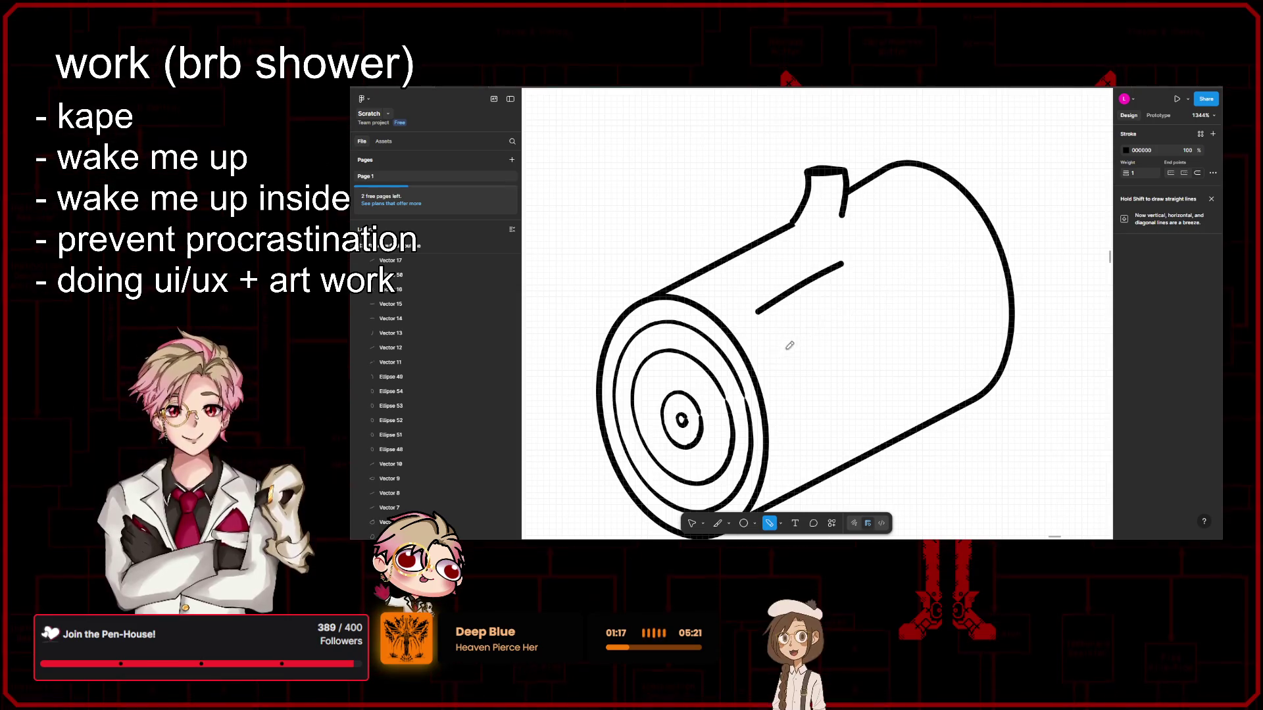
{"action": "left_click_drag", "start_coordinate": [768, 357], "coordinate": [939, 256]}
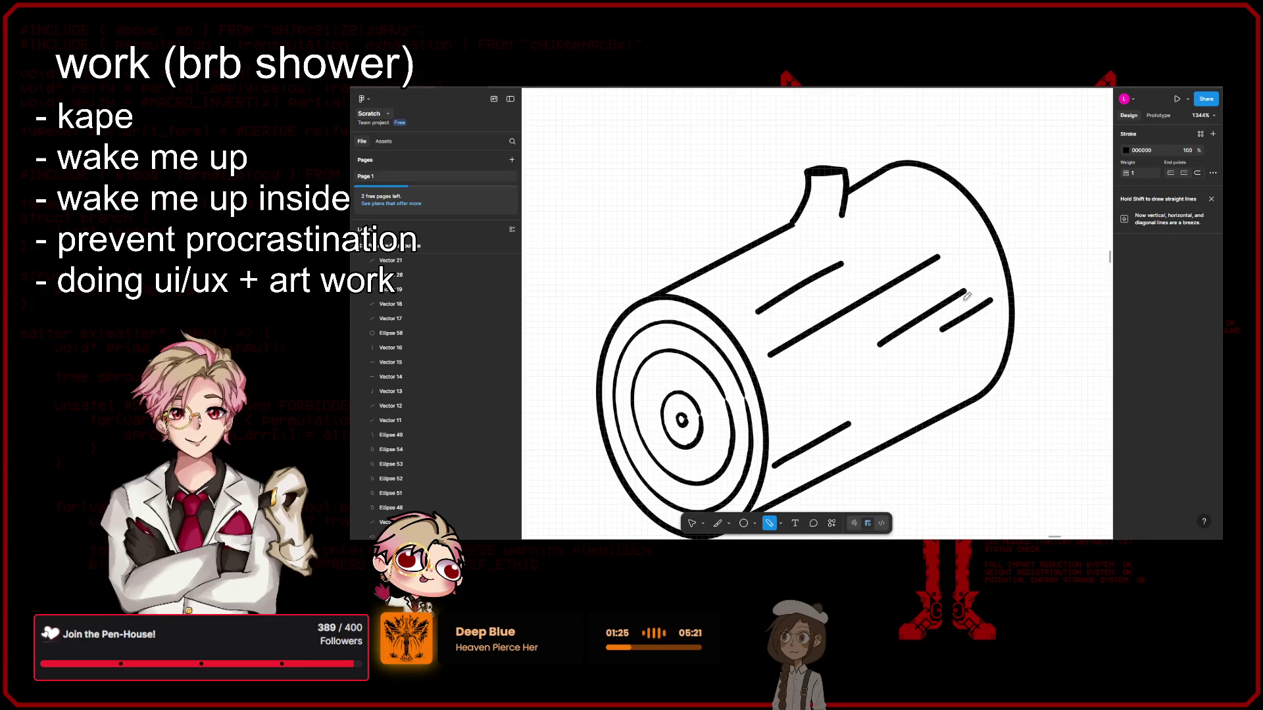
Step: Try upper-right and short diagonal grain strokes, undoing the ones that look off
{"action": "mouse_move", "coordinate": [913, 186]}
{"action": "left_mouse_down"}
{"action": "mouse_move", "coordinate": [871, 223]}
{"action": "mouse_move", "coordinate": [877, 203]}
{"action": "left_mouse_up"}
{"action": "key", "text": "ctrl+z"}
{"action": "scroll", "coordinate": [770, 266], "scroll_direction": "down", "scroll_amount": 3}
{"action": "scroll", "coordinate": [770, 266], "scroll_direction": "down", "scroll_amount": 3}
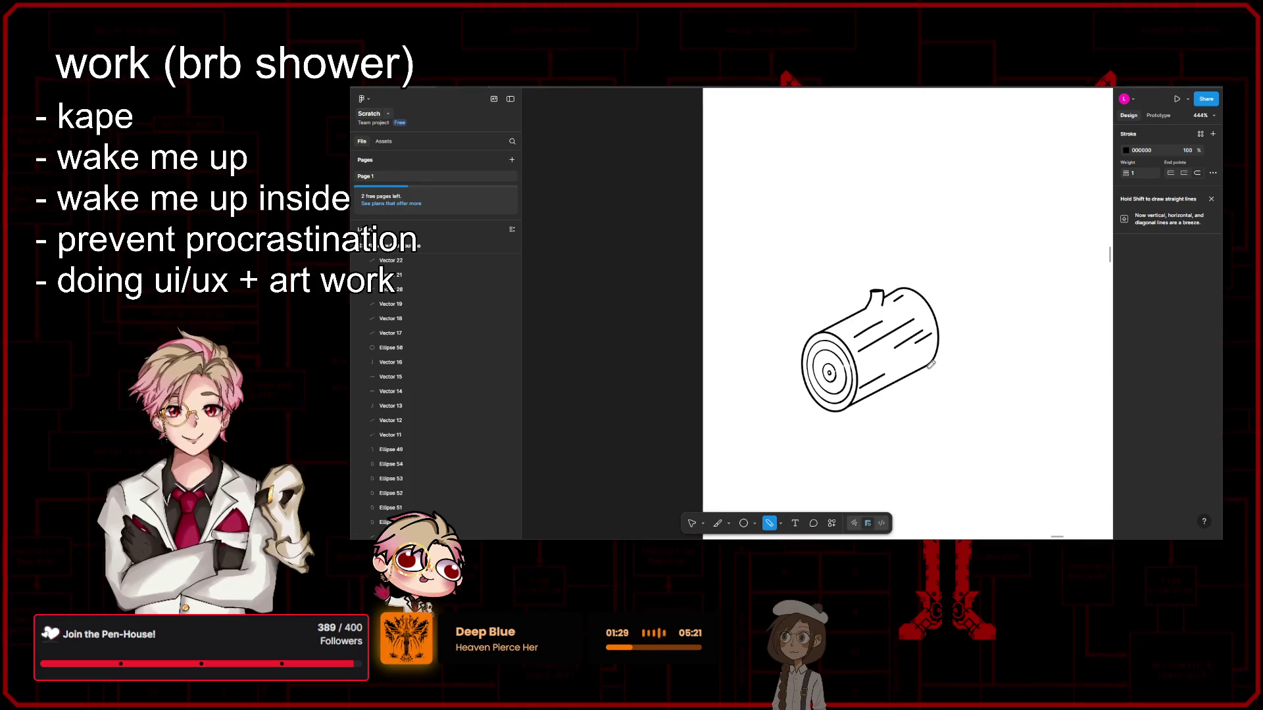
{"action": "scroll", "coordinate": [906, 363], "scroll_direction": "up", "scroll_amount": 8}
{"action": "key", "text": "ctrl+z"}
{"action": "scroll", "coordinate": [892, 365], "scroll_direction": "down", "scroll_amount": 5}
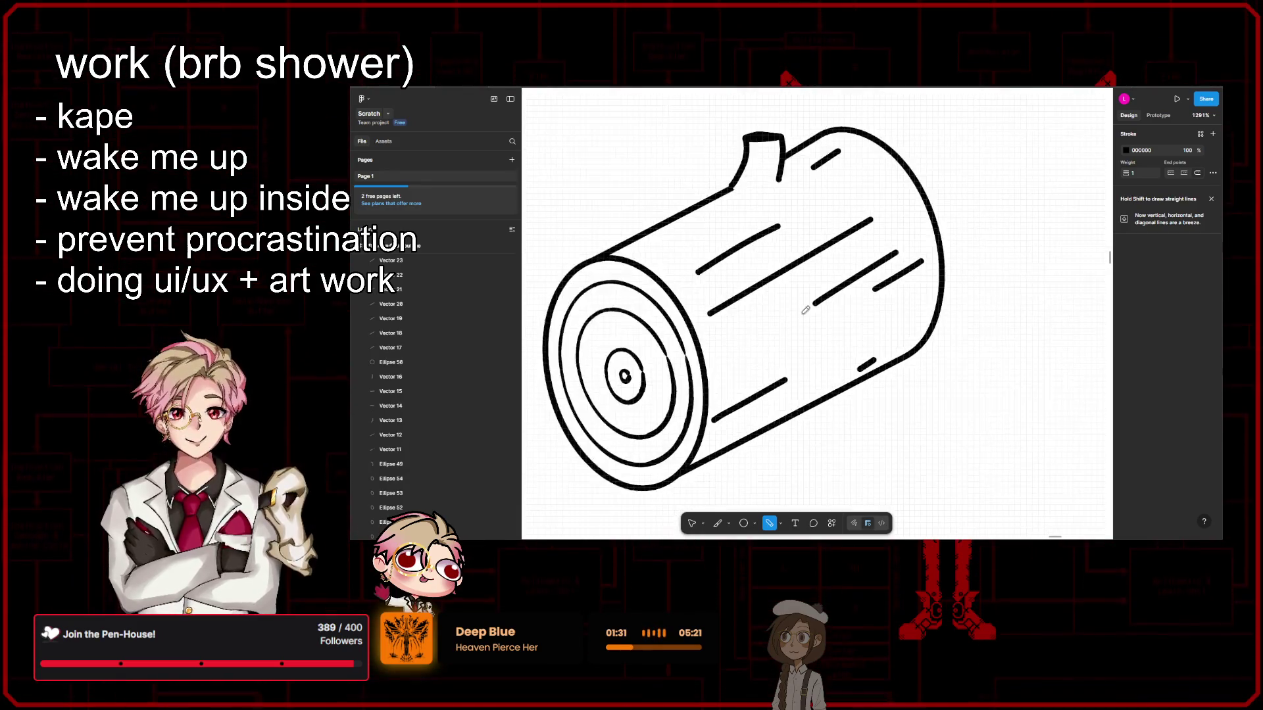
{"action": "scroll", "coordinate": [817, 342], "scroll_direction": "up", "scroll_amount": 5}
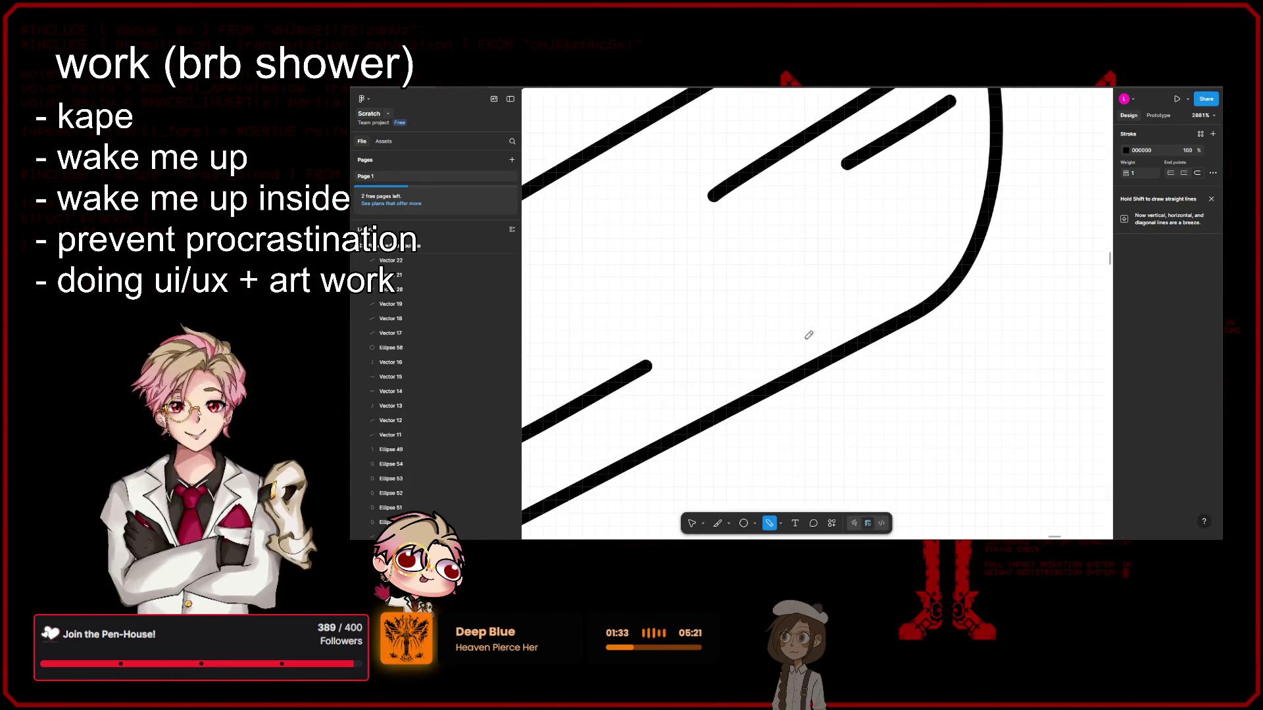
{"action": "left_click_drag", "start_coordinate": [882, 289], "coordinate": [800, 340]}
{"action": "scroll", "coordinate": [921, 342], "scroll_direction": "down", "scroll_amount": 5}
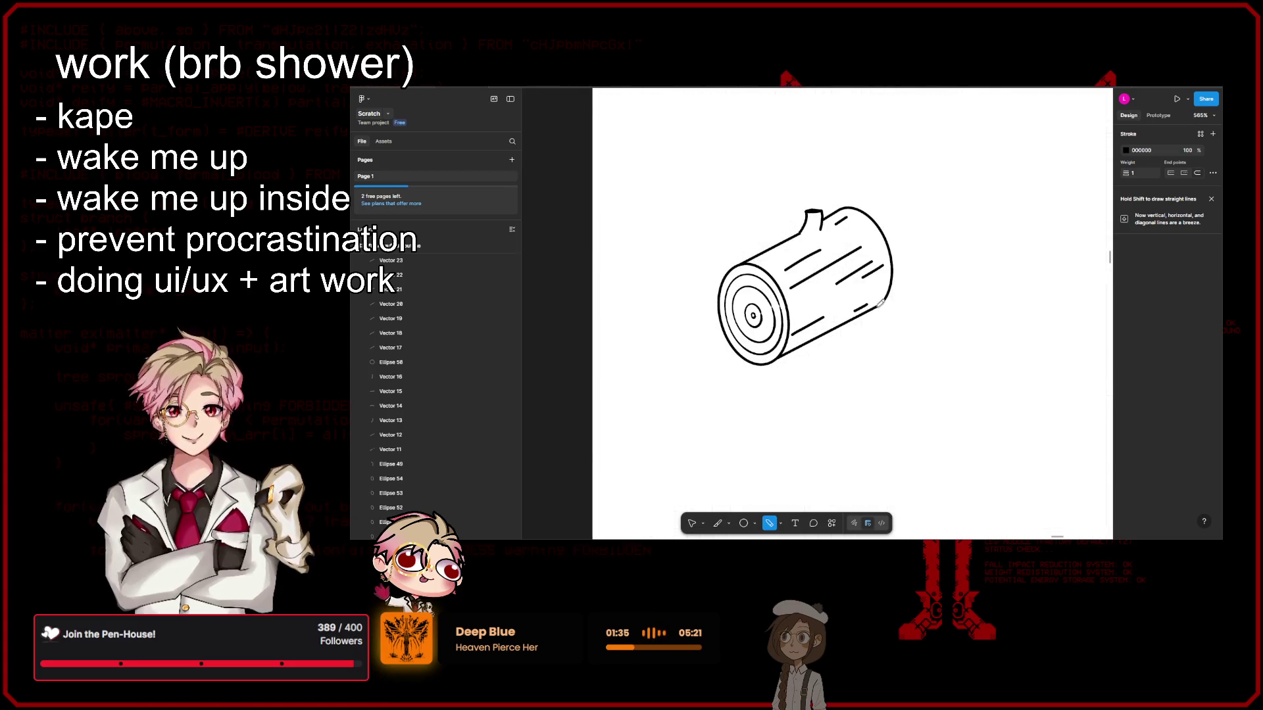
{"action": "key", "text": "ctrl+z"}
{"action": "key", "text": "ctrl+z"}
{"action": "key", "text": "ctrl+z"}
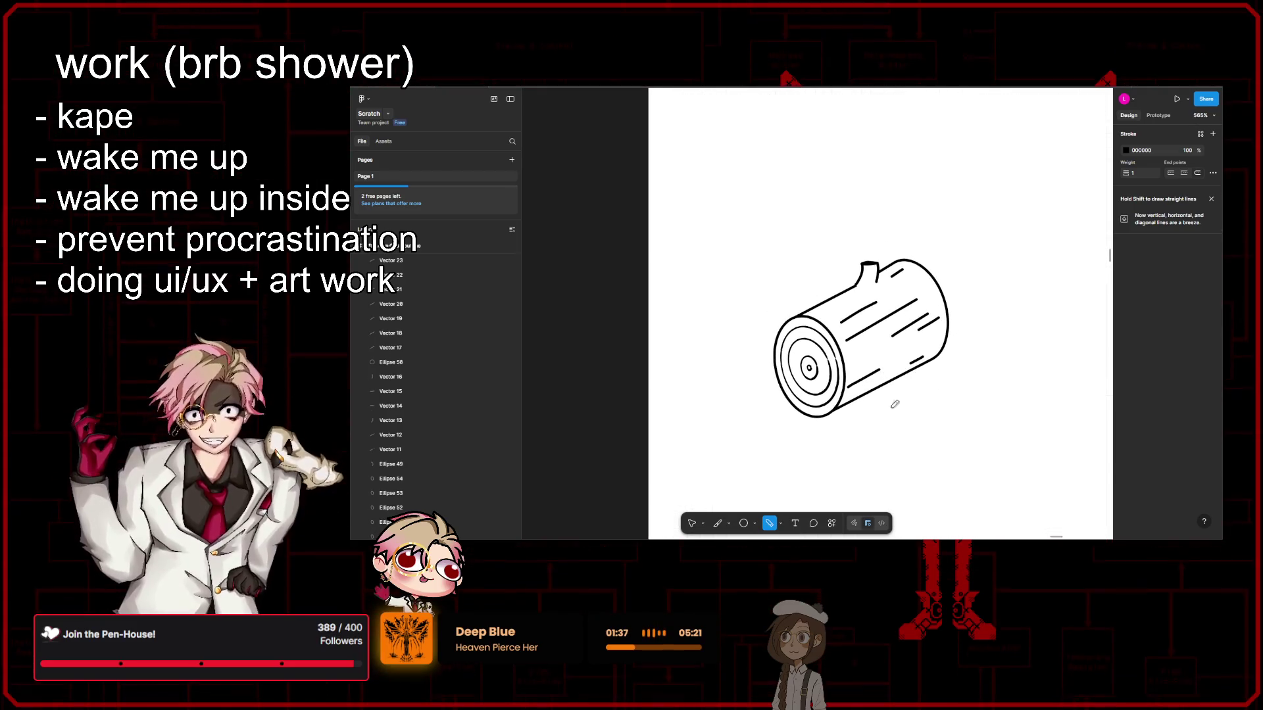
Step: Undo a plain grain line and give the pencil stroke a stretch-brush preset
{"action": "key", "text": "ctrl+z"}
{"action": "left_click", "coordinate": [782, 523]}
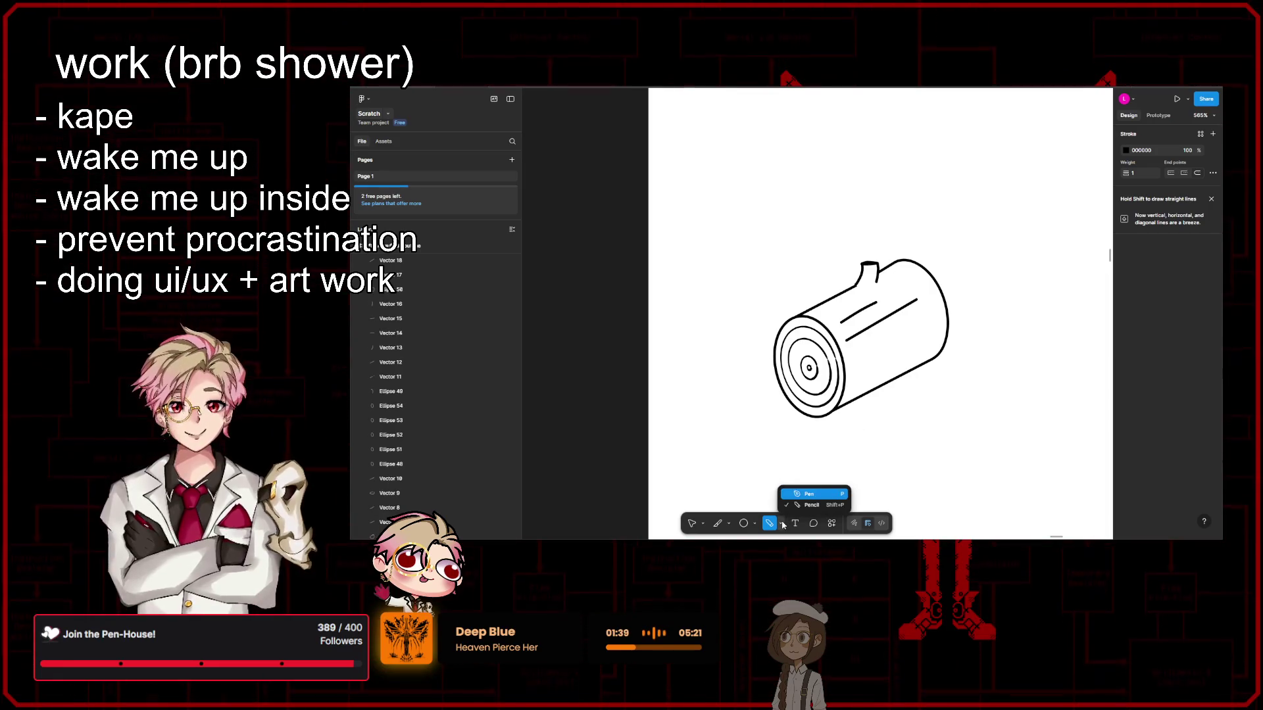
{"action": "left_click", "coordinate": [783, 524]}
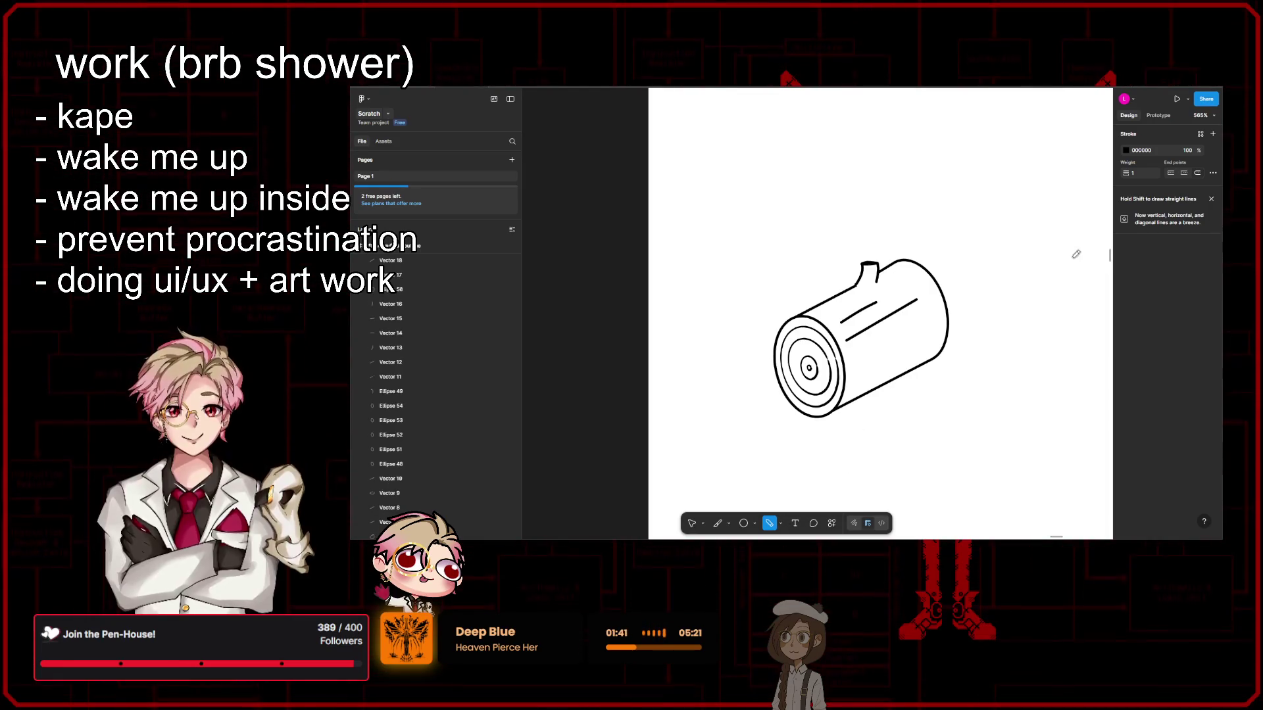
{"action": "left_click", "coordinate": [1213, 173]}
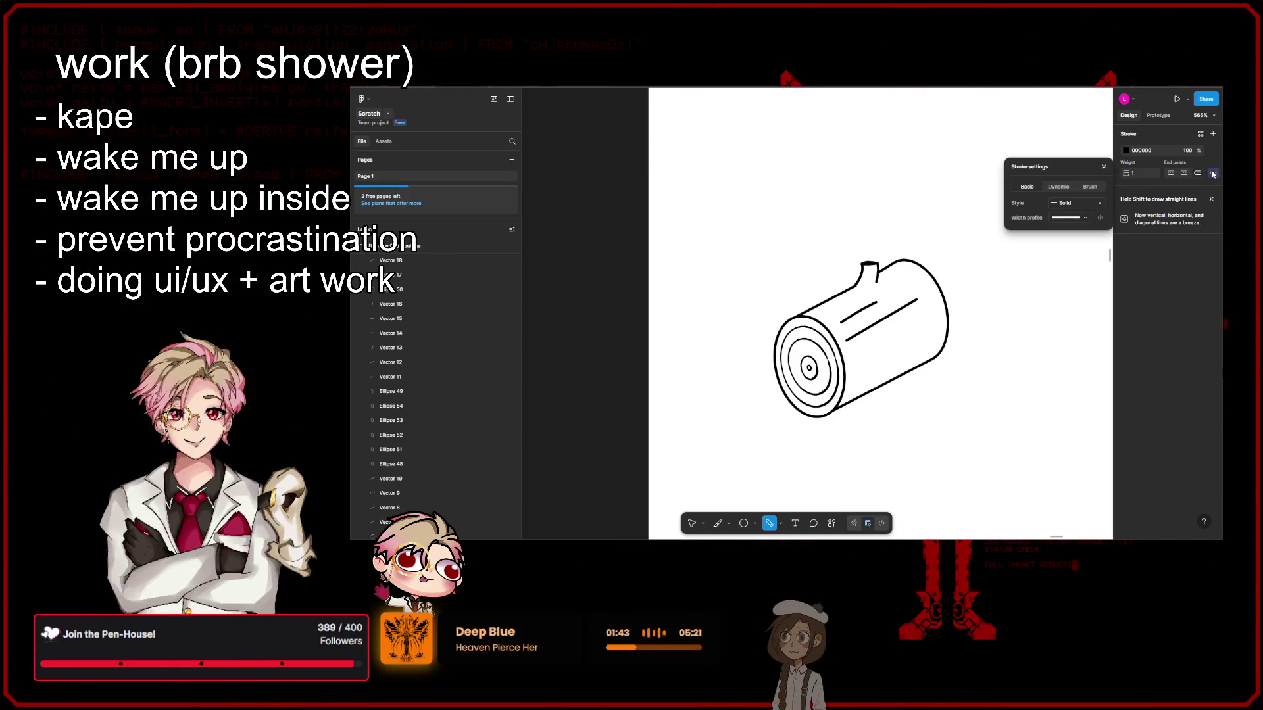
{"action": "left_click", "coordinate": [1090, 187]}
{"action": "left_click", "coordinate": [1095, 210]}
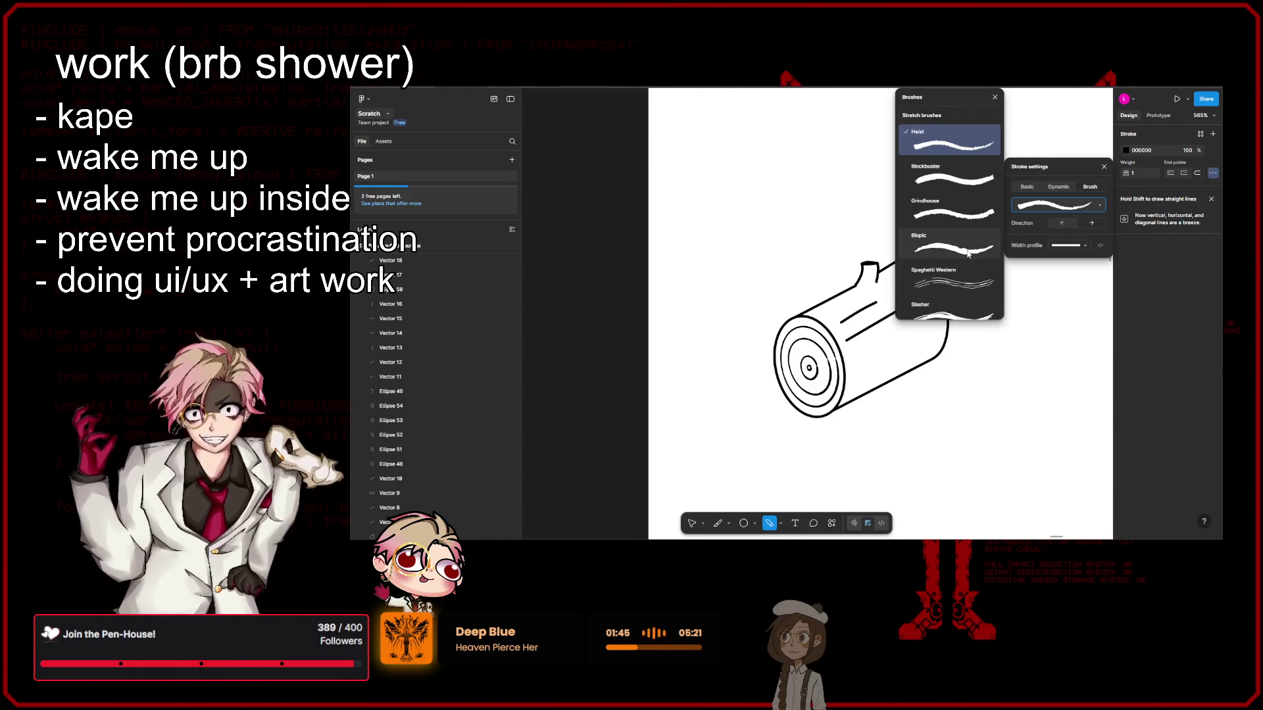
{"action": "left_click", "coordinate": [969, 250]}
{"action": "key", "text": "Escape"}
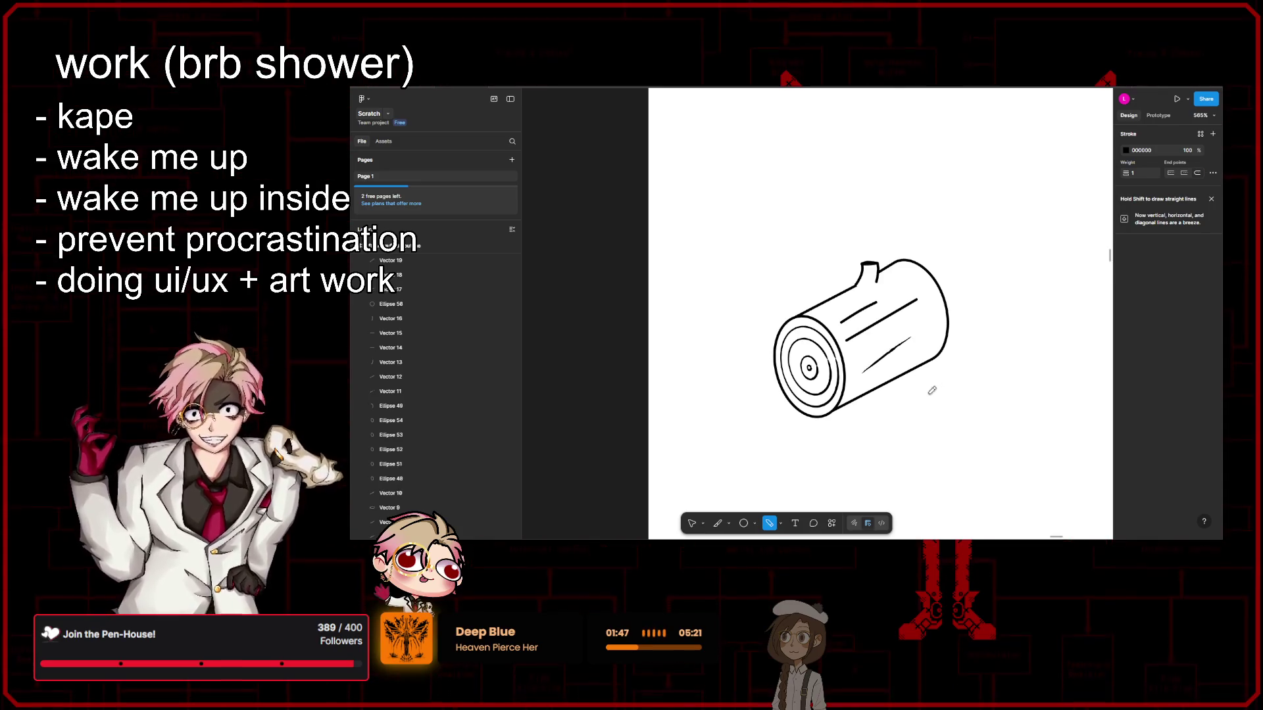
Step: Try the diagonal brush grain stroke twice across the log's side, undoing each attempt
{"action": "scroll", "coordinate": [910, 363], "scroll_direction": "up", "scroll_amount": 5}
{"action": "scroll", "coordinate": [914, 354], "scroll_direction": "up", "scroll_amount": 2}
{"action": "key", "text": "ctrl+z"}
{"action": "key", "text": "ctrl+z"}
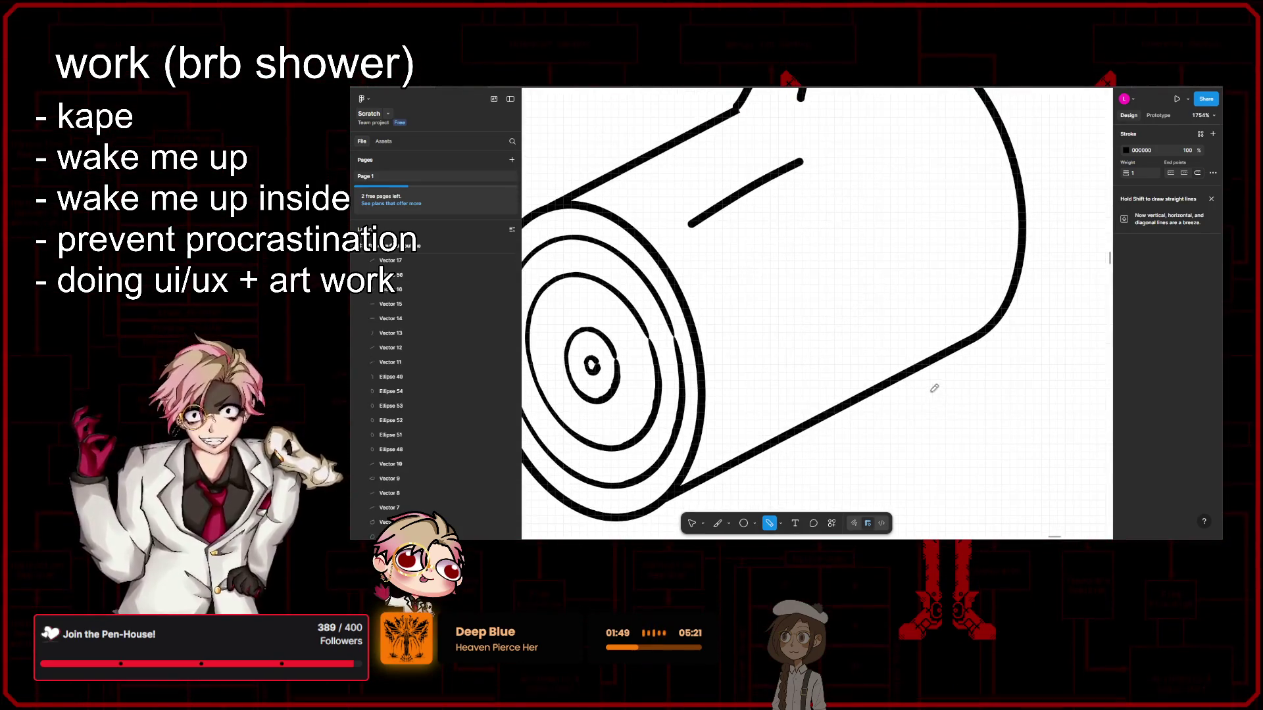
{"action": "left_click_drag", "start_coordinate": [702, 232], "coordinate": [860, 160]}
{"action": "key", "text": "ctrl+z"}
{"action": "left_click_drag", "start_coordinate": [708, 253], "coordinate": [863, 184]}
{"action": "key", "text": "ctrl+z"}
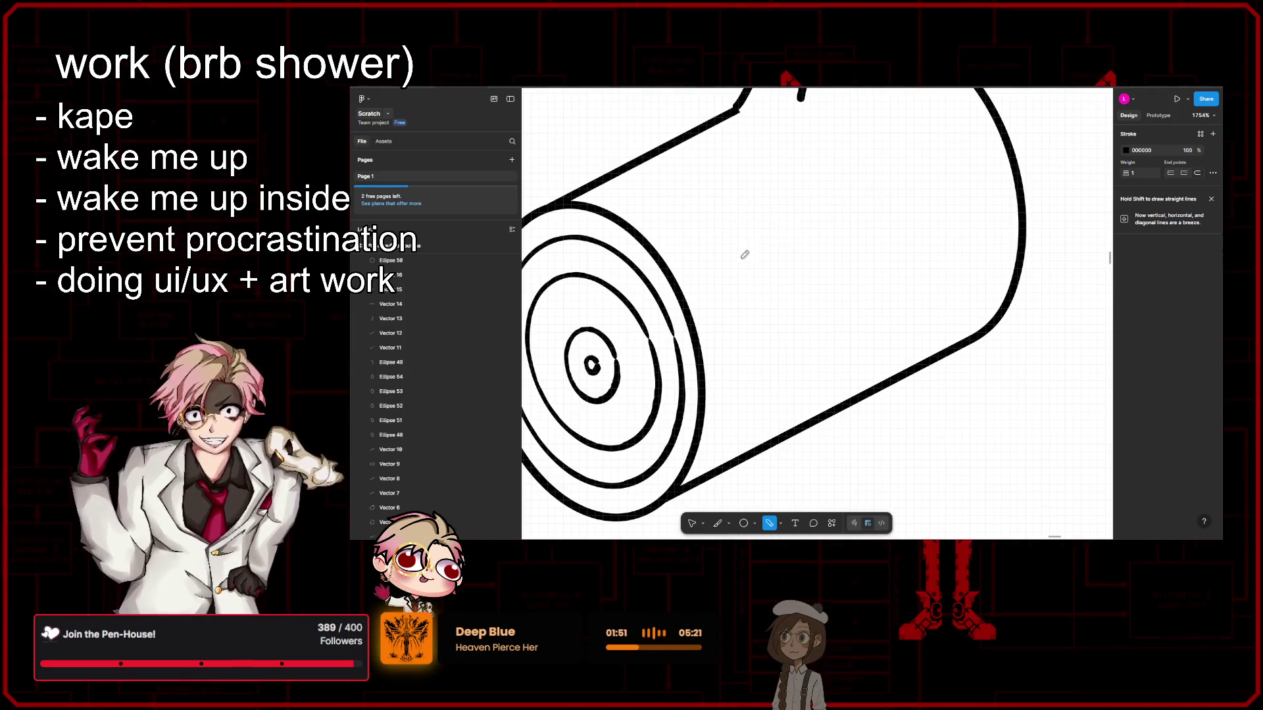
Step: Browse the brush presets list again in the stroke settings, then close the settings
{"action": "left_click", "coordinate": [1213, 172]}
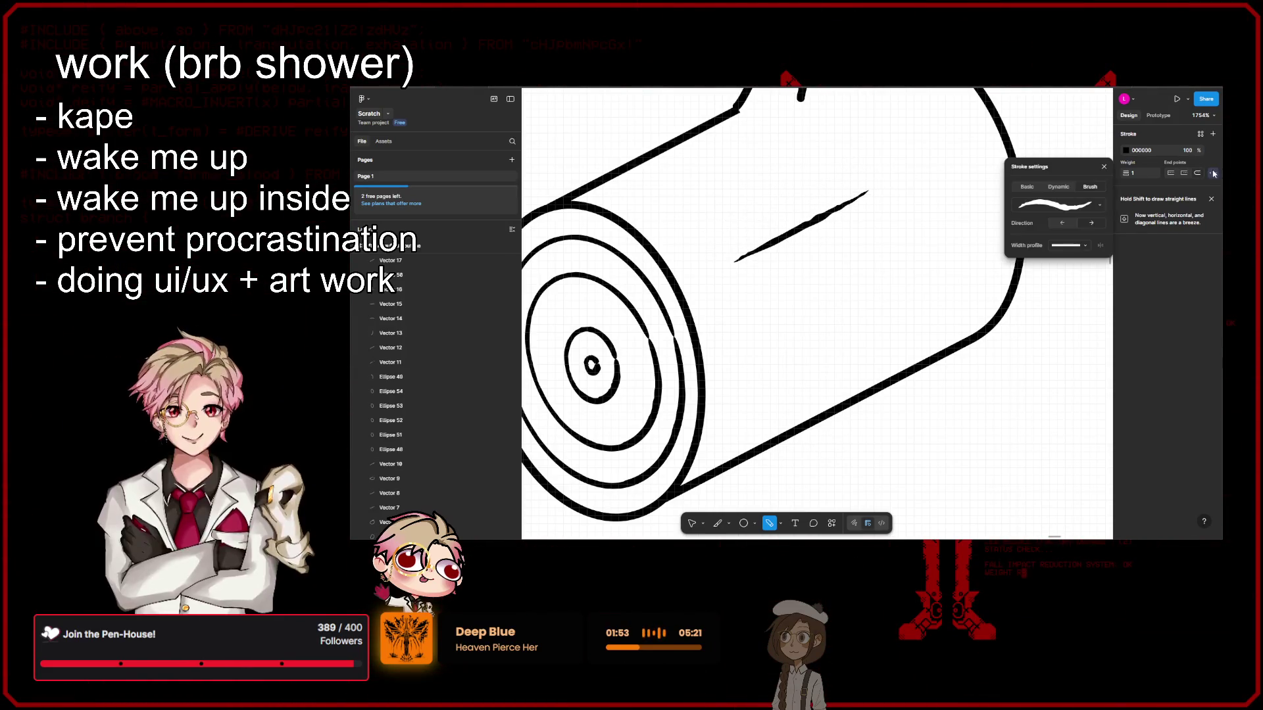
{"action": "left_click", "coordinate": [1087, 203]}
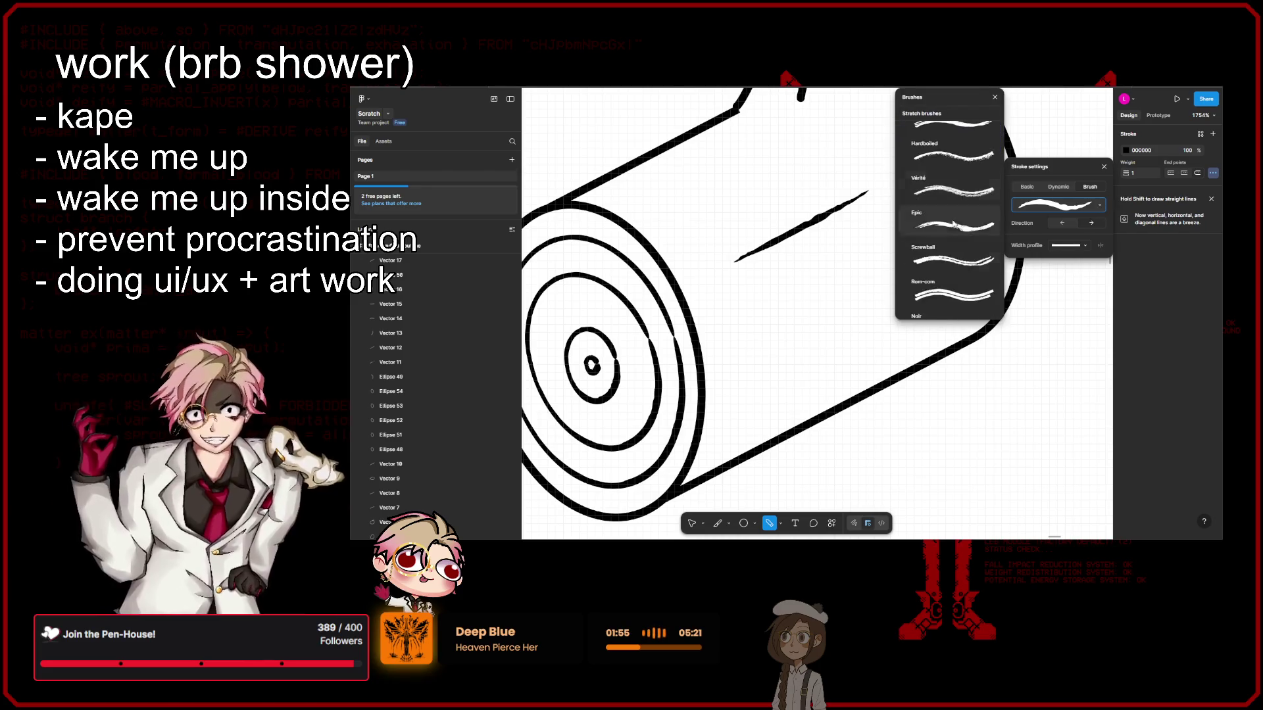
{"action": "scroll", "coordinate": [959, 283], "scroll_direction": "down", "scroll_amount": 3}
{"action": "scroll", "coordinate": [960, 293], "scroll_direction": "down", "scroll_amount": 3}
{"action": "scroll", "coordinate": [961, 306], "scroll_direction": "down", "scroll_amount": 3}
{"action": "scroll", "coordinate": [962, 319], "scroll_direction": "down", "scroll_amount": 3}
{"action": "scroll", "coordinate": [964, 309], "scroll_direction": "up", "scroll_amount": 3}
{"action": "scroll", "coordinate": [964, 309], "scroll_direction": "up", "scroll_amount": 3}
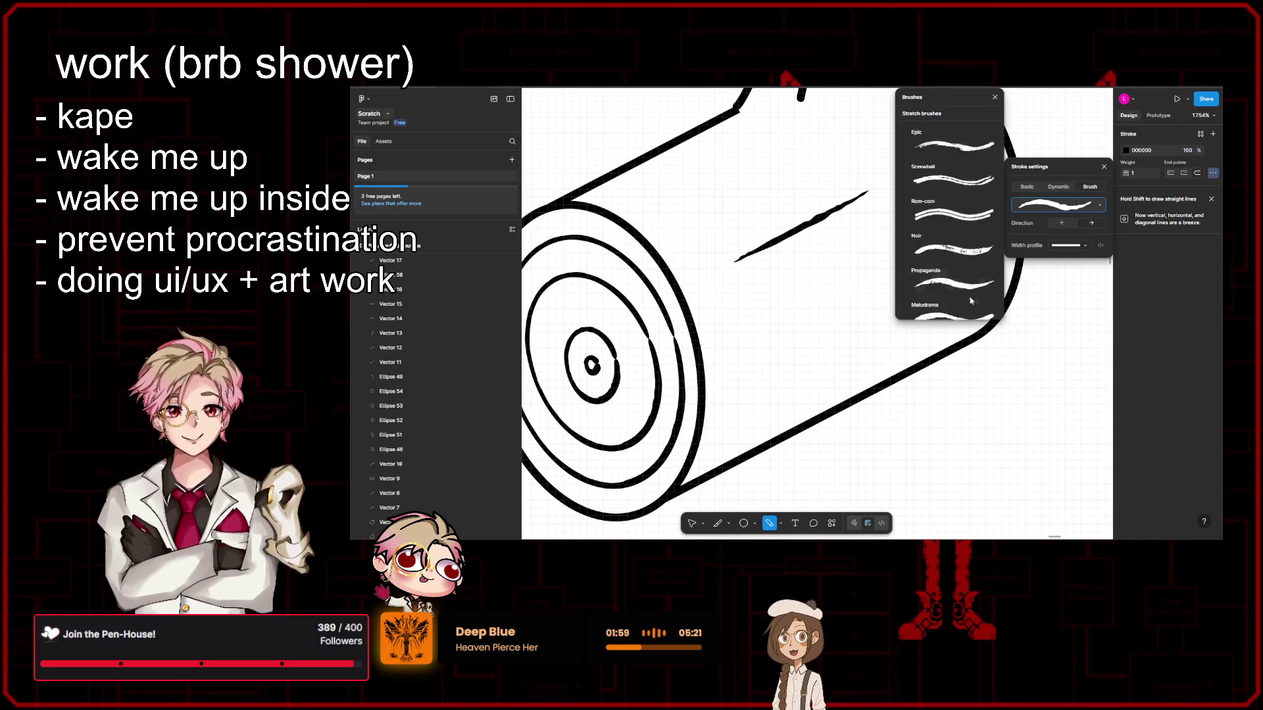
{"action": "scroll", "coordinate": [964, 310], "scroll_direction": "up", "scroll_amount": 3}
{"action": "scroll", "coordinate": [1026, 318], "scroll_direction": "up", "scroll_amount": 1}
{"action": "left_click", "coordinate": [1038, 358]}
{"action": "scroll", "coordinate": [894, 319], "scroll_direction": "down", "scroll_amount": 3}
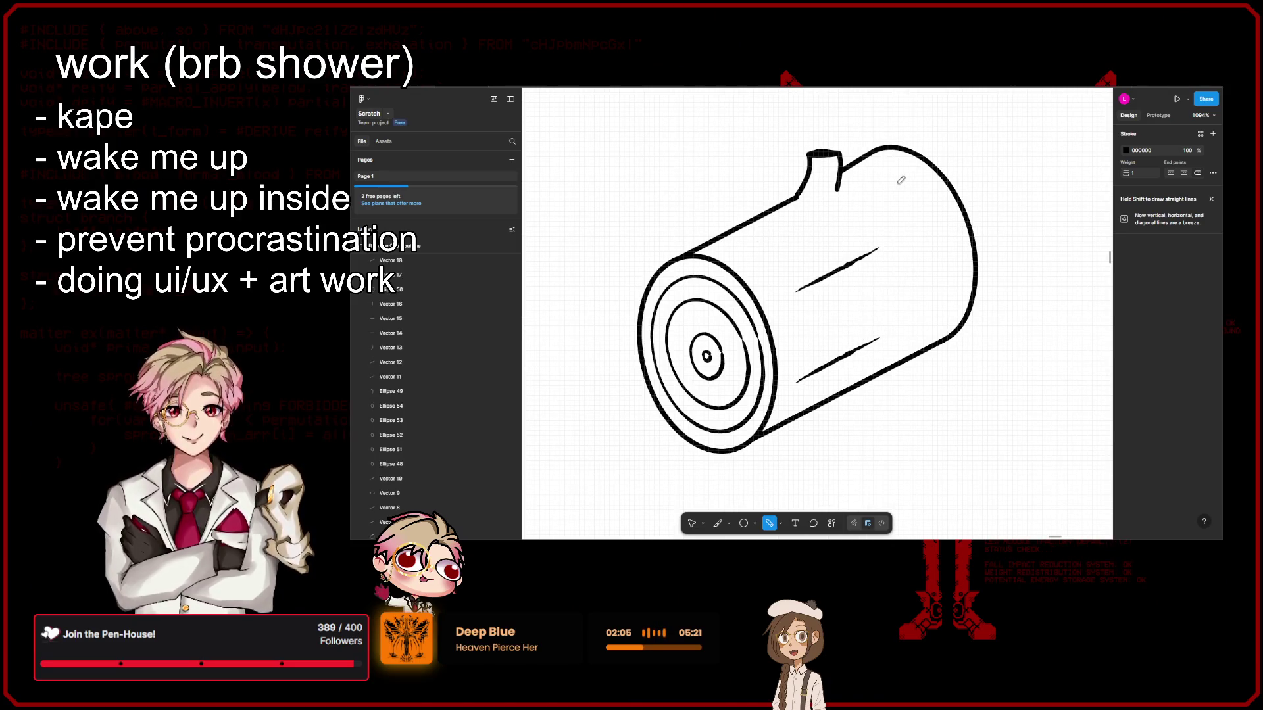
Step: Draw brush grain strokes on the log's top and side, undoing a stray looping stroke
{"action": "left_click_drag", "start_coordinate": [902, 173], "coordinate": [858, 200]}
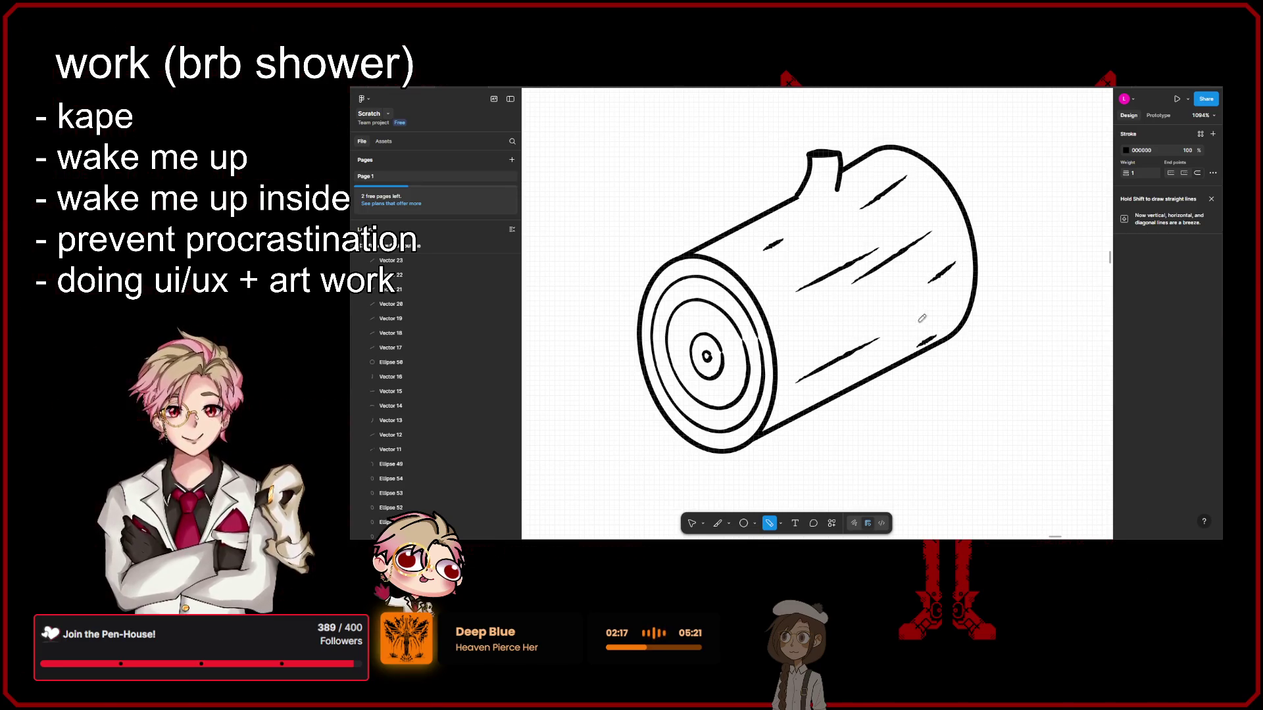
{"action": "left_click_drag", "start_coordinate": [911, 299], "coordinate": [863, 321]}
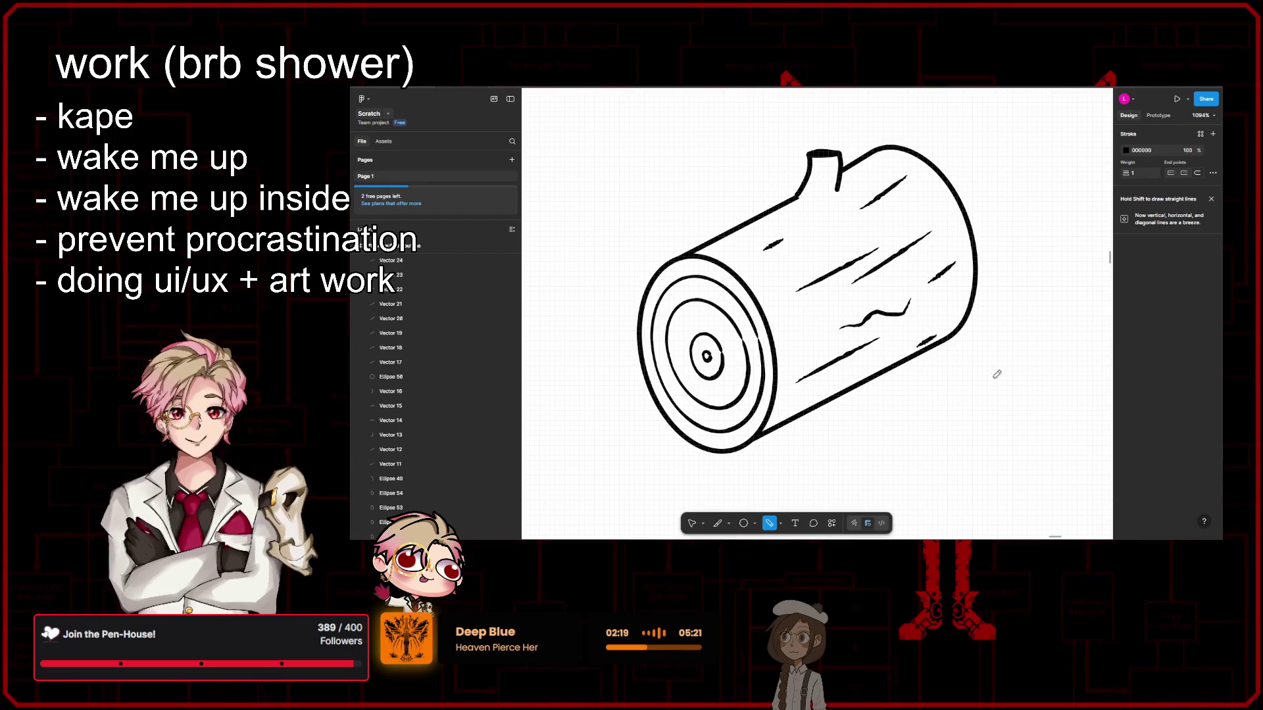
{"action": "scroll", "coordinate": [997, 374], "scroll_direction": "down", "scroll_amount": 3}
{"action": "scroll", "coordinate": [1007, 360], "scroll_direction": "up", "scroll_amount": 6}
{"action": "left_click", "coordinate": [810, 271]}
{"action": "left_click_drag", "start_coordinate": [823, 268], "coordinate": [998, 253]}
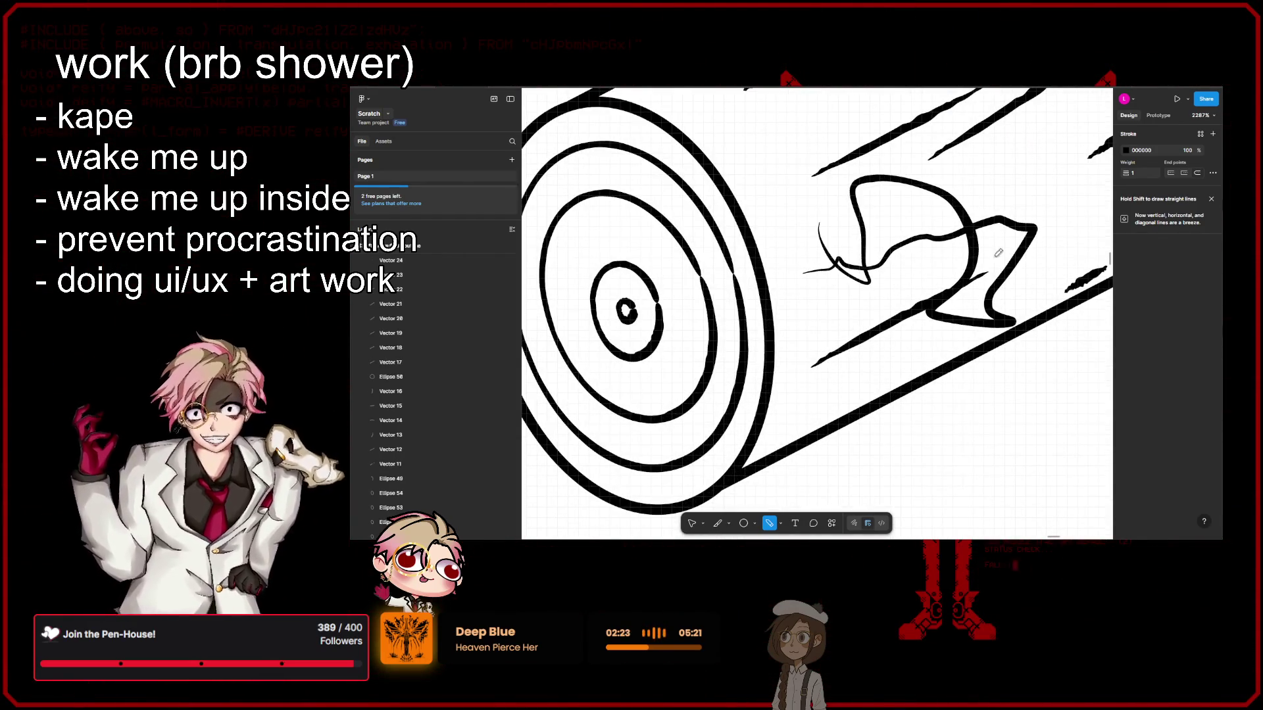
{"action": "scroll", "coordinate": [986, 263], "scroll_direction": "down", "scroll_amount": 5}
{"action": "key", "text": "ctrl+z"}
{"action": "scroll", "coordinate": [980, 263], "scroll_direction": "up", "scroll_amount": 5}
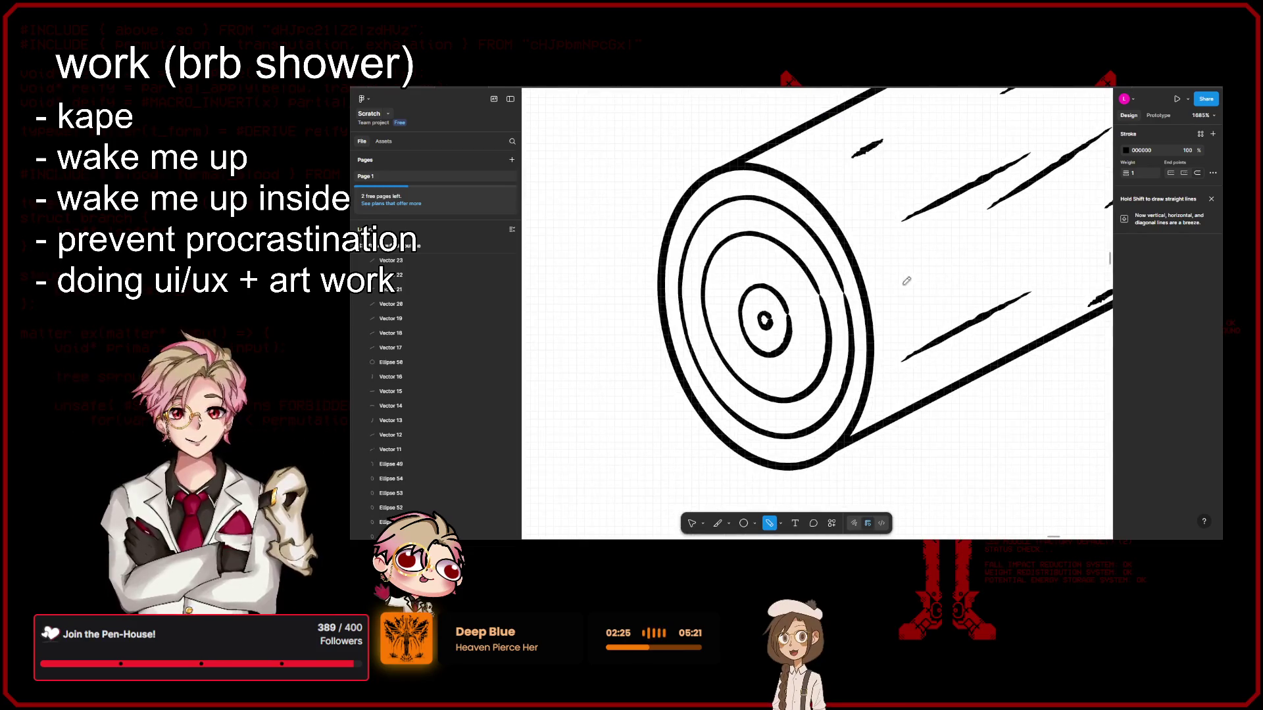
{"action": "scroll", "coordinate": [937, 269], "scroll_direction": "down", "scroll_amount": 5}
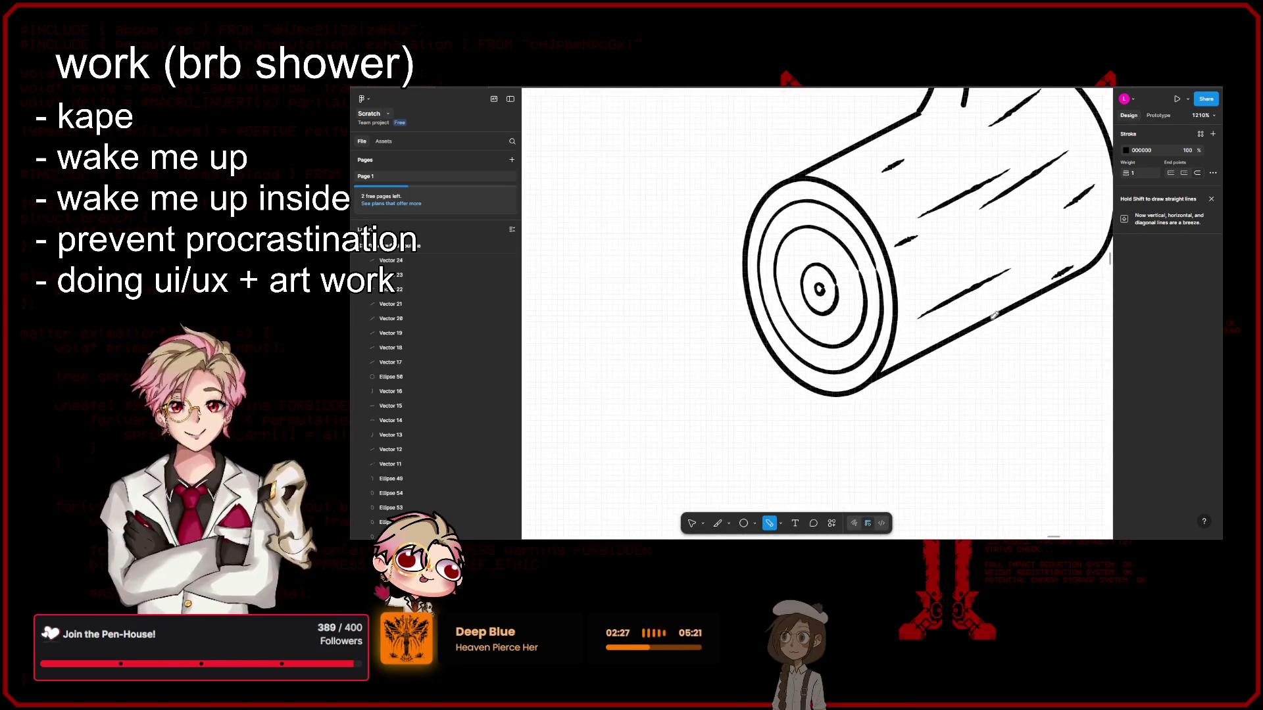
{"action": "scroll", "coordinate": [847, 340], "scroll_direction": "up", "scroll_amount": 5}
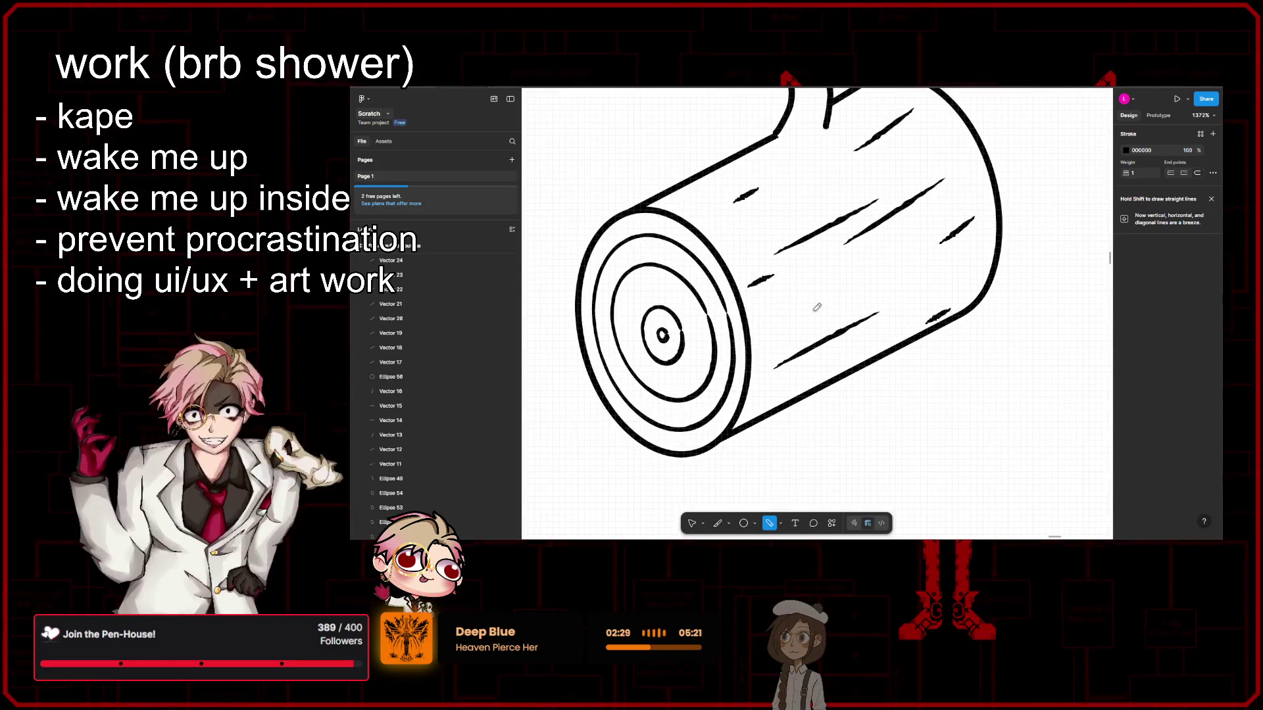
Step: Add another diagonal grain stroke across the log's side
{"action": "left_click_drag", "start_coordinate": [795, 317], "coordinate": [894, 258]}
{"action": "scroll", "coordinate": [970, 376], "scroll_direction": "down", "scroll_amount": 3}
{"action": "scroll", "coordinate": [970, 376], "scroll_direction": "down", "scroll_amount": 3}
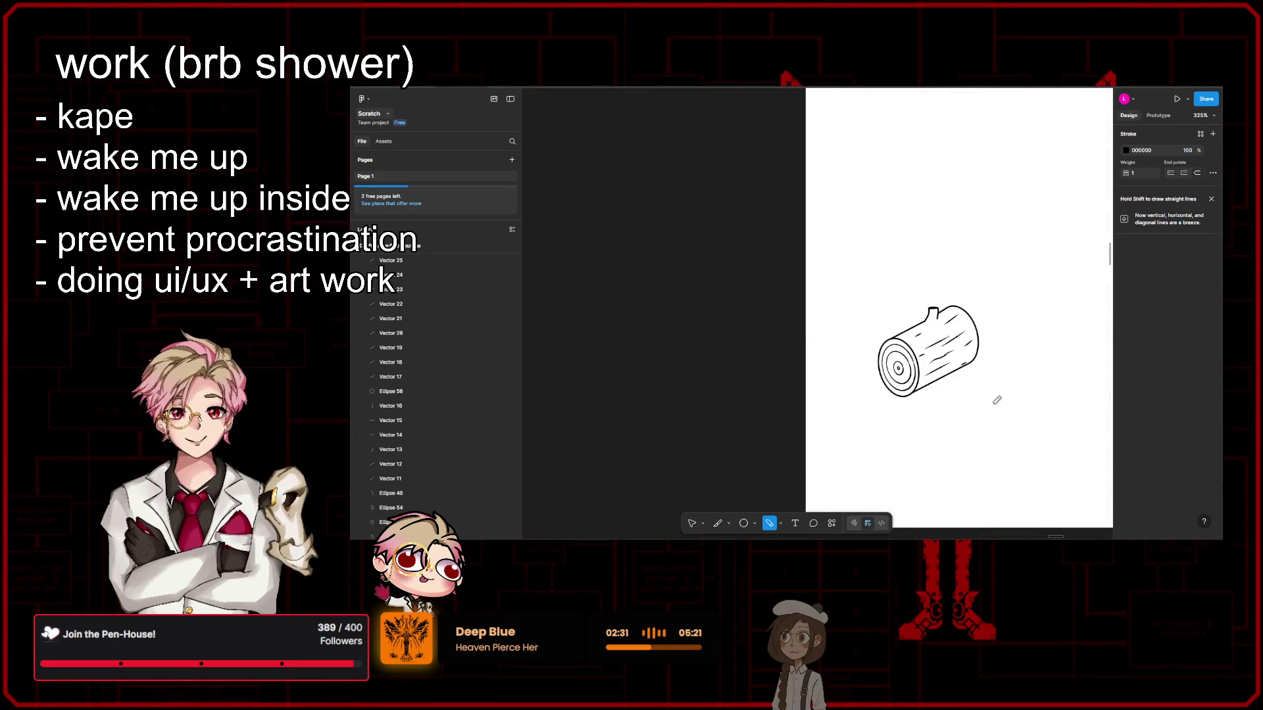
{"action": "scroll", "coordinate": [914, 398], "scroll_direction": "down", "scroll_amount": 1}
{"action": "scroll", "coordinate": [855, 313], "scroll_direction": "up", "scroll_amount": 8}
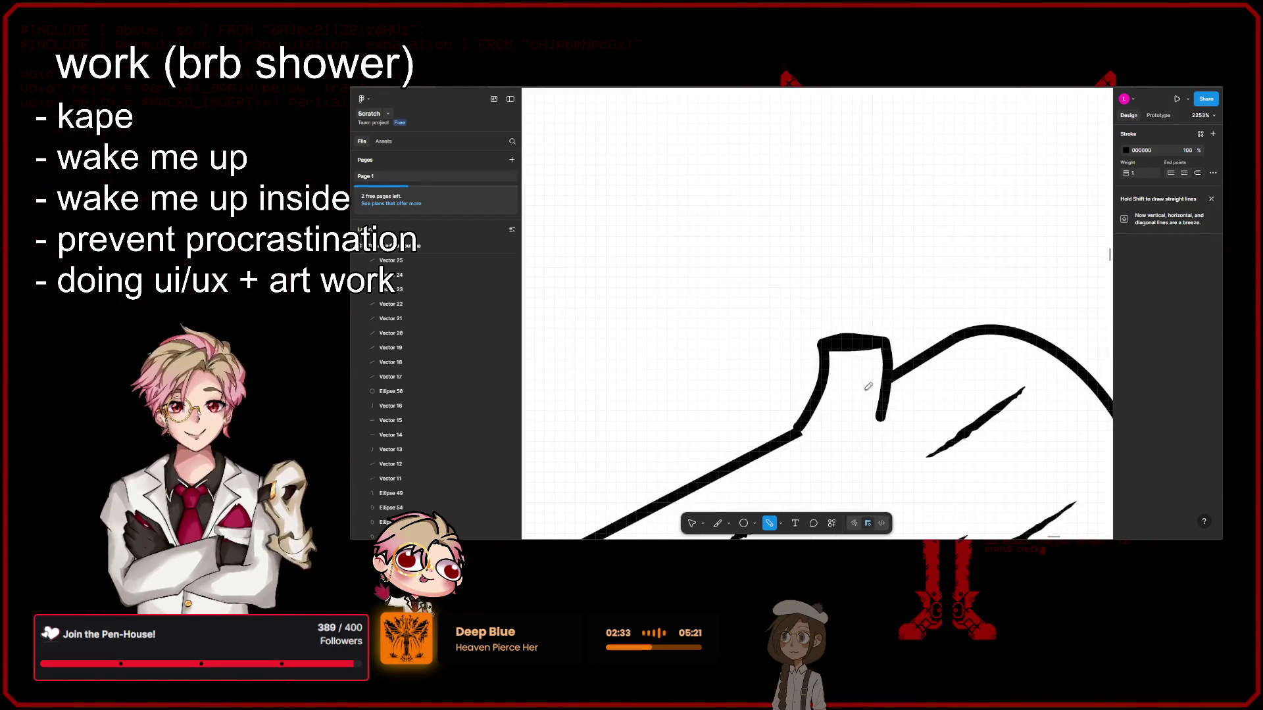
{"action": "scroll", "coordinate": [862, 319], "scroll_direction": "up", "scroll_amount": 2}
{"action": "scroll", "coordinate": [866, 322], "scroll_direction": "up", "scroll_amount": 3}
Step: Draw a tapered grain stroke beside the top stub, redoing the first attempt, then exit the Pen tool
{"action": "left_click_drag", "start_coordinate": [806, 235], "coordinate": [766, 334]}
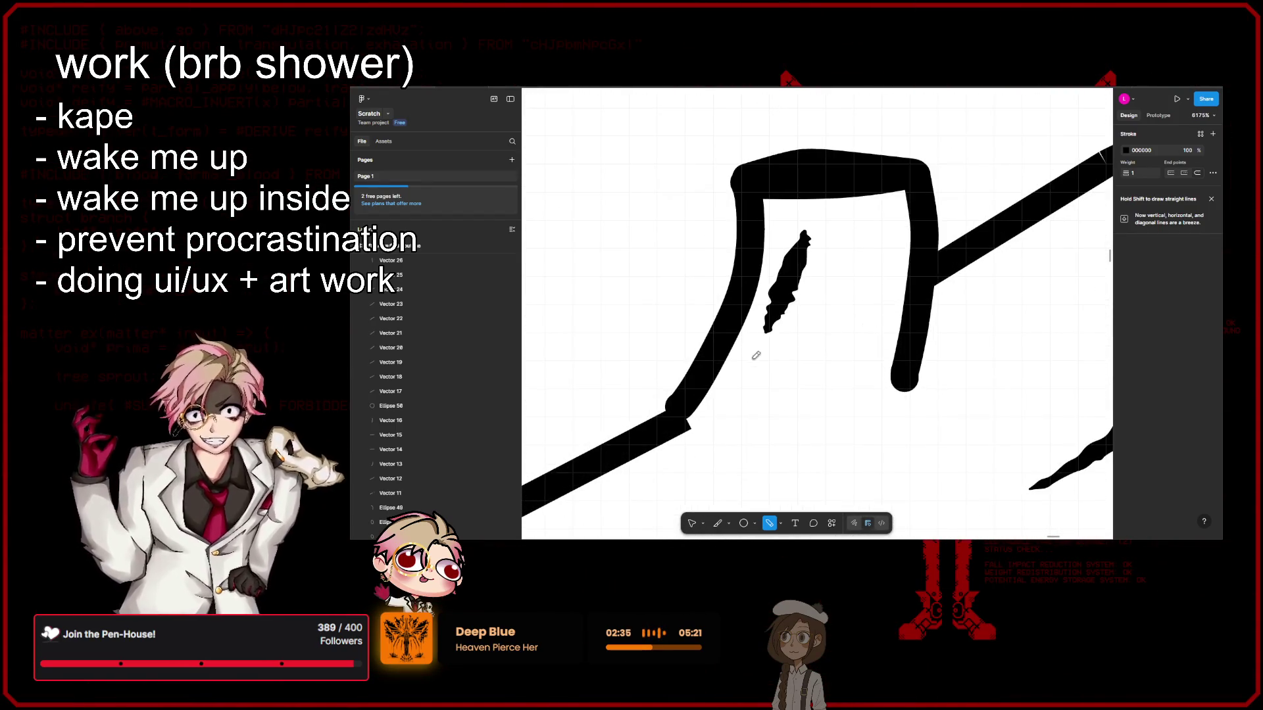
{"action": "key", "text": "ctrl+z"}
{"action": "left_click_drag", "start_coordinate": [789, 231], "coordinate": [727, 399]}
{"action": "scroll", "coordinate": [727, 398], "scroll_direction": "down", "scroll_amount": 8}
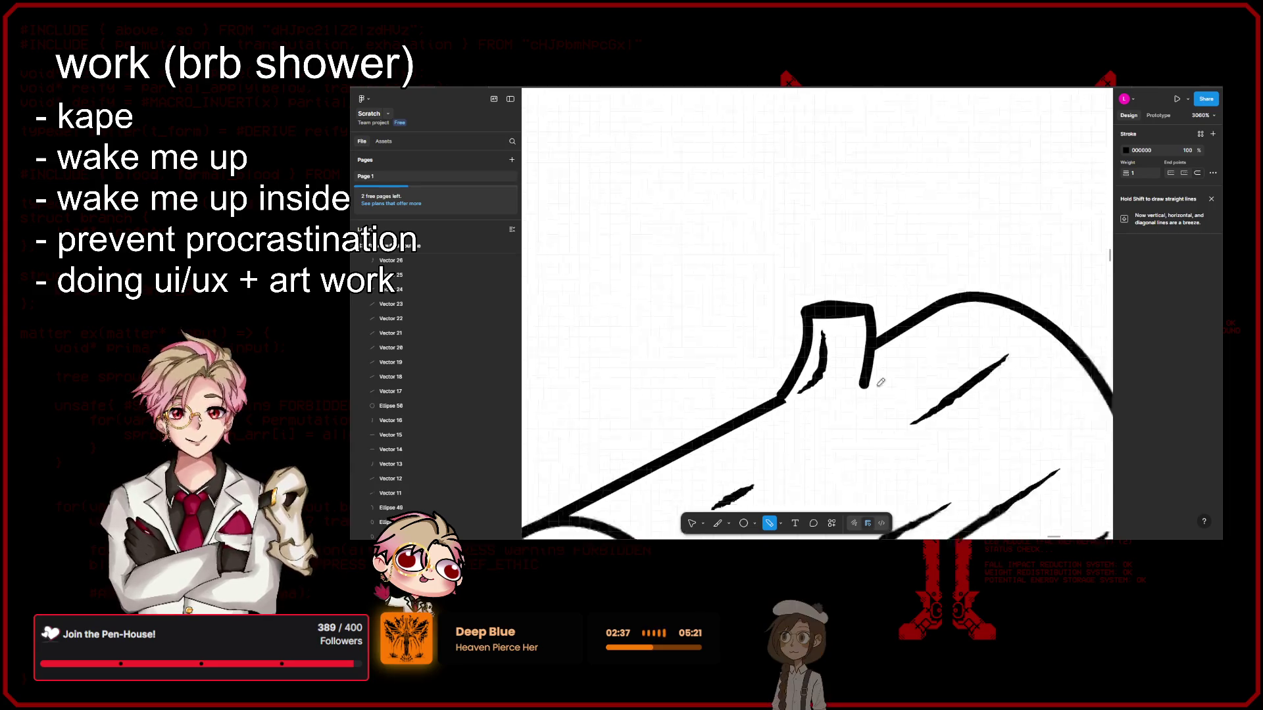
{"action": "scroll", "coordinate": [999, 480], "scroll_direction": "down", "scroll_amount": 2}
{"action": "scroll", "coordinate": [975, 392], "scroll_direction": "up", "scroll_amount": 1}
{"action": "scroll", "coordinate": [947, 420], "scroll_direction": "up", "scroll_amount": 1}
{"action": "scroll", "coordinate": [855, 338], "scroll_direction": "up", "scroll_amount": 6}
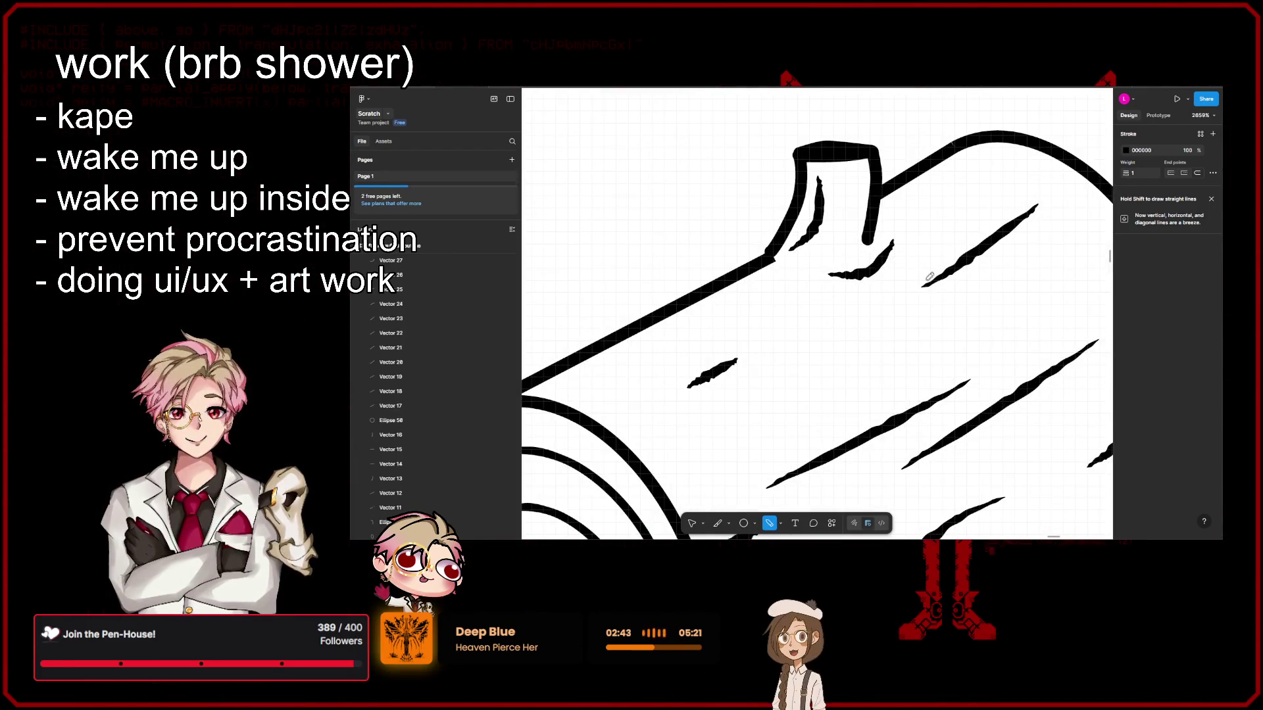
{"action": "scroll", "coordinate": [868, 388], "scroll_direction": "down", "scroll_amount": 6}
{"action": "scroll", "coordinate": [1030, 356], "scroll_direction": "down", "scroll_amount": 2}
{"action": "key", "text": "Escape"}
{"action": "scroll", "coordinate": [1000, 362], "scroll_direction": "right", "scroll_amount": 2}
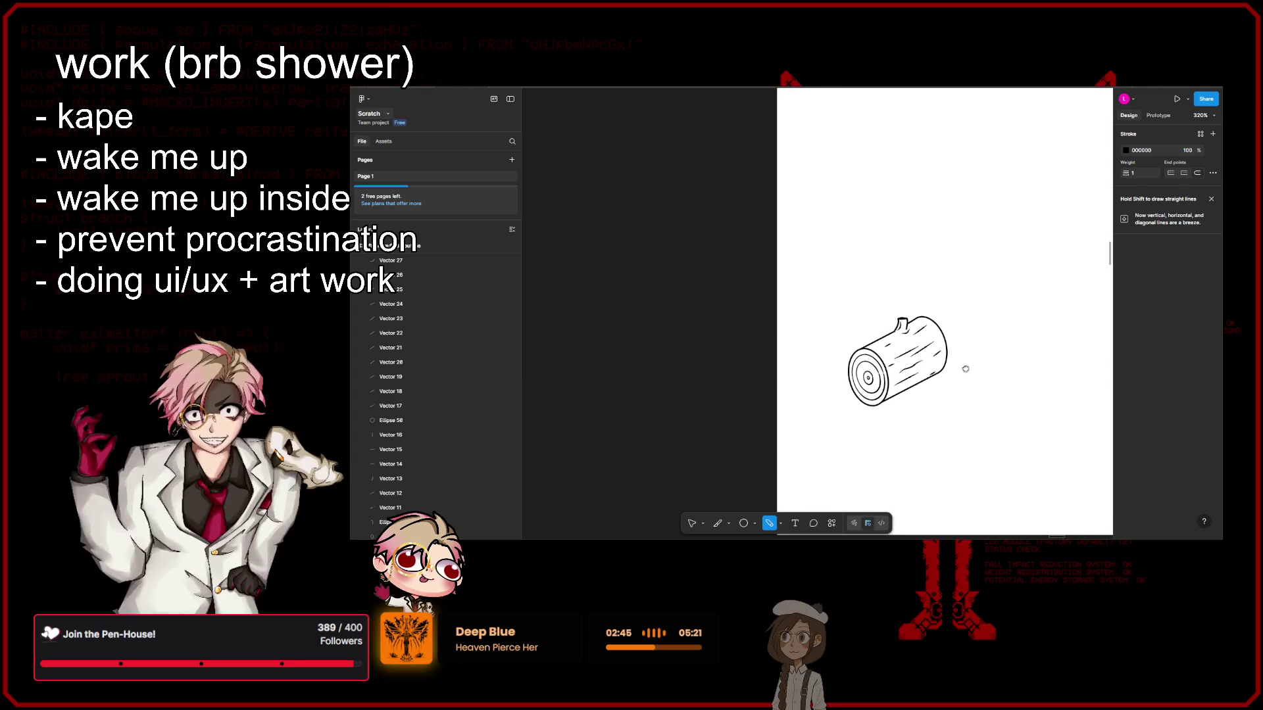
{"action": "scroll", "coordinate": [980, 366], "scroll_direction": "up", "scroll_amount": 4}
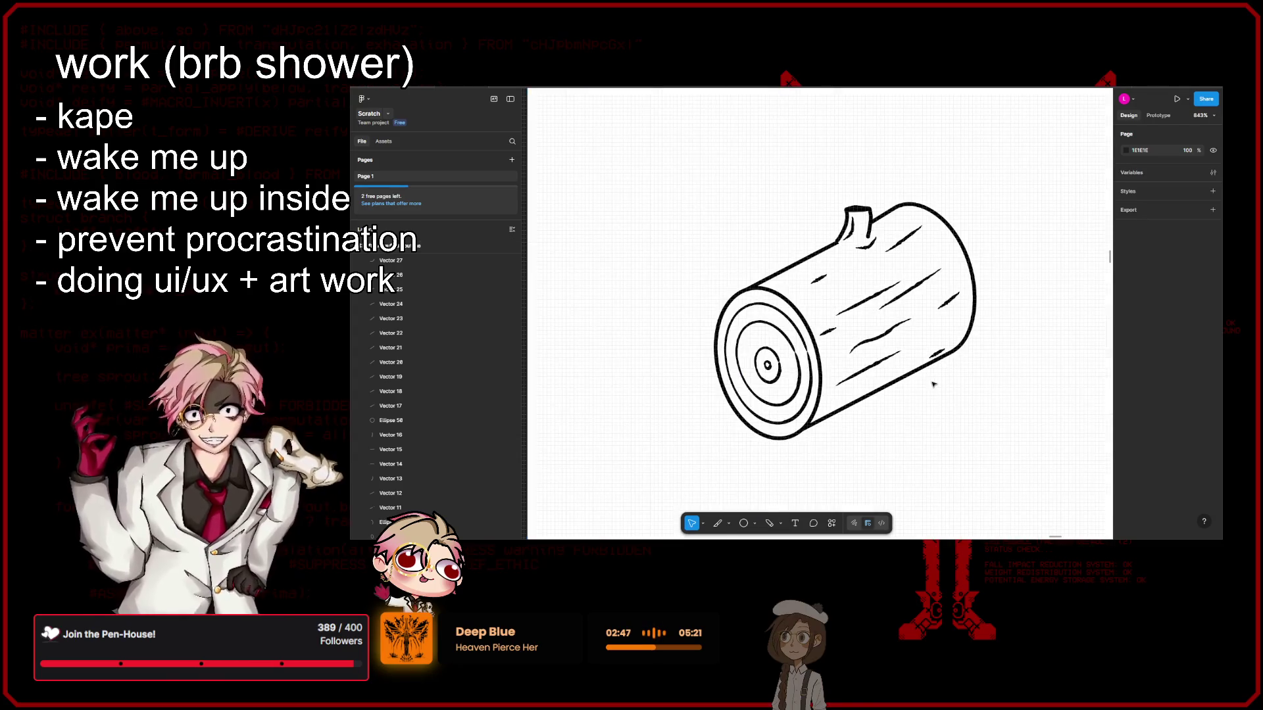
Step: Add a radial gradient fill to the log's outer end ellipse
{"action": "scroll", "coordinate": [984, 367], "scroll_direction": "down", "scroll_amount": 1}
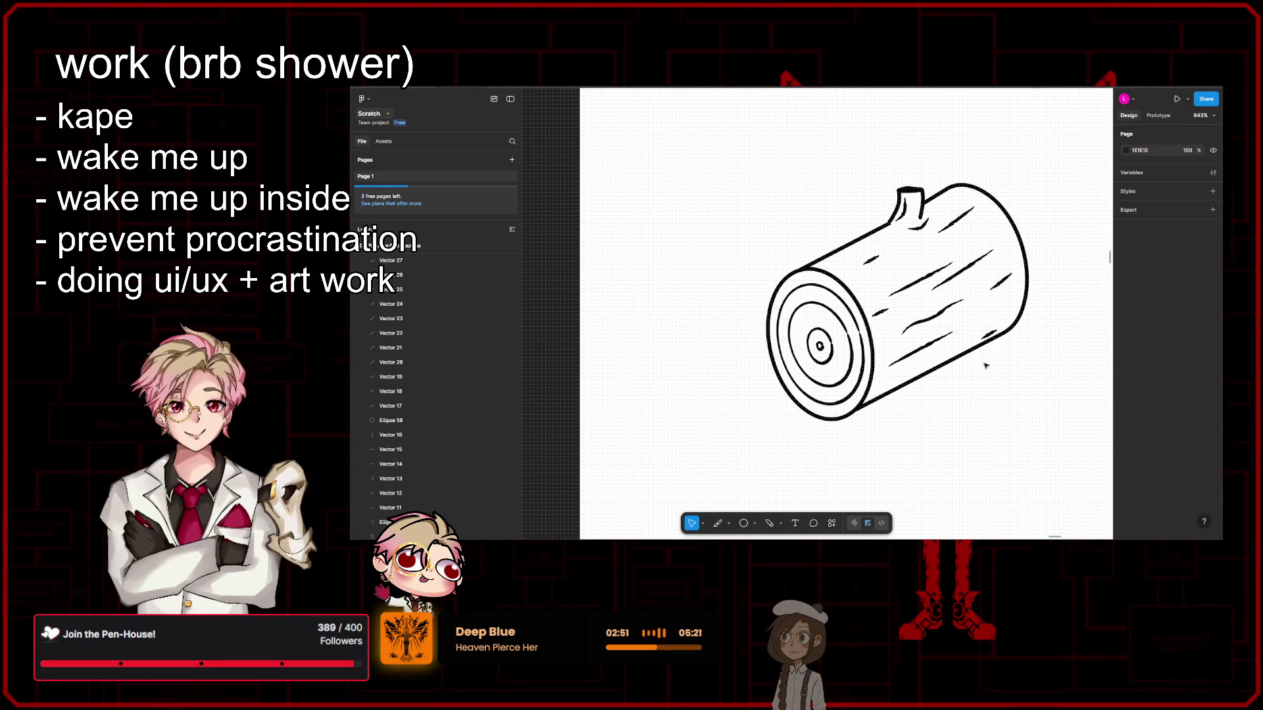
{"action": "left_click", "coordinate": [853, 298]}
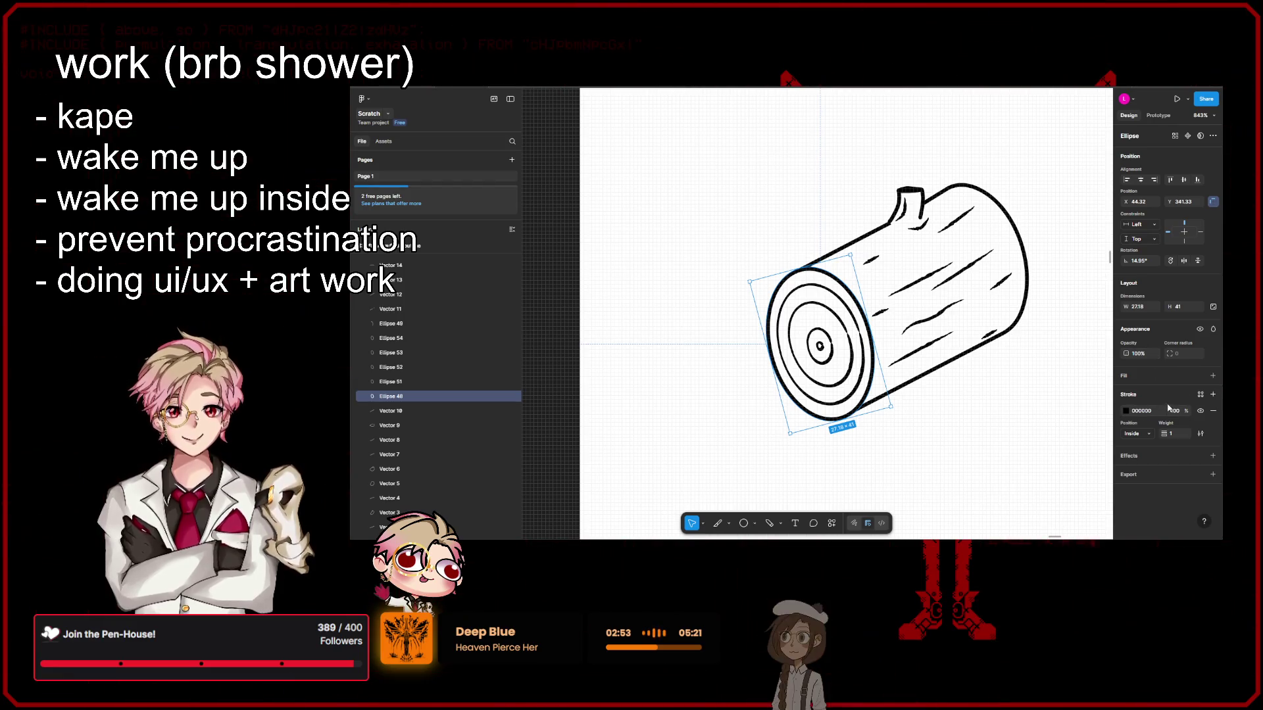
{"action": "left_click", "coordinate": [1212, 376]}
{"action": "left_click", "coordinate": [1125, 392]}
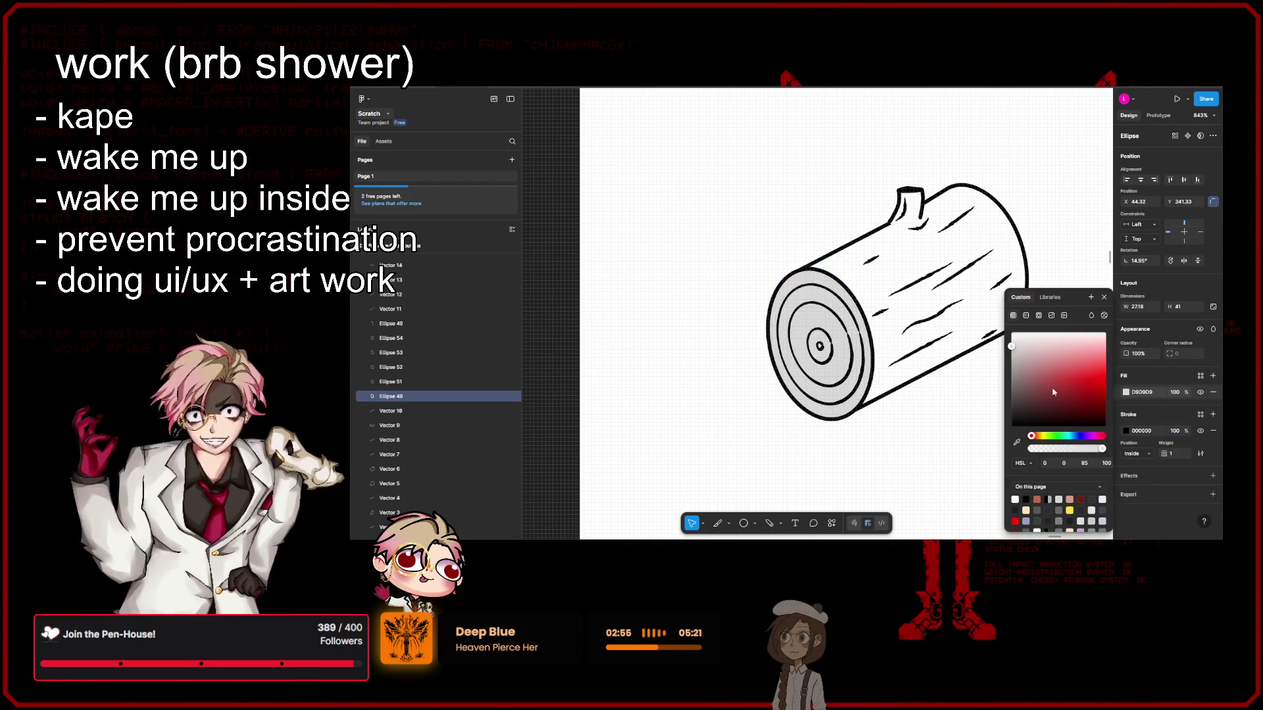
{"action": "left_click", "coordinate": [1025, 316]}
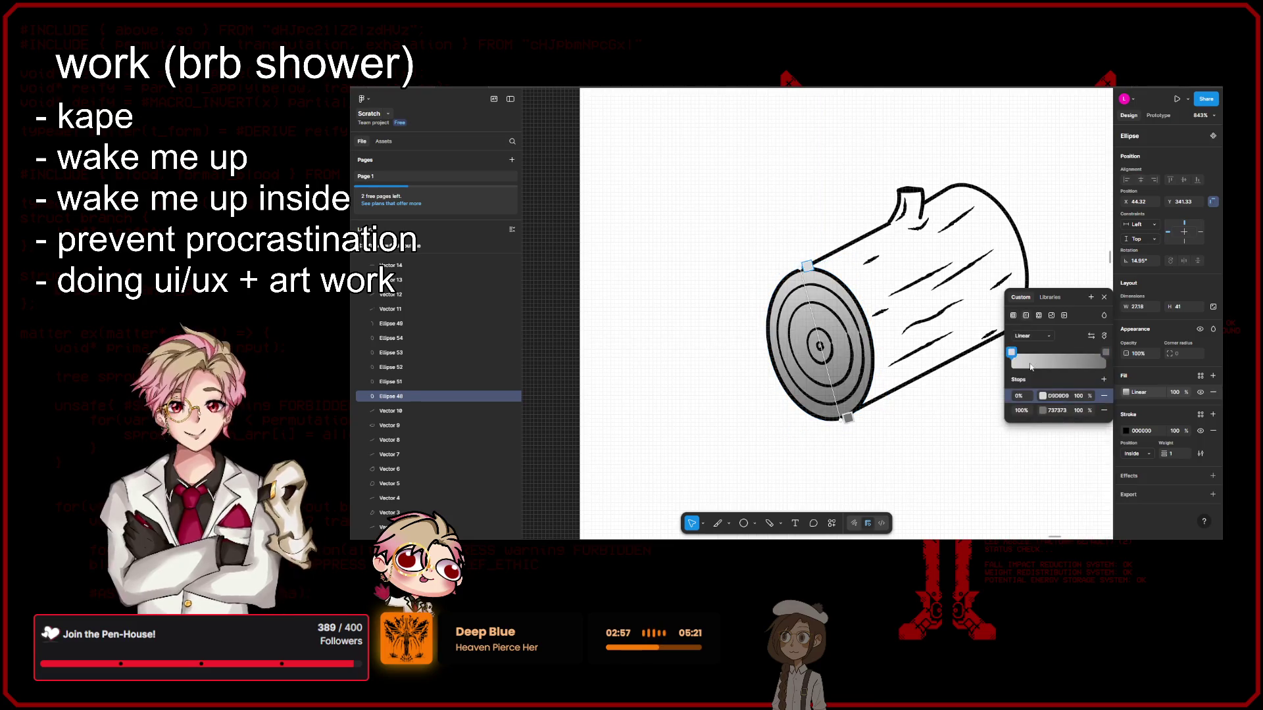
{"action": "left_click", "coordinate": [1031, 335]}
{"action": "left_click", "coordinate": [1031, 350]}
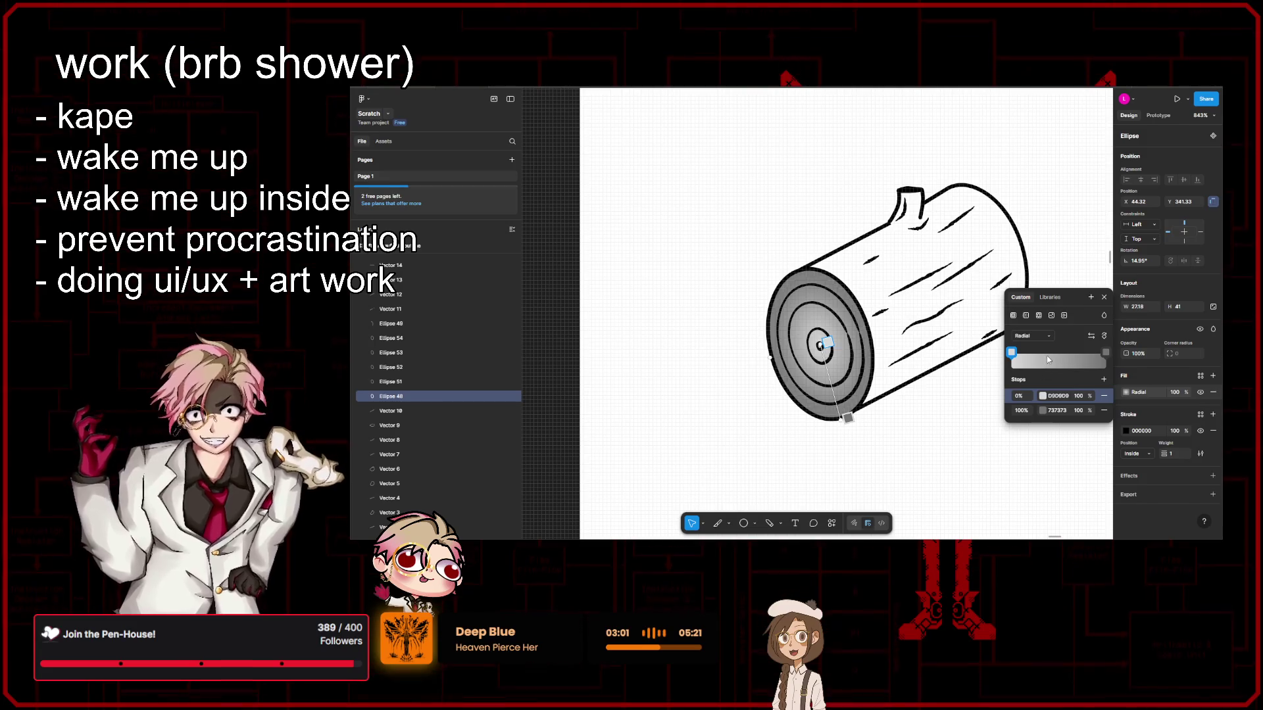
Step: Set the gradient stops to brown shades, from 604635 to 483428
{"action": "left_click", "coordinate": [1042, 396]}
{"action": "mouse_move", "coordinate": [922, 400]}
{"action": "left_mouse_down"}
{"action": "mouse_move", "coordinate": [903, 396]}
{"action": "mouse_move", "coordinate": [927, 437]}
{"action": "left_mouse_up"}
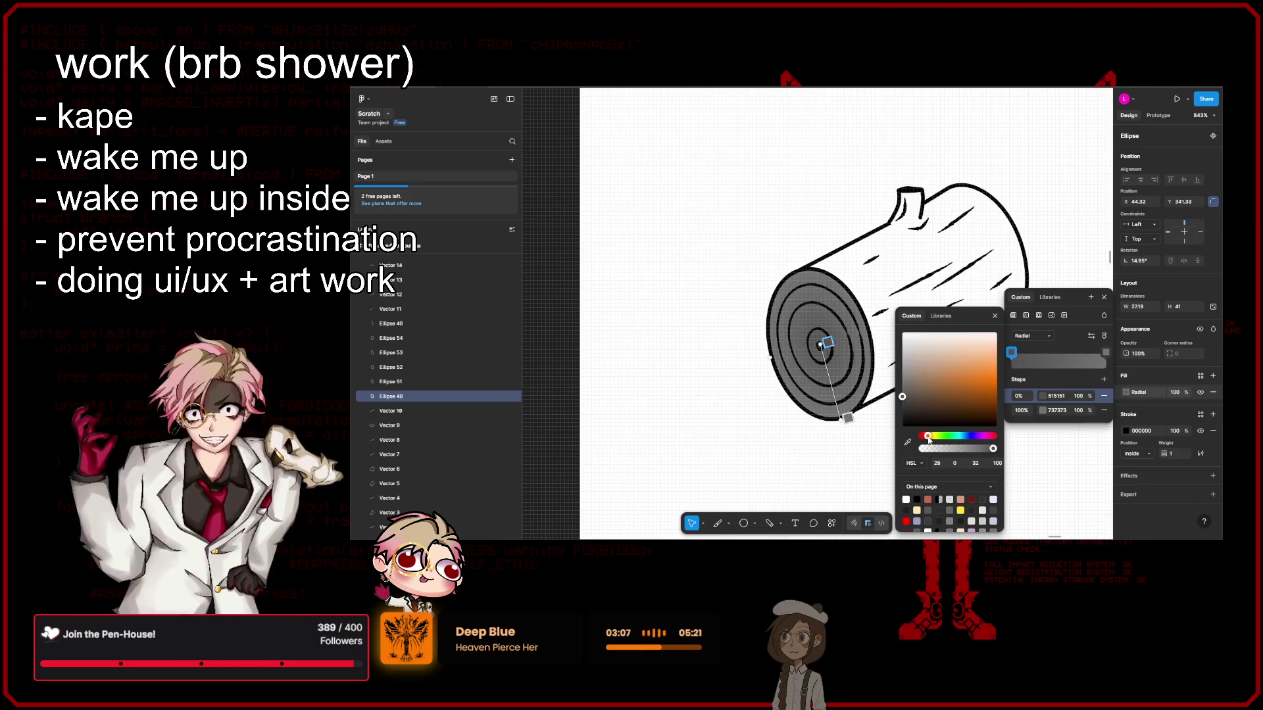
{"action": "left_click", "coordinate": [925, 396]}
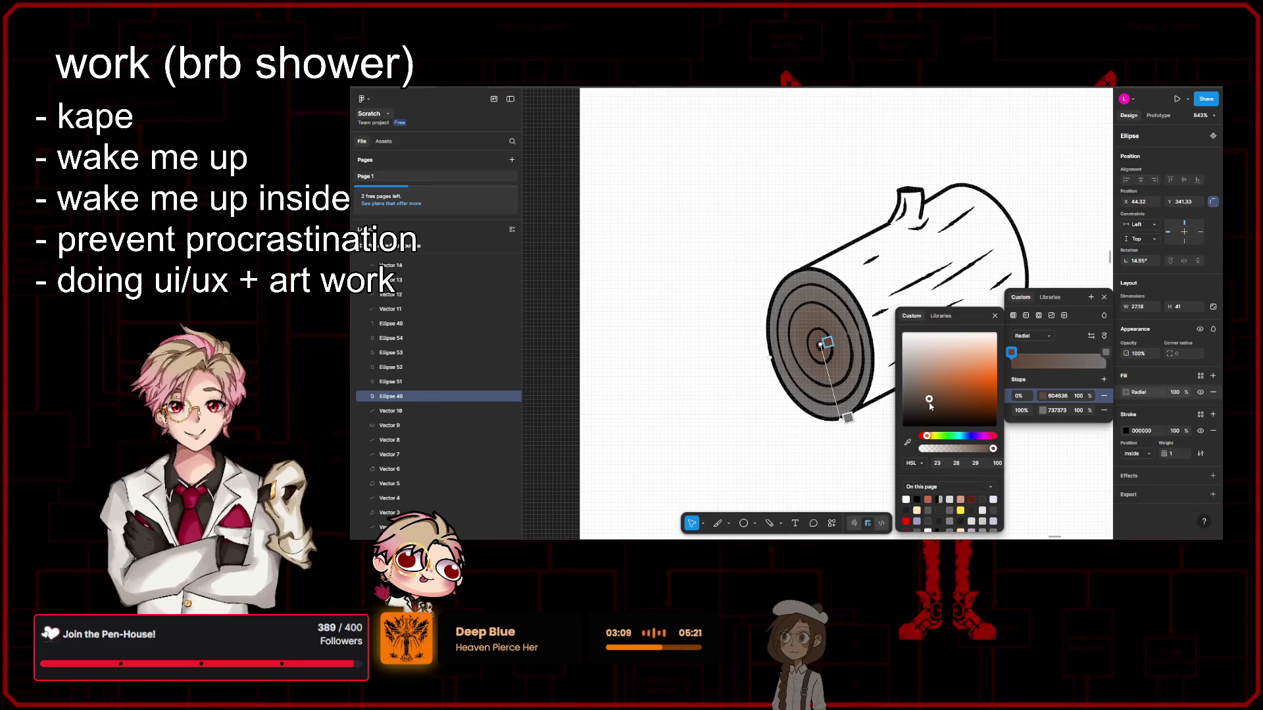
{"action": "left_click", "coordinate": [1057, 399]}
{"action": "key", "text": "ctrl+c"}
{"action": "left_click", "coordinate": [1051, 410]}
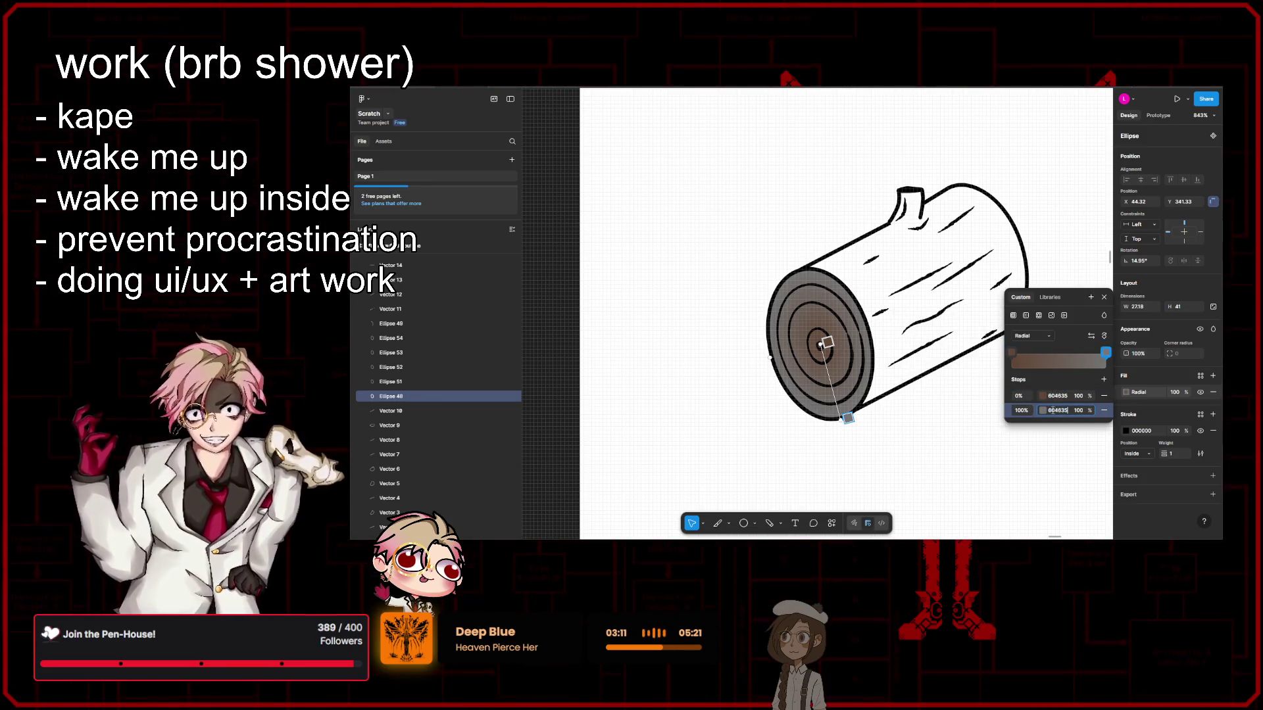
{"action": "key", "text": "ctrl+v"}
{"action": "key", "text": "Return"}
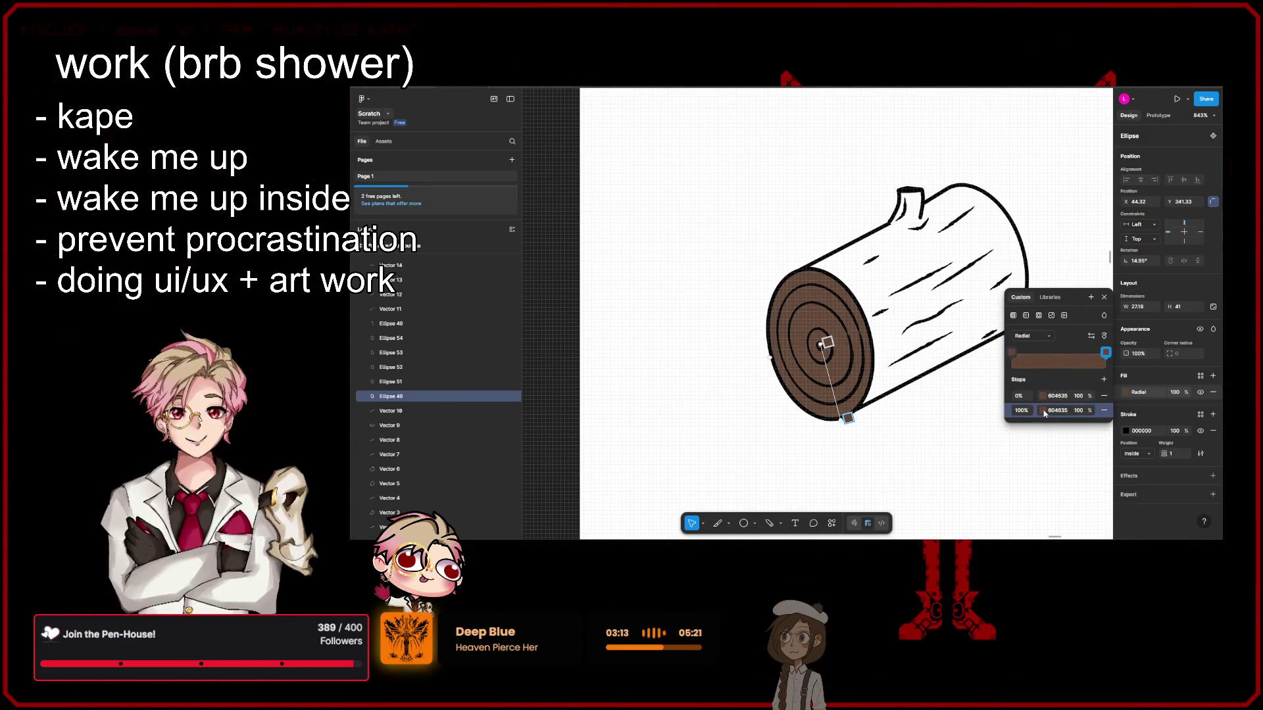
{"action": "left_click", "coordinate": [1043, 411]}
{"action": "left_click", "coordinate": [928, 392]}
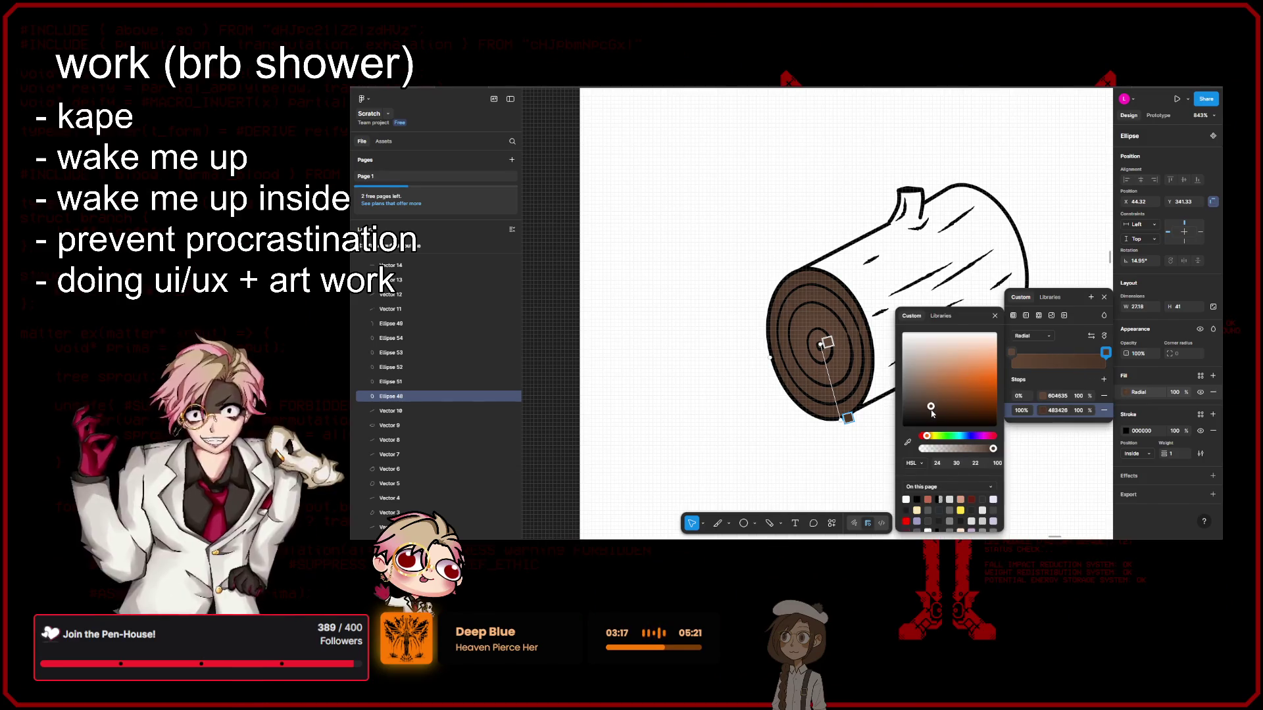
{"action": "left_click", "coordinate": [1163, 517]}
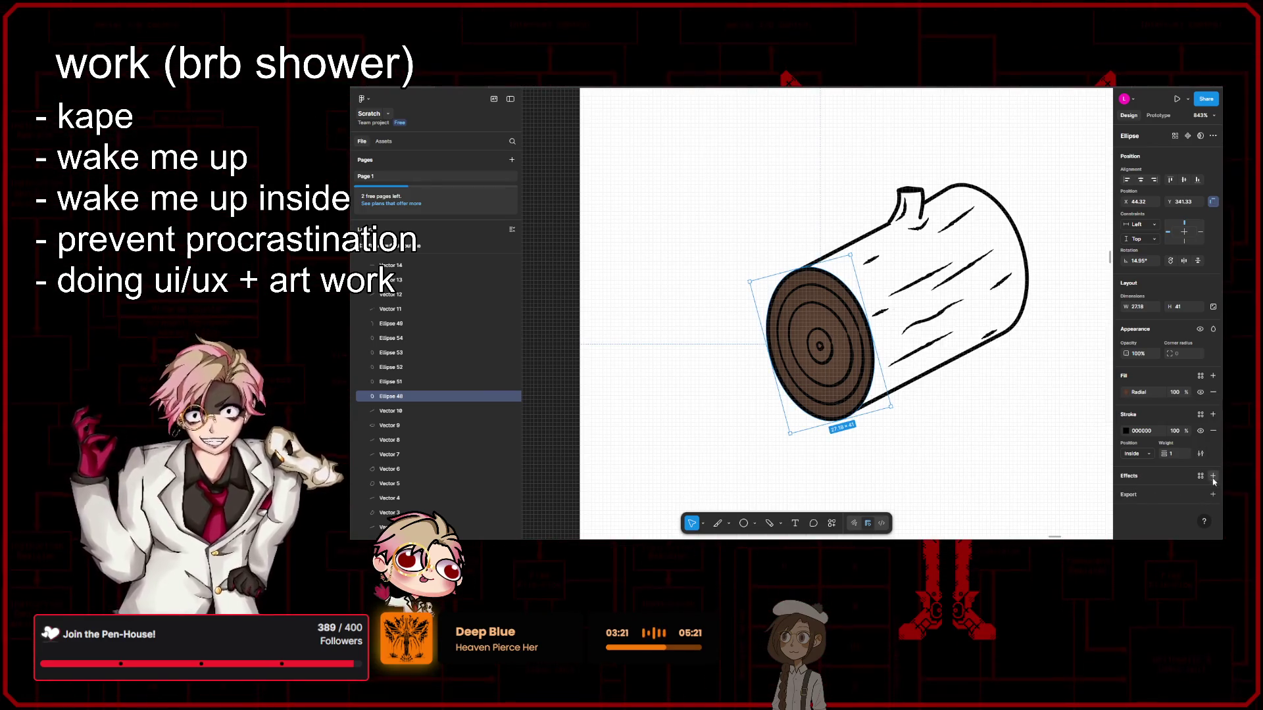
Step: Add an inner shadow effect to the end face with Y offset 0
{"action": "left_click", "coordinate": [1213, 476]}
{"action": "left_click", "coordinate": [1163, 493]}
{"action": "left_click", "coordinate": [1162, 482]}
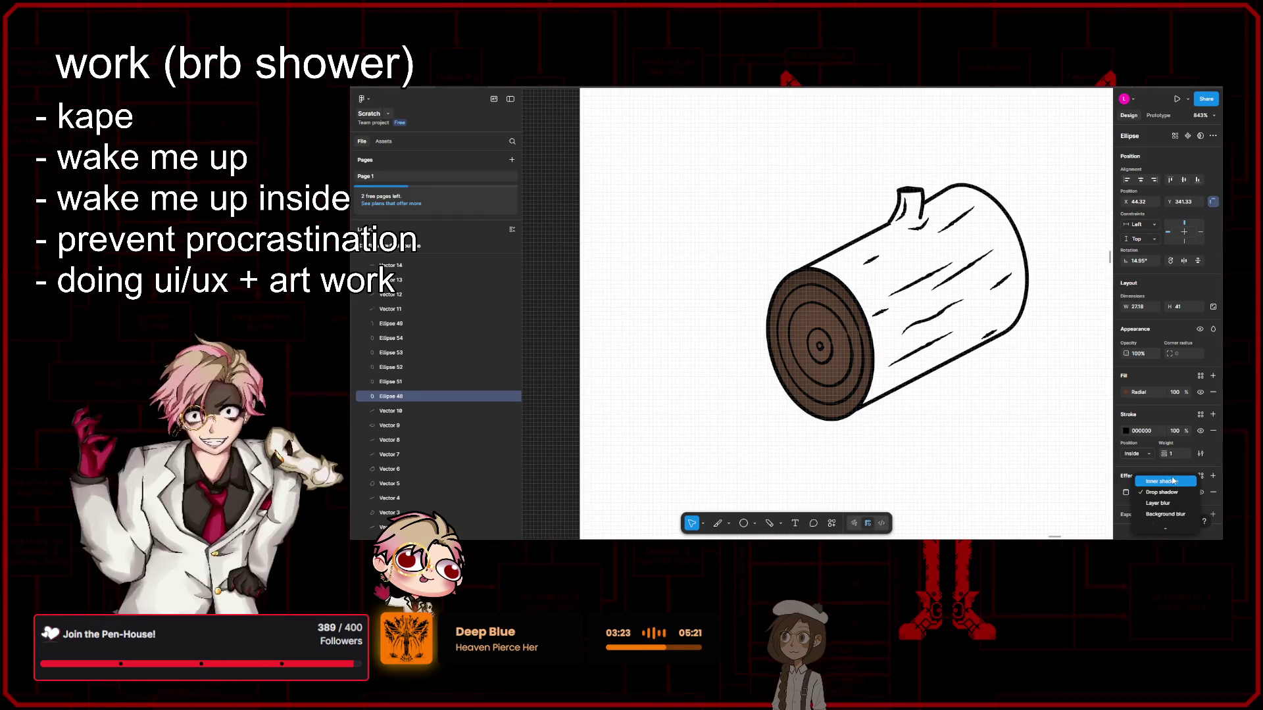
{"action": "left_click", "coordinate": [1127, 493]}
{"action": "type", "text": "0"}
{"action": "key", "text": "Return"}
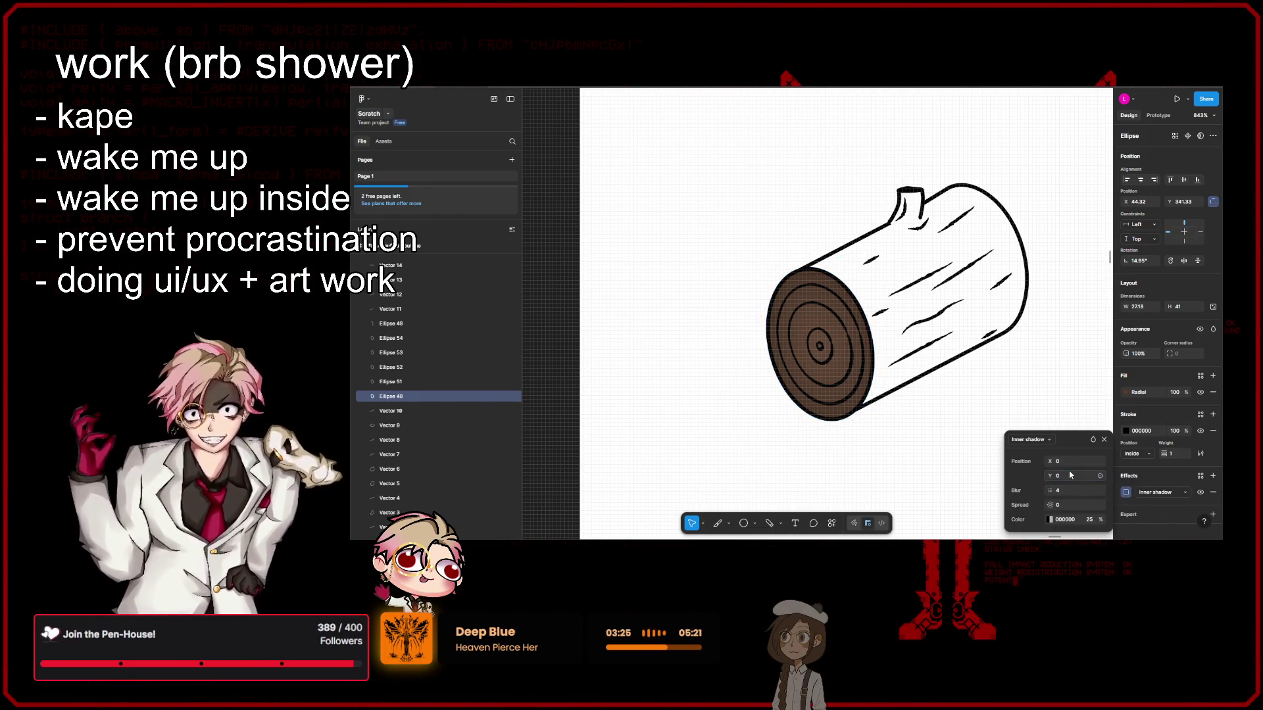
Step: Give the inner shadow a dark plum colour
{"action": "left_click", "coordinate": [1050, 521]}
{"action": "left_click", "coordinate": [985, 435]}
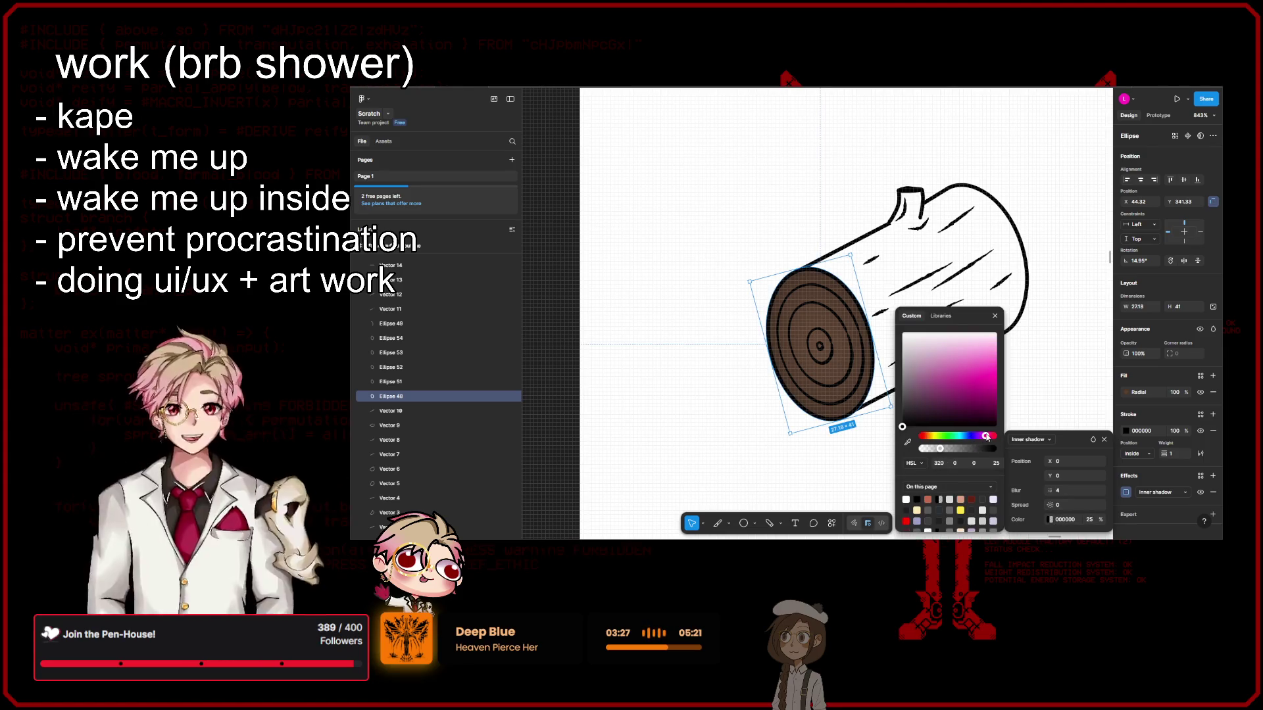
{"action": "left_click", "coordinate": [984, 371]}
{"action": "left_click_drag", "start_coordinate": [986, 377], "coordinate": [968, 349]}
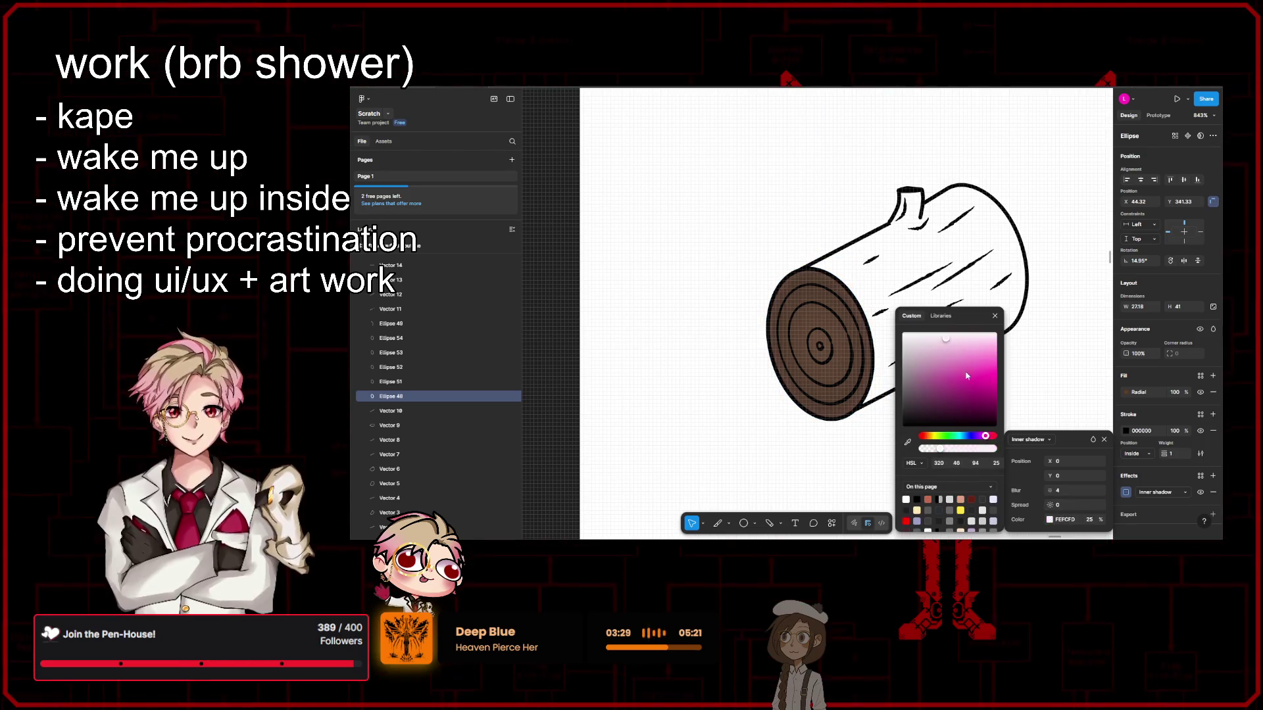
{"action": "left_click_drag", "start_coordinate": [959, 402], "coordinate": [935, 398]}
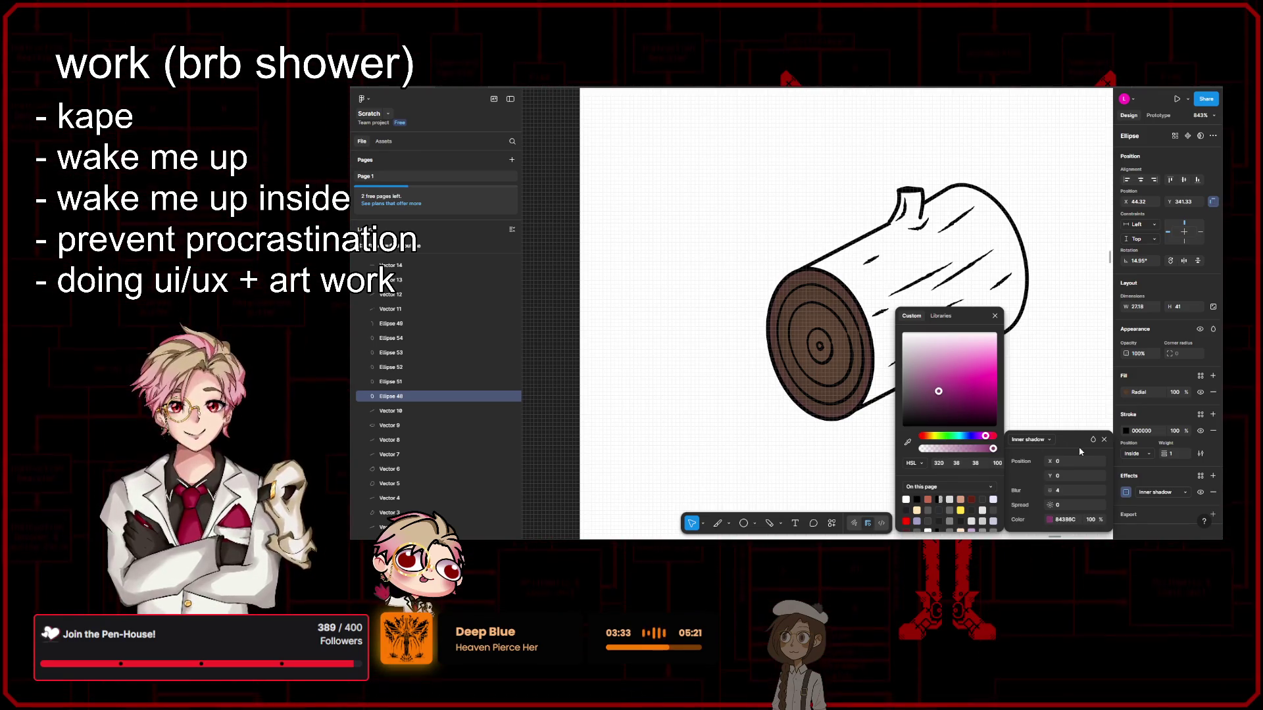
{"action": "left_click", "coordinate": [996, 317]}
{"action": "left_click", "coordinate": [945, 453]}
Step: Select the log's top edge curve together with its upper and lower side lines
{"action": "scroll", "coordinate": [948, 435], "scroll_direction": "down", "scroll_amount": 5}
{"action": "scroll", "coordinate": [948, 435], "scroll_direction": "up", "scroll_amount": 2}
{"action": "scroll", "coordinate": [837, 350], "scroll_direction": "up", "scroll_amount": 3}
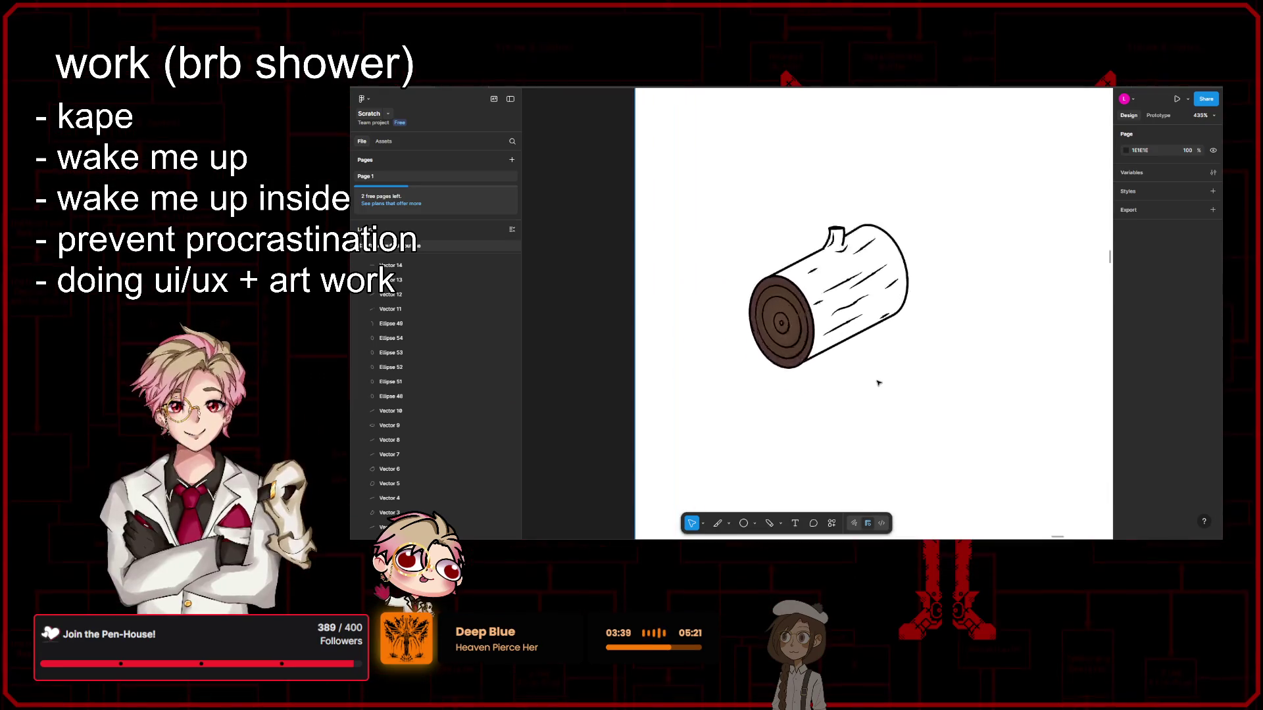
{"action": "scroll", "coordinate": [878, 384], "scroll_direction": "down", "scroll_amount": 3}
{"action": "scroll", "coordinate": [900, 373], "scroll_direction": "down", "scroll_amount": 2}
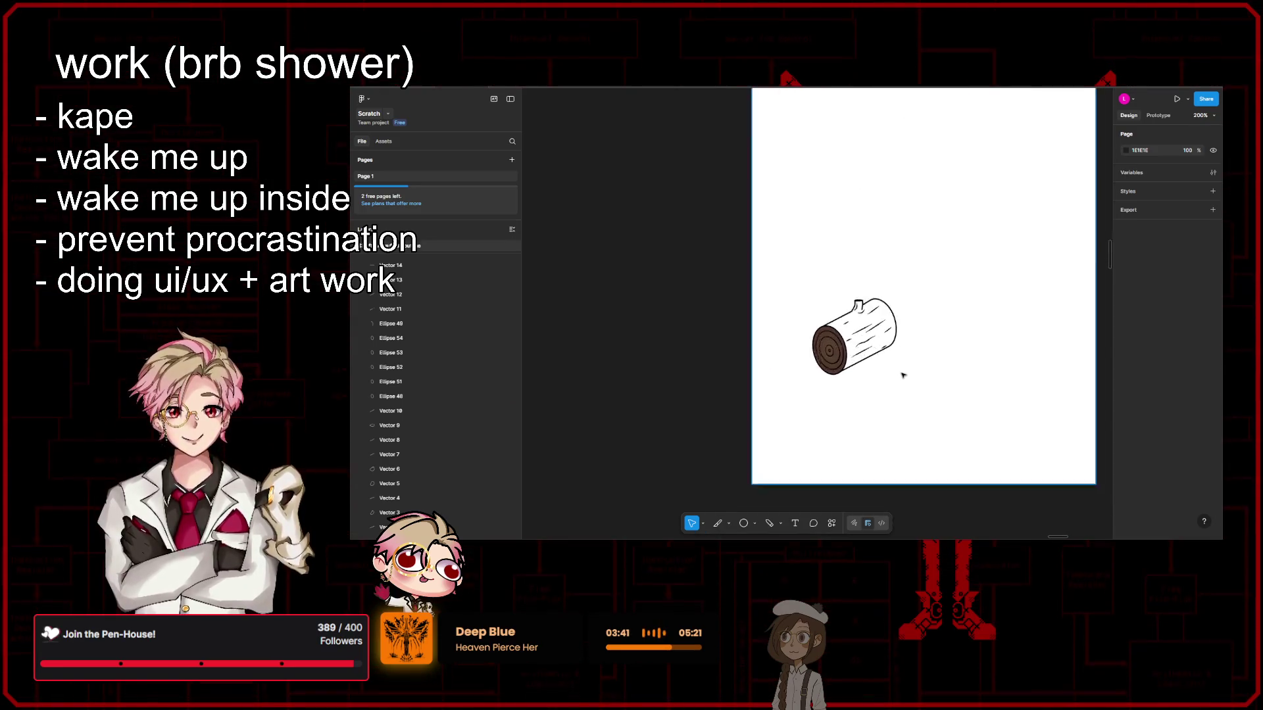
{"action": "scroll", "coordinate": [901, 376], "scroll_direction": "up", "scroll_amount": 1}
{"action": "scroll", "coordinate": [905, 383], "scroll_direction": "up", "scroll_amount": 2}
{"action": "scroll", "coordinate": [914, 421], "scroll_direction": "up", "scroll_amount": 3}
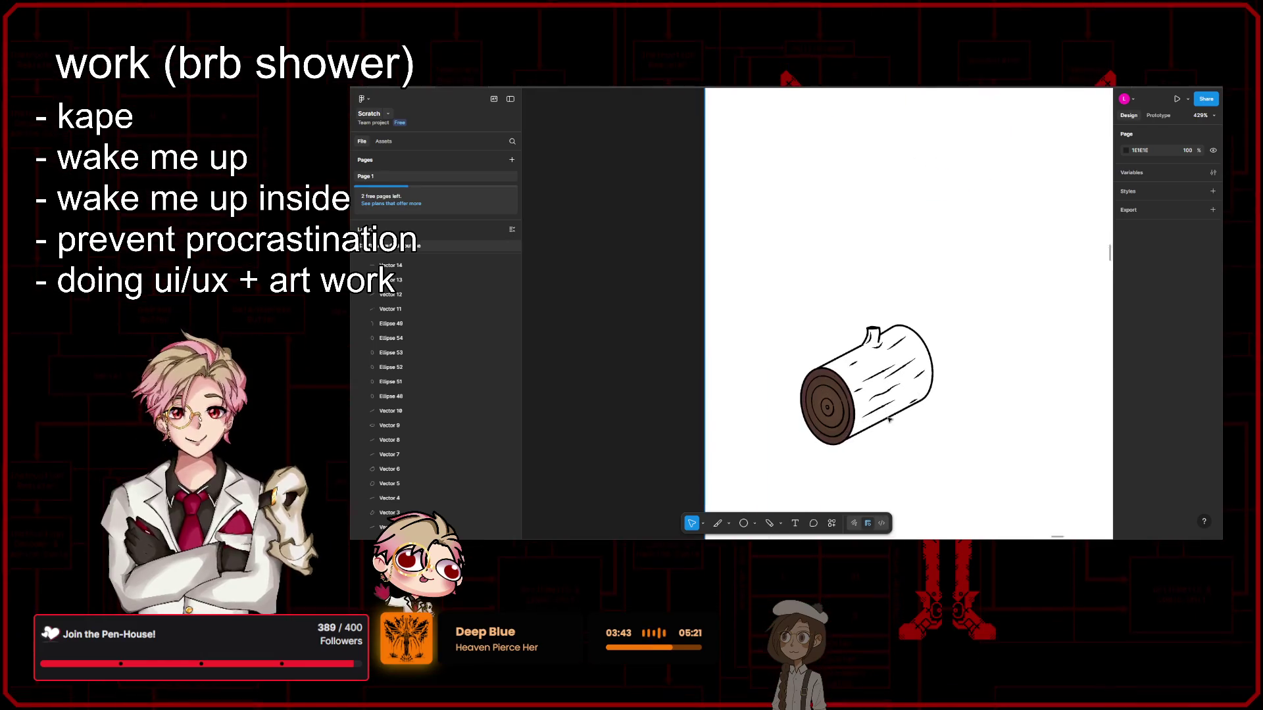
{"action": "scroll", "coordinate": [914, 421], "scroll_direction": "left", "scroll_amount": 1}
{"action": "left_click", "coordinate": [837, 325]}
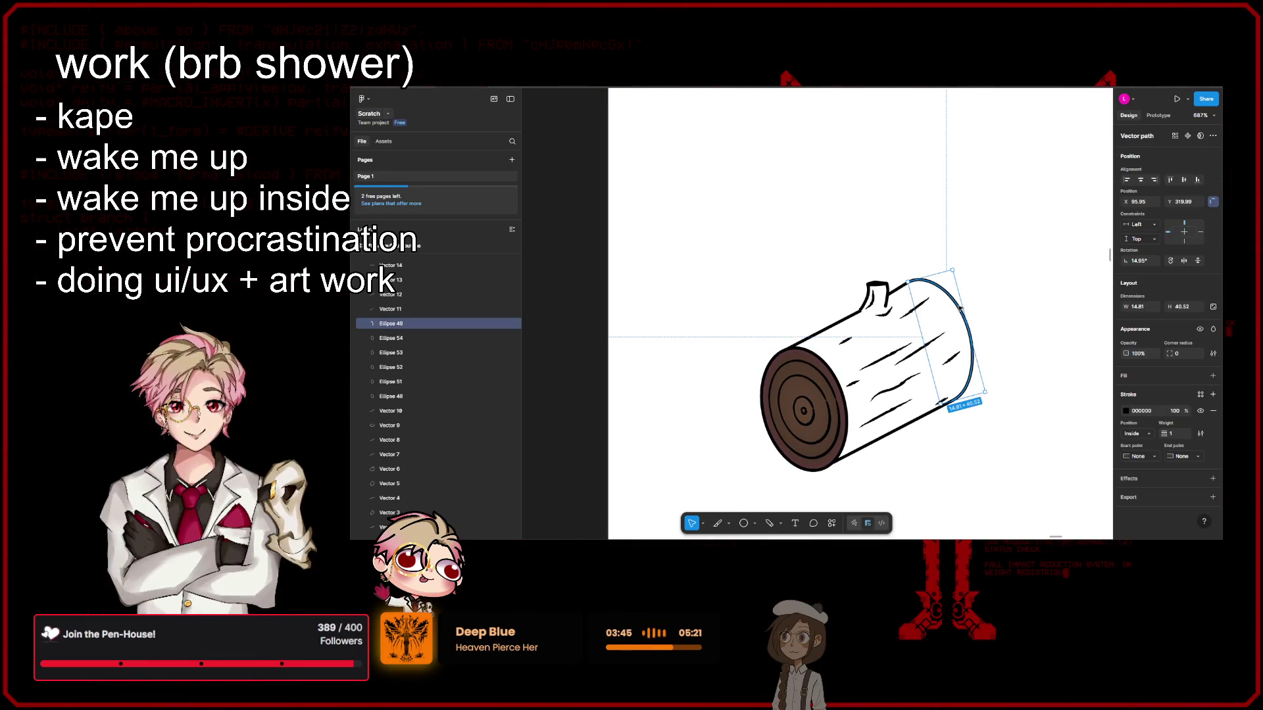
{"action": "left_click", "coordinate": [837, 324], "text": "shift"}
{"action": "left_click", "coordinate": [896, 431], "text": "shift"}
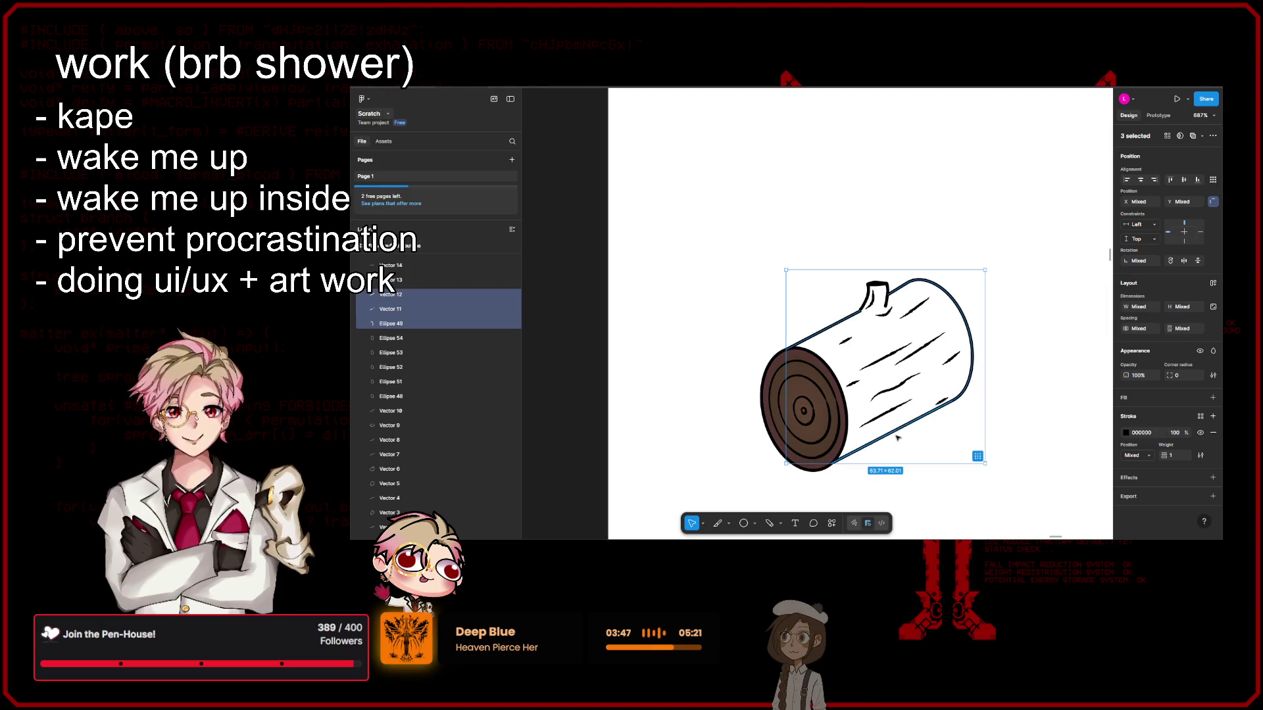
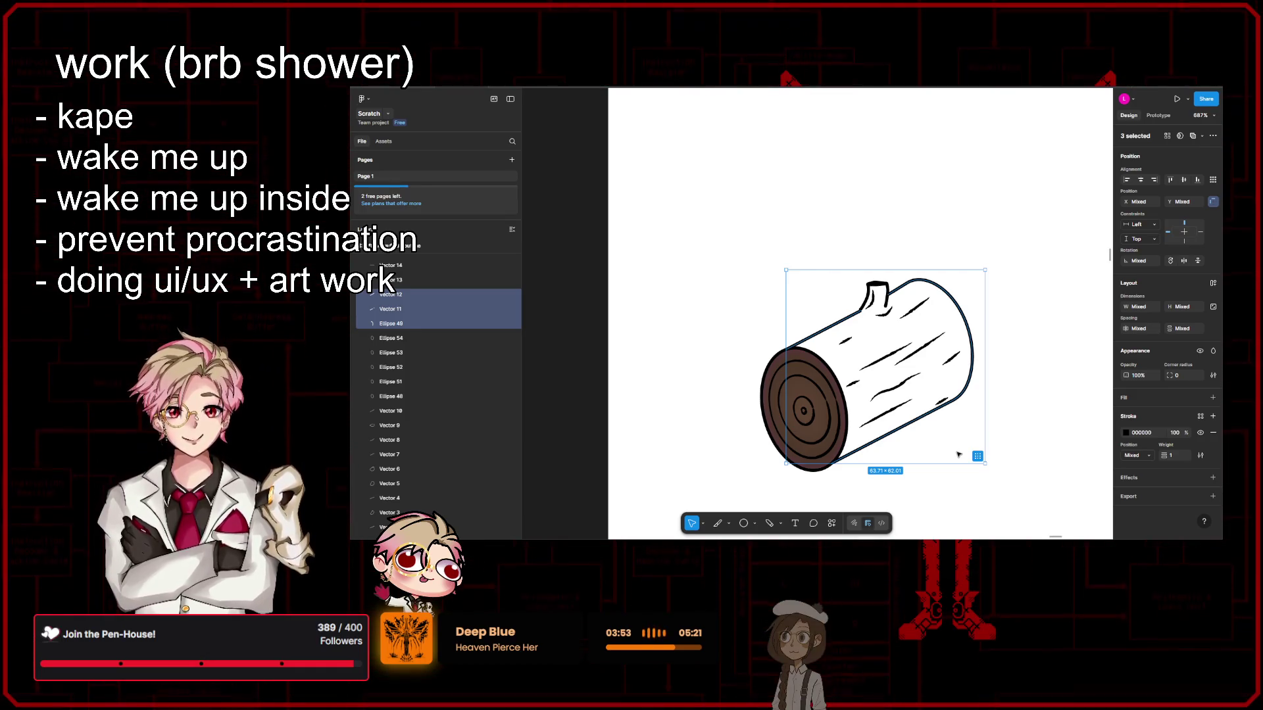
Step: Deselect the outline pieces and zoom in on the stub branch where it meets the log's top
{"action": "left_click", "coordinate": [1010, 441]}
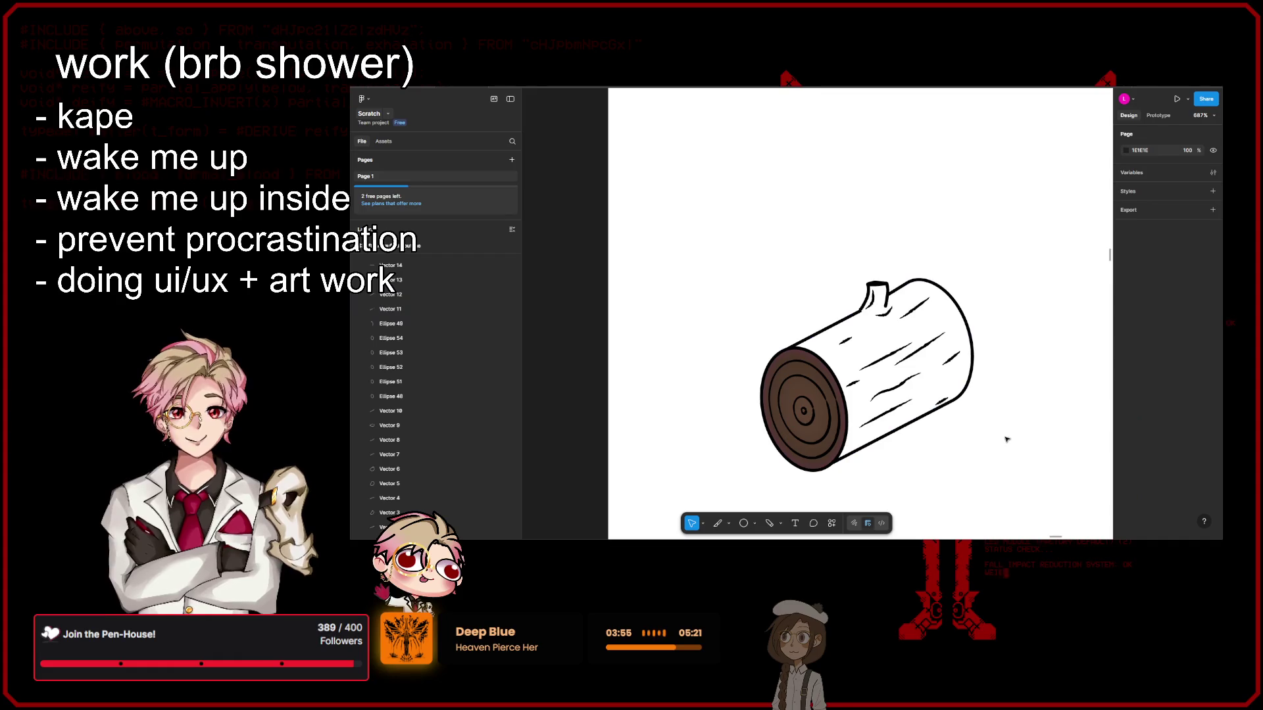
{"action": "scroll", "coordinate": [1013, 437], "scroll_direction": "down", "scroll_amount": 10}
{"action": "mouse_move", "coordinate": [1018, 439]}
{"action": "left_mouse_down"}
{"action": "mouse_move", "coordinate": [1005, 451]}
{"action": "mouse_move", "coordinate": [932, 433]}
{"action": "left_mouse_up"}
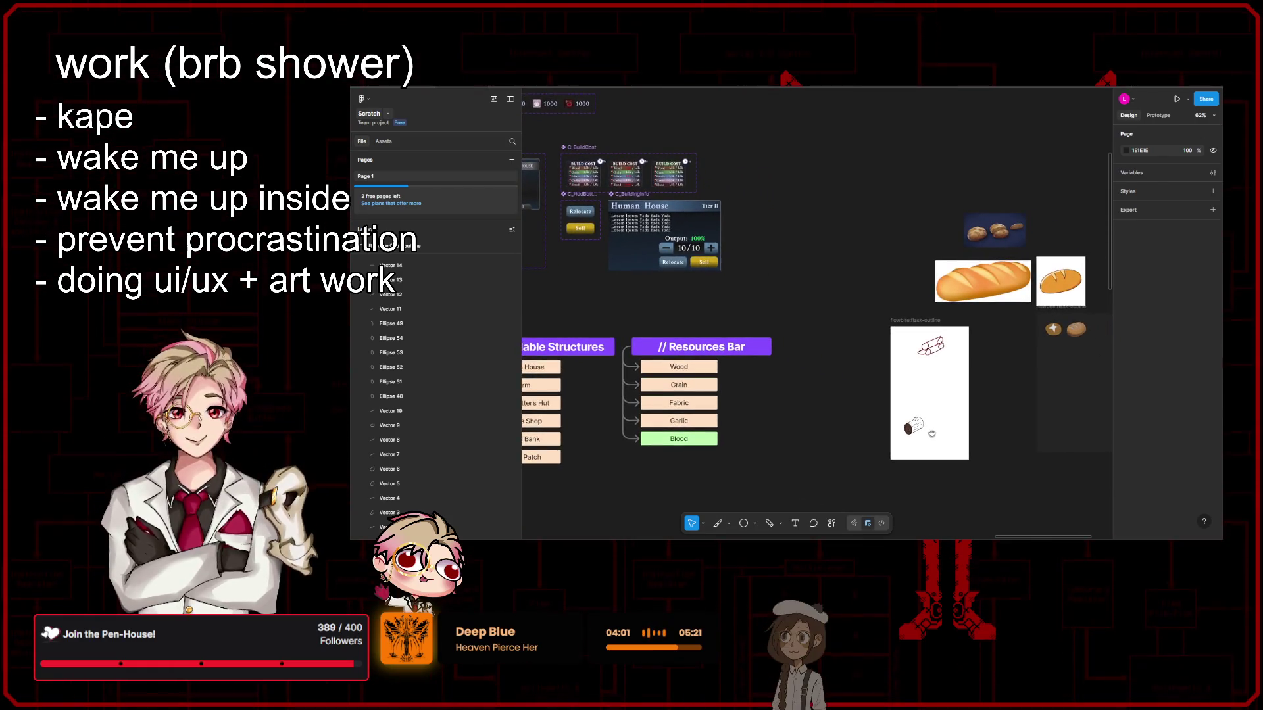
{"action": "scroll", "coordinate": [932, 433], "scroll_direction": "down", "scroll_amount": 2}
{"action": "scroll", "coordinate": [934, 437], "scroll_direction": "down", "scroll_amount": 2}
{"action": "scroll", "coordinate": [941, 450], "scroll_direction": "down", "scroll_amount": 4}
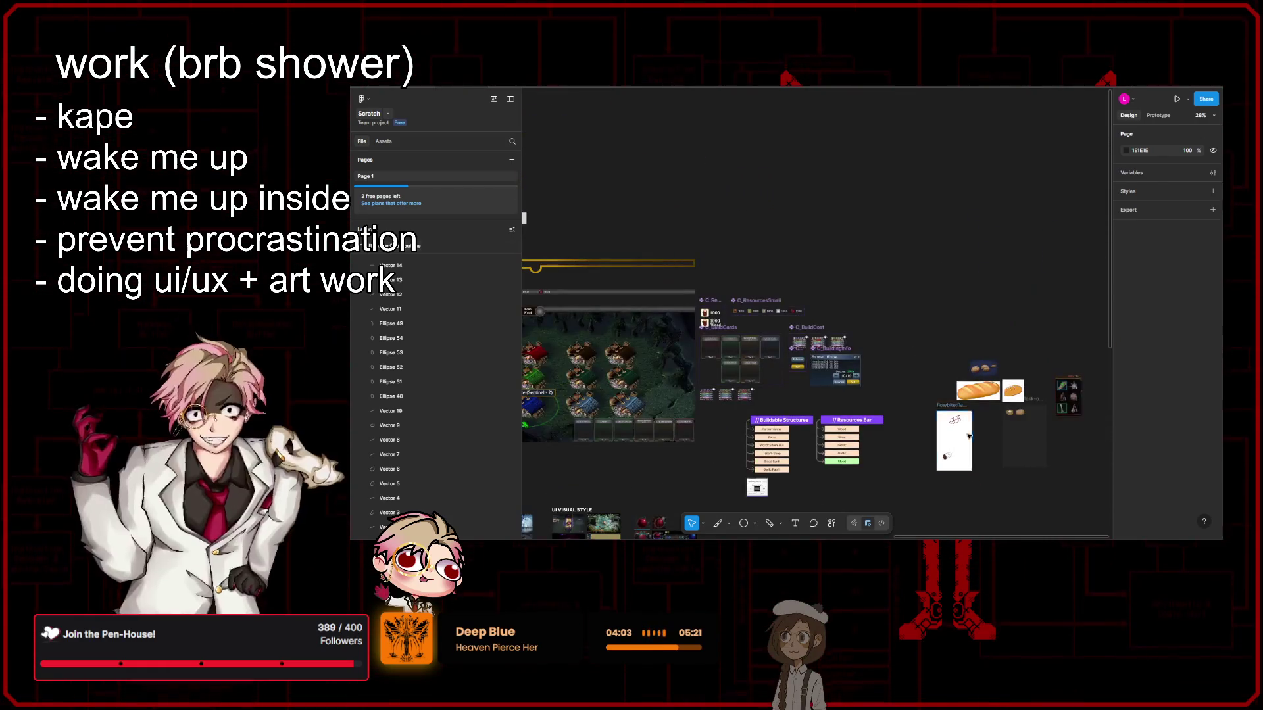
{"action": "scroll", "coordinate": [947, 461], "scroll_direction": "up", "scroll_amount": 5}
{"action": "scroll", "coordinate": [944, 451], "scroll_direction": "up", "scroll_amount": 3}
{"action": "scroll", "coordinate": [949, 446], "scroll_direction": "down", "scroll_amount": 3}
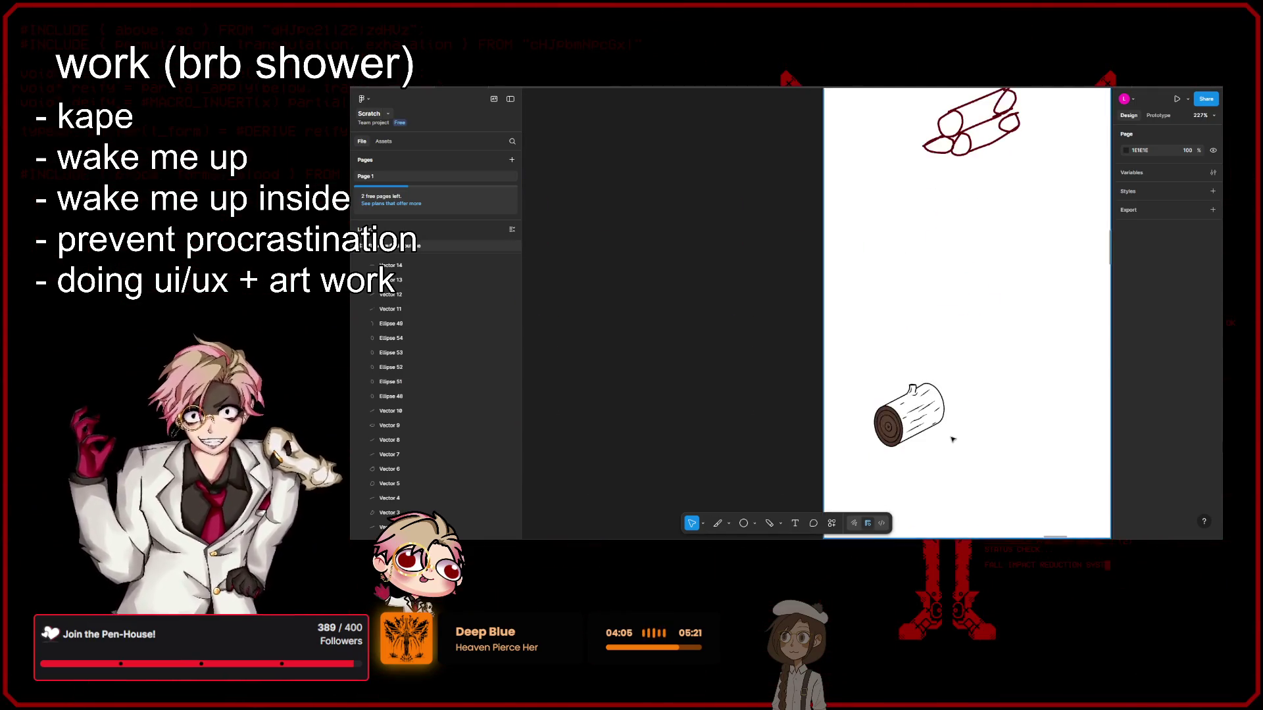
{"action": "scroll", "coordinate": [950, 437], "scroll_direction": "down", "scroll_amount": 3}
{"action": "scroll", "coordinate": [957, 436], "scroll_direction": "down", "scroll_amount": 3}
{"action": "scroll", "coordinate": [921, 428], "scroll_direction": "down", "scroll_amount": 2}
{"action": "scroll", "coordinate": [888, 418], "scroll_direction": "down", "scroll_amount": 2}
{"action": "scroll", "coordinate": [853, 406], "scroll_direction": "down", "scroll_amount": 1}
{"action": "scroll", "coordinate": [849, 413], "scroll_direction": "up", "scroll_amount": 5}
{"action": "scroll", "coordinate": [873, 420], "scroll_direction": "down", "scroll_amount": 3}
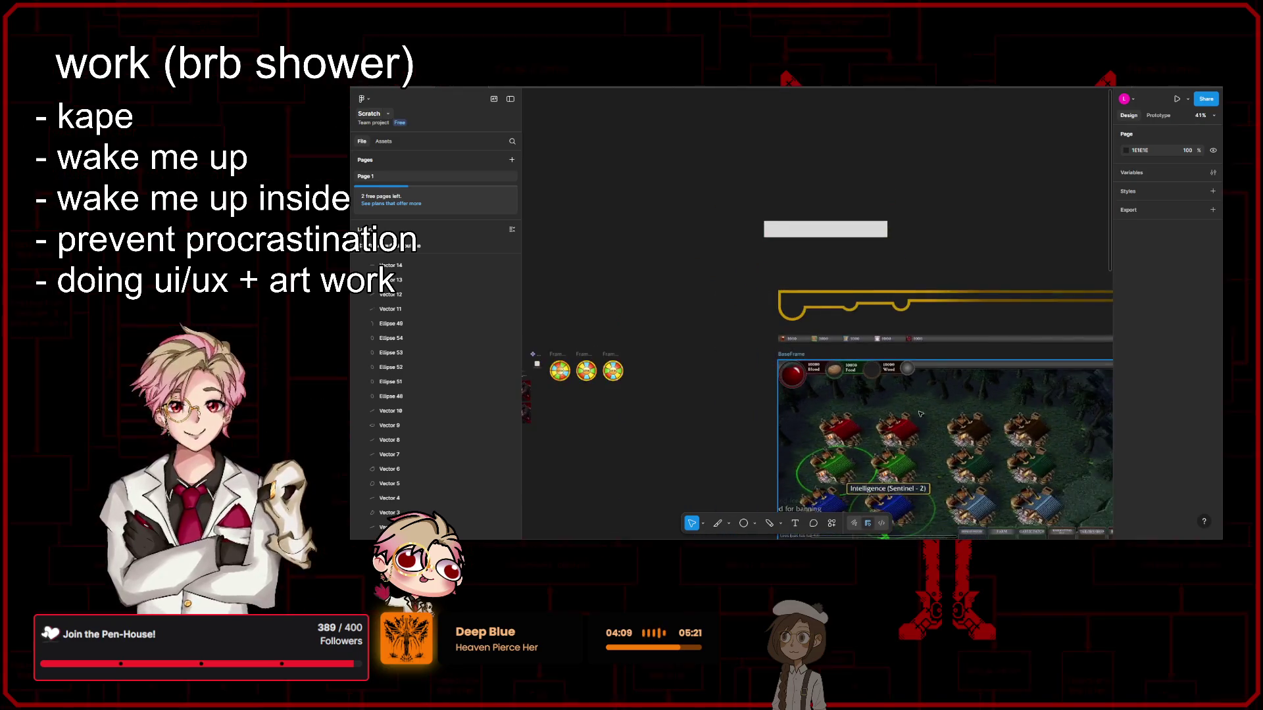
{"action": "scroll", "coordinate": [895, 401], "scroll_direction": "right", "scroll_amount": 5}
{"action": "scroll", "coordinate": [914, 389], "scroll_direction": "right", "scroll_amount": 4}
{"action": "scroll", "coordinate": [925, 377], "scroll_direction": "right", "scroll_amount": 3}
{"action": "scroll", "coordinate": [925, 377], "scroll_direction": "up", "scroll_amount": 5}
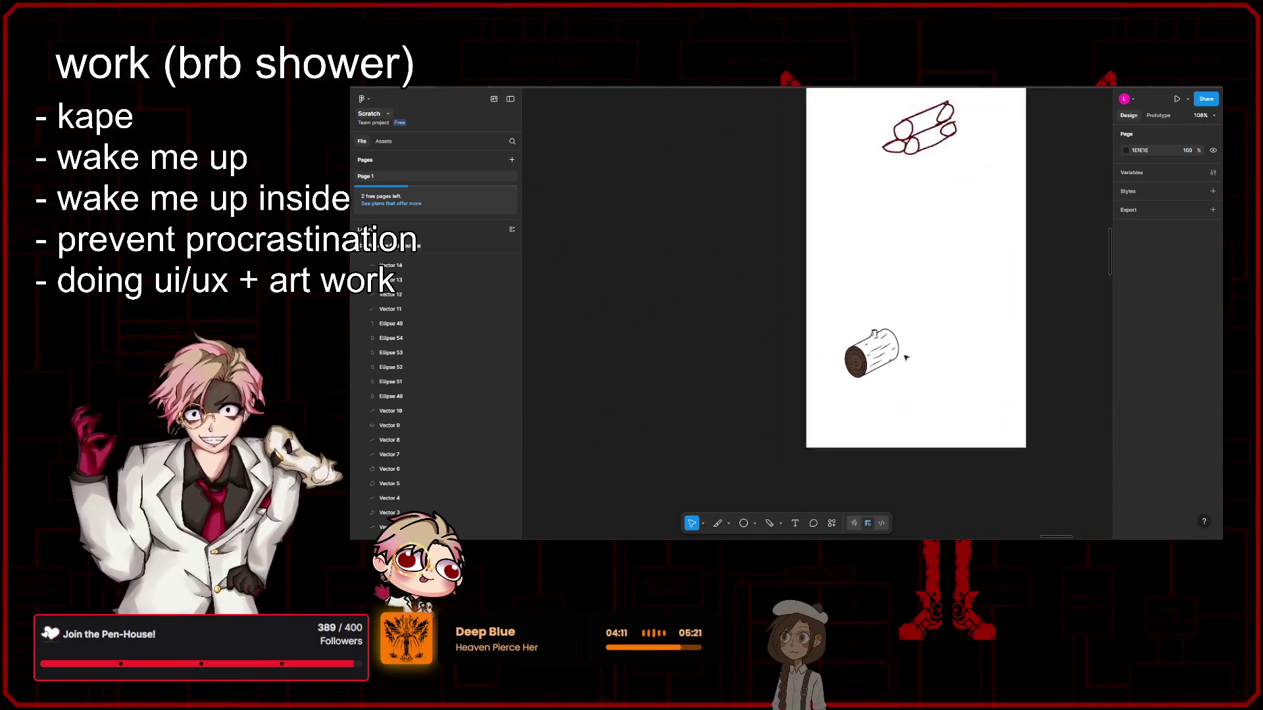
{"action": "scroll", "coordinate": [908, 368], "scroll_direction": "up", "scroll_amount": 2}
{"action": "scroll", "coordinate": [855, 349], "scroll_direction": "down", "scroll_amount": 5}
{"action": "scroll", "coordinate": [763, 302], "scroll_direction": "up", "scroll_amount": 3}
{"action": "scroll", "coordinate": [789, 309], "scroll_direction": "up", "scroll_amount": 5}
{"action": "scroll", "coordinate": [789, 309], "scroll_direction": "left", "scroll_amount": 5}
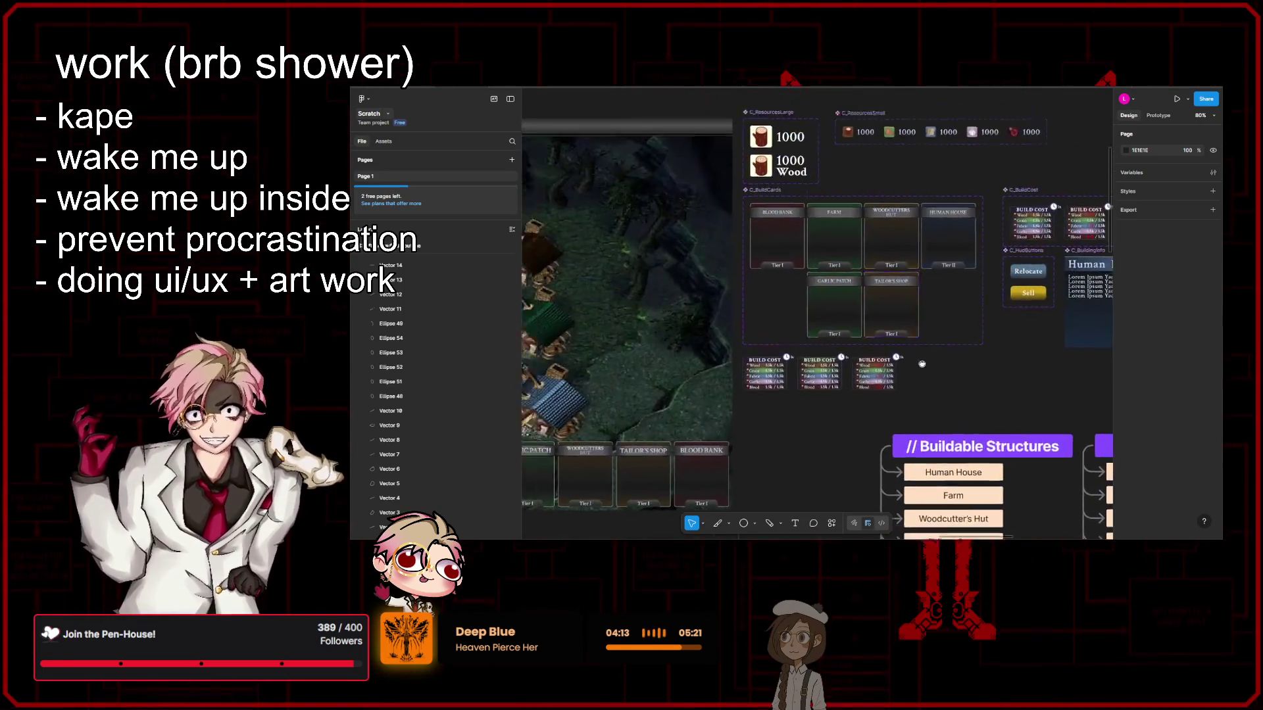
{"action": "scroll", "coordinate": [855, 322], "scroll_direction": "left", "scroll_amount": 5}
{"action": "scroll", "coordinate": [908, 332], "scroll_direction": "up", "scroll_amount": 2}
{"action": "scroll", "coordinate": [724, 289], "scroll_direction": "up", "scroll_amount": 5}
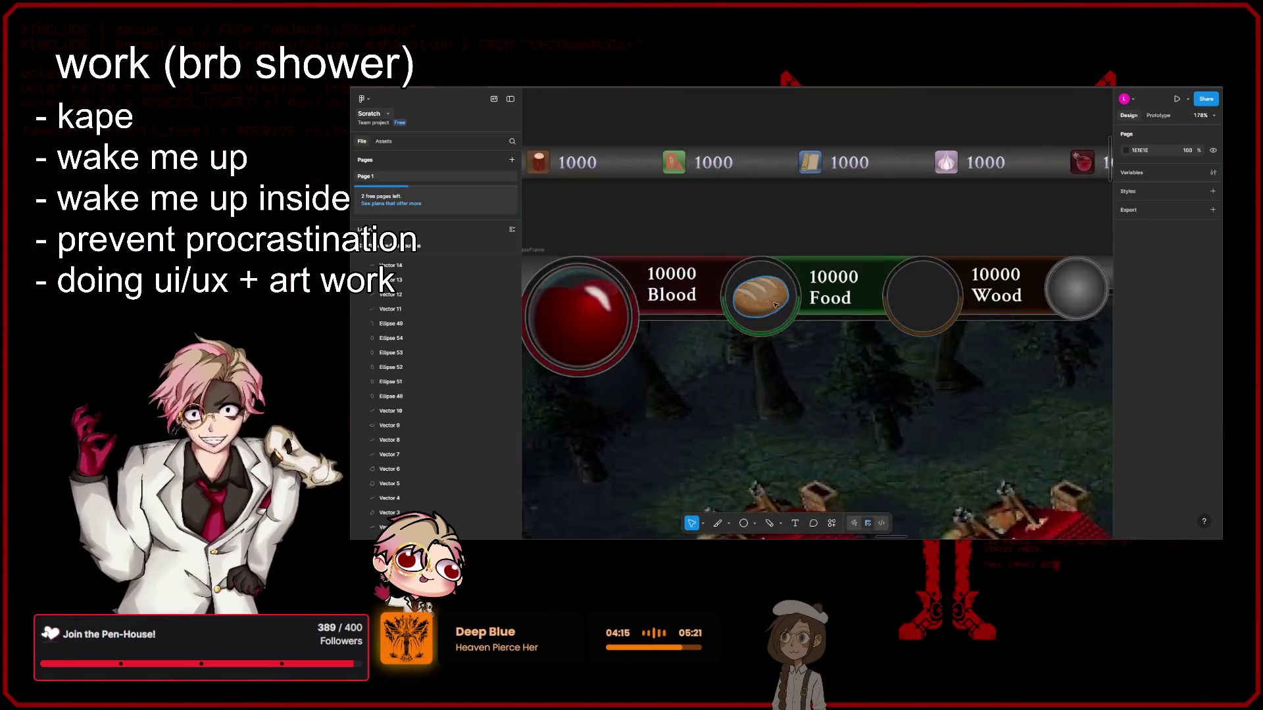
{"action": "scroll", "coordinate": [722, 266], "scroll_direction": "up", "scroll_amount": 4}
{"action": "scroll", "coordinate": [783, 289], "scroll_direction": "up", "scroll_amount": 2}
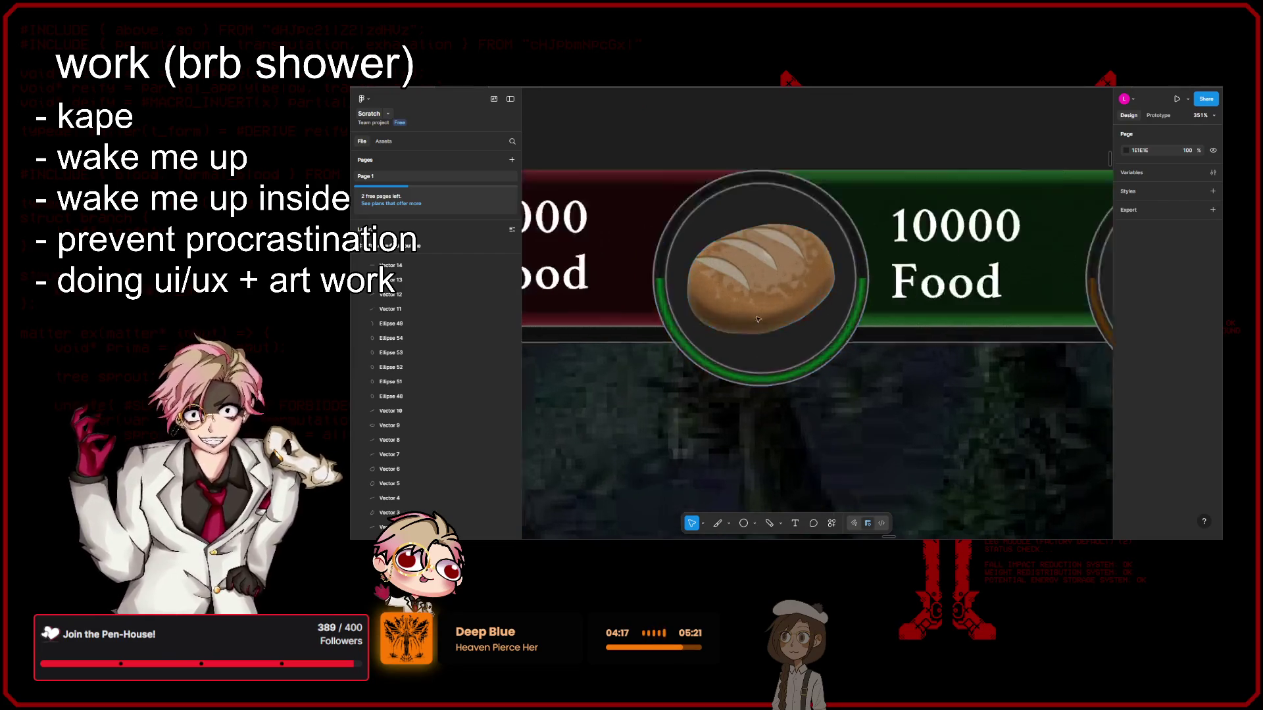
{"action": "scroll", "coordinate": [802, 287], "scroll_direction": "up", "scroll_amount": 3}
{"action": "scroll", "coordinate": [831, 287], "scroll_direction": "down", "scroll_amount": 2}
{"action": "scroll", "coordinate": [830, 287], "scroll_direction": "down", "scroll_amount": 5}
{"action": "scroll", "coordinate": [803, 279], "scroll_direction": "down", "scroll_amount": 5}
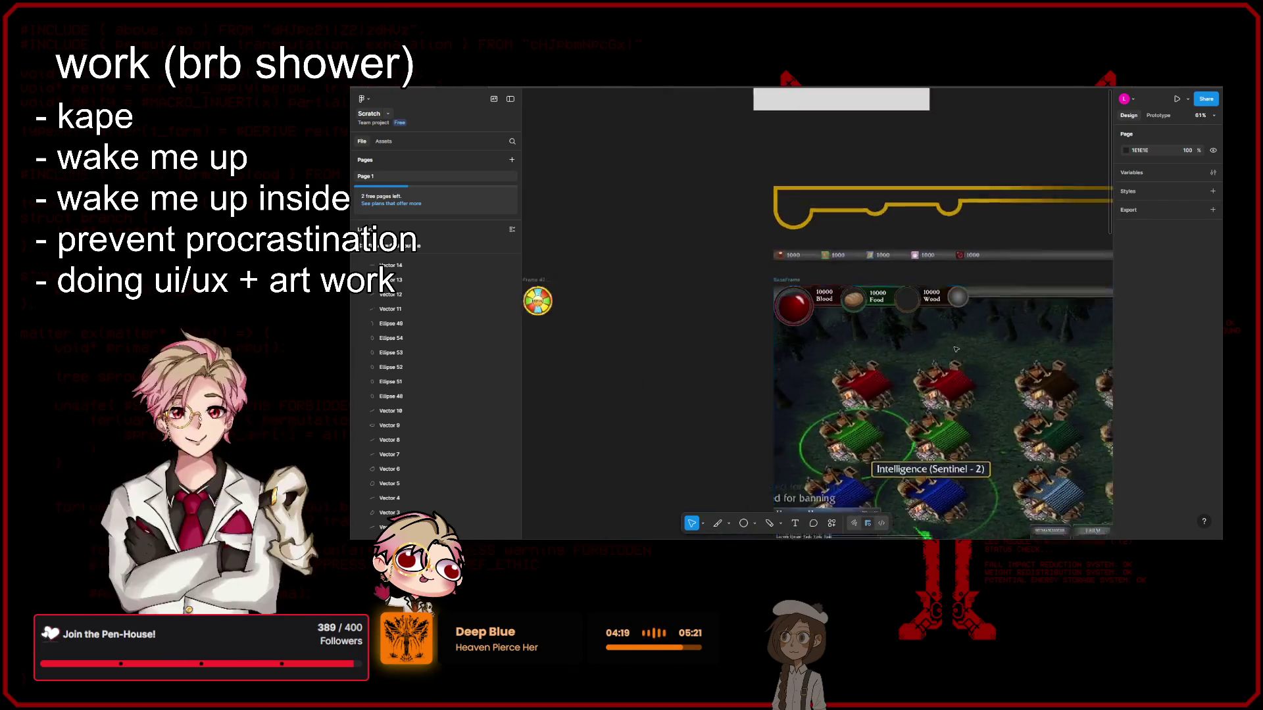
{"action": "scroll", "coordinate": [763, 270], "scroll_direction": "down", "scroll_amount": 5}
{"action": "scroll", "coordinate": [727, 259], "scroll_direction": "down", "scroll_amount": 5}
{"action": "scroll", "coordinate": [726, 259], "scroll_direction": "right", "scroll_amount": 5}
{"action": "scroll", "coordinate": [707, 285], "scroll_direction": "right", "scroll_amount": 5}
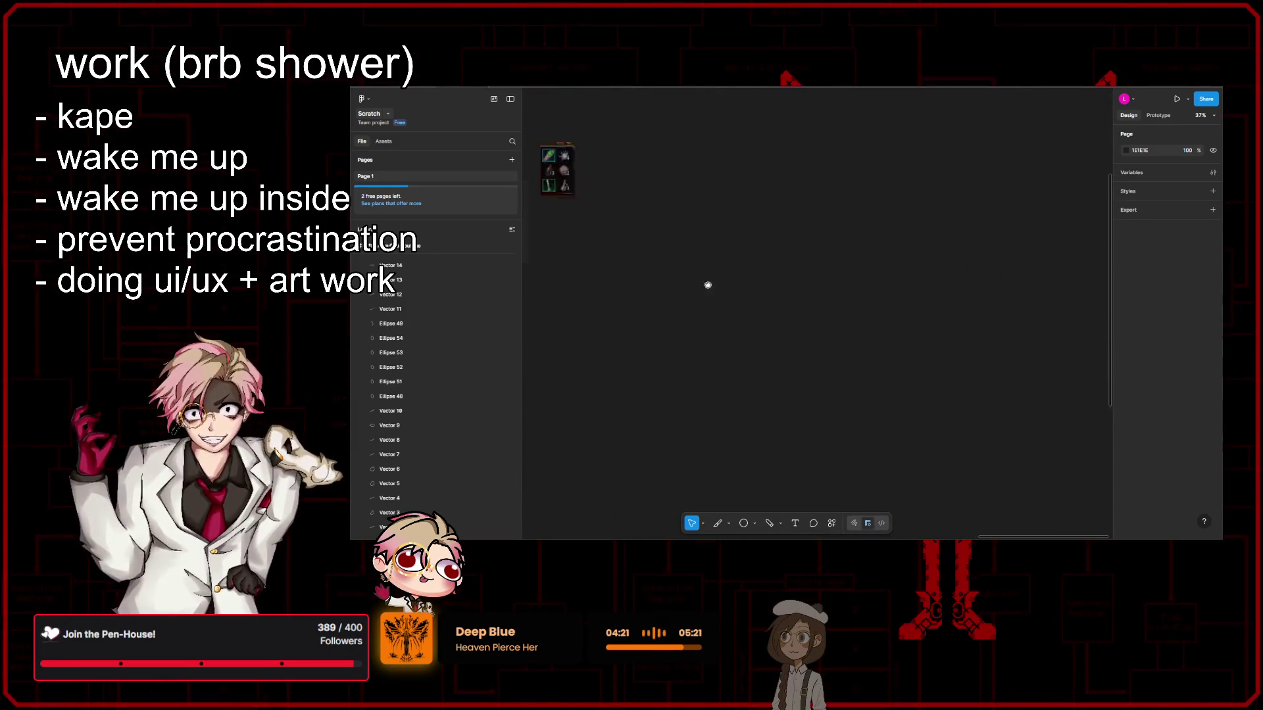
{"action": "scroll", "coordinate": [893, 302], "scroll_direction": "left", "scroll_amount": 5}
{"action": "scroll", "coordinate": [893, 306], "scroll_direction": "up", "scroll_amount": 3}
{"action": "scroll", "coordinate": [891, 316], "scroll_direction": "up", "scroll_amount": 3}
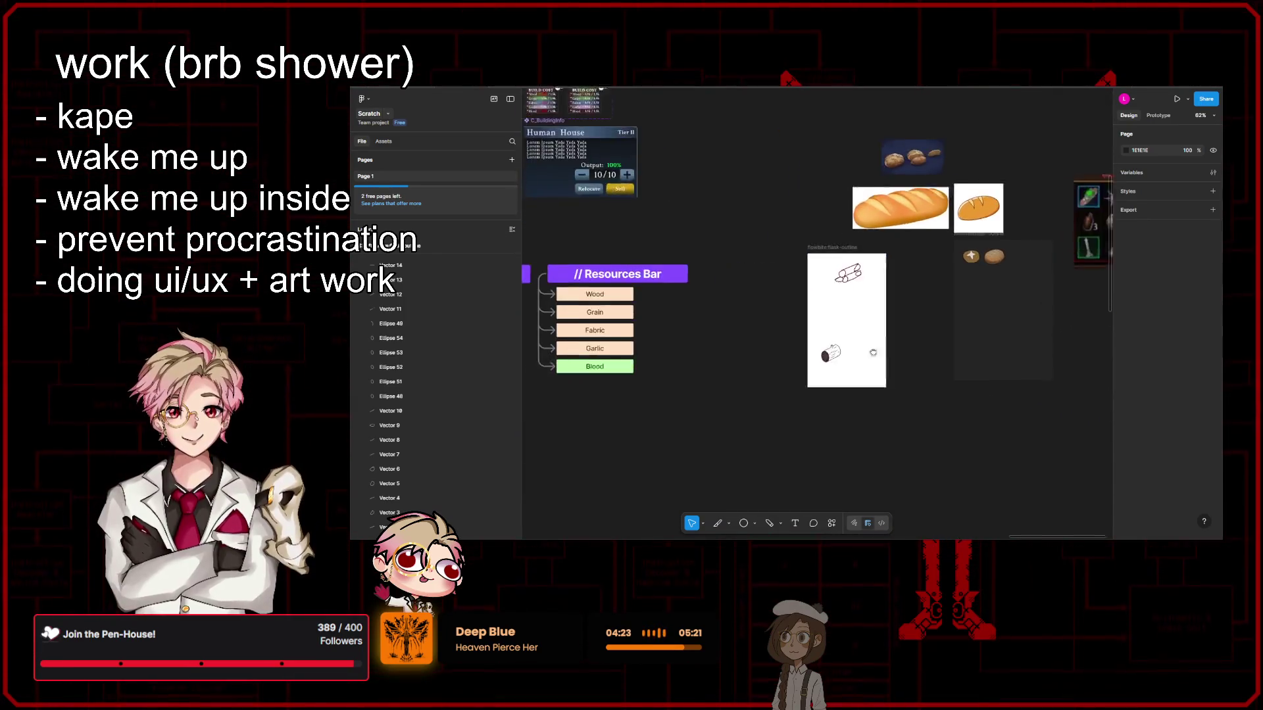
{"action": "scroll", "coordinate": [889, 328], "scroll_direction": "up", "scroll_amount": 3}
{"action": "scroll", "coordinate": [888, 334], "scroll_direction": "up", "scroll_amount": 3}
{"action": "scroll", "coordinate": [888, 334], "scroll_direction": "up", "scroll_amount": 3}
{"action": "scroll", "coordinate": [886, 333], "scroll_direction": "up", "scroll_amount": 3}
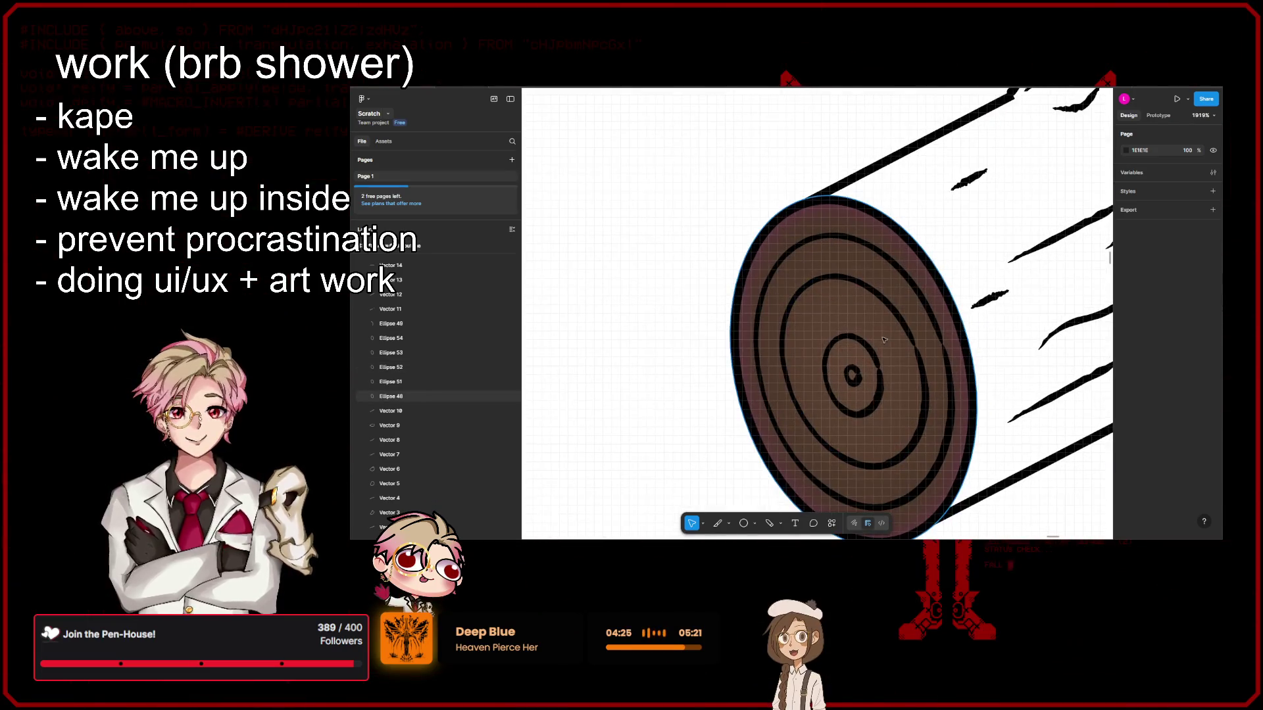
{"action": "scroll", "coordinate": [884, 333], "scroll_direction": "down", "scroll_amount": 1}
{"action": "scroll", "coordinate": [884, 333], "scroll_direction": "right", "scroll_amount": 3}
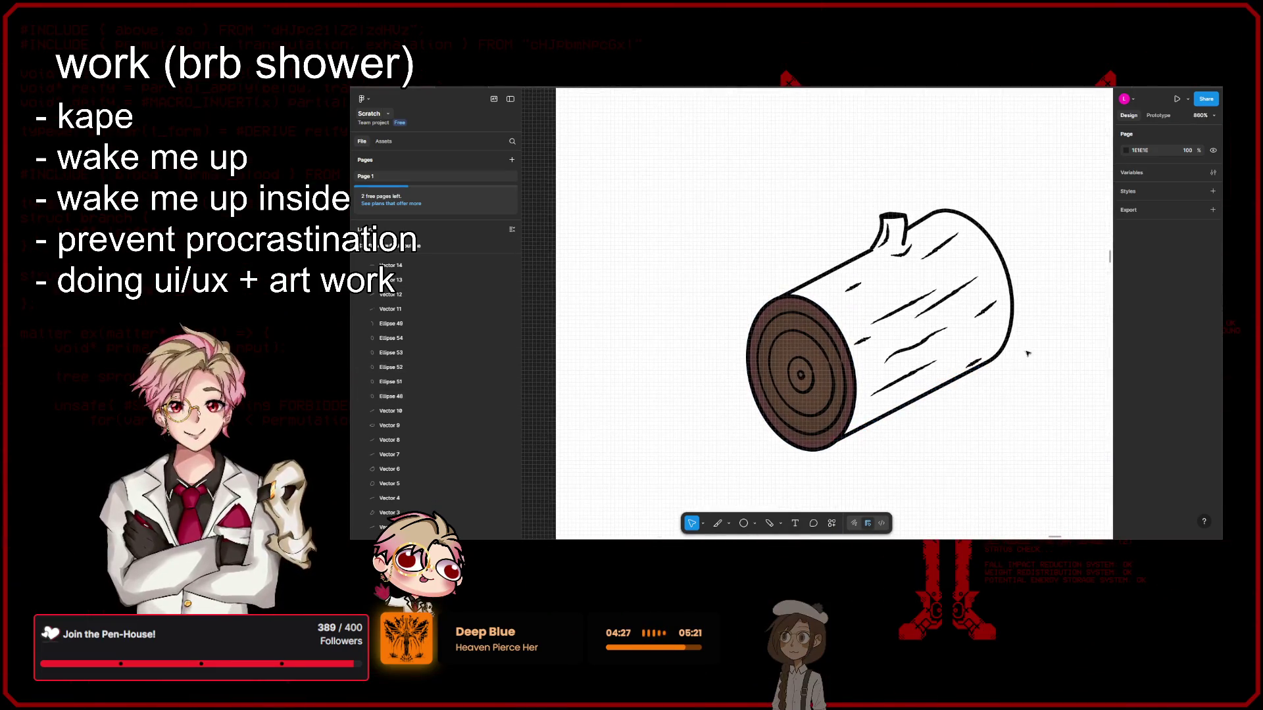
{"action": "scroll", "coordinate": [1004, 334], "scroll_direction": "right", "scroll_amount": 1}
{"action": "scroll", "coordinate": [952, 278], "scroll_direction": "up", "scroll_amount": 2}
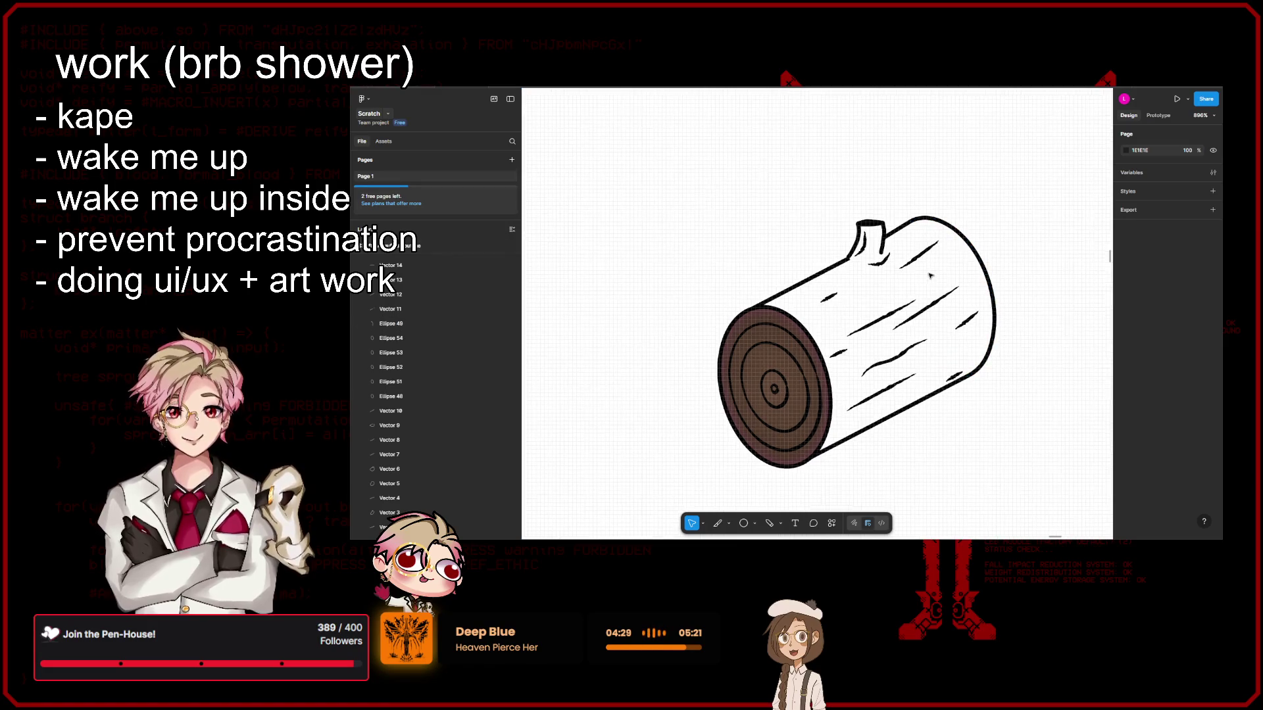
{"action": "scroll", "coordinate": [921, 273], "scroll_direction": "up", "scroll_amount": 3}
{"action": "scroll", "coordinate": [868, 263], "scroll_direction": "up", "scroll_amount": 1}
{"action": "scroll", "coordinate": [817, 257], "scroll_direction": "up", "scroll_amount": 3}
{"action": "scroll", "coordinate": [818, 256], "scroll_direction": "up", "scroll_amount": 2}
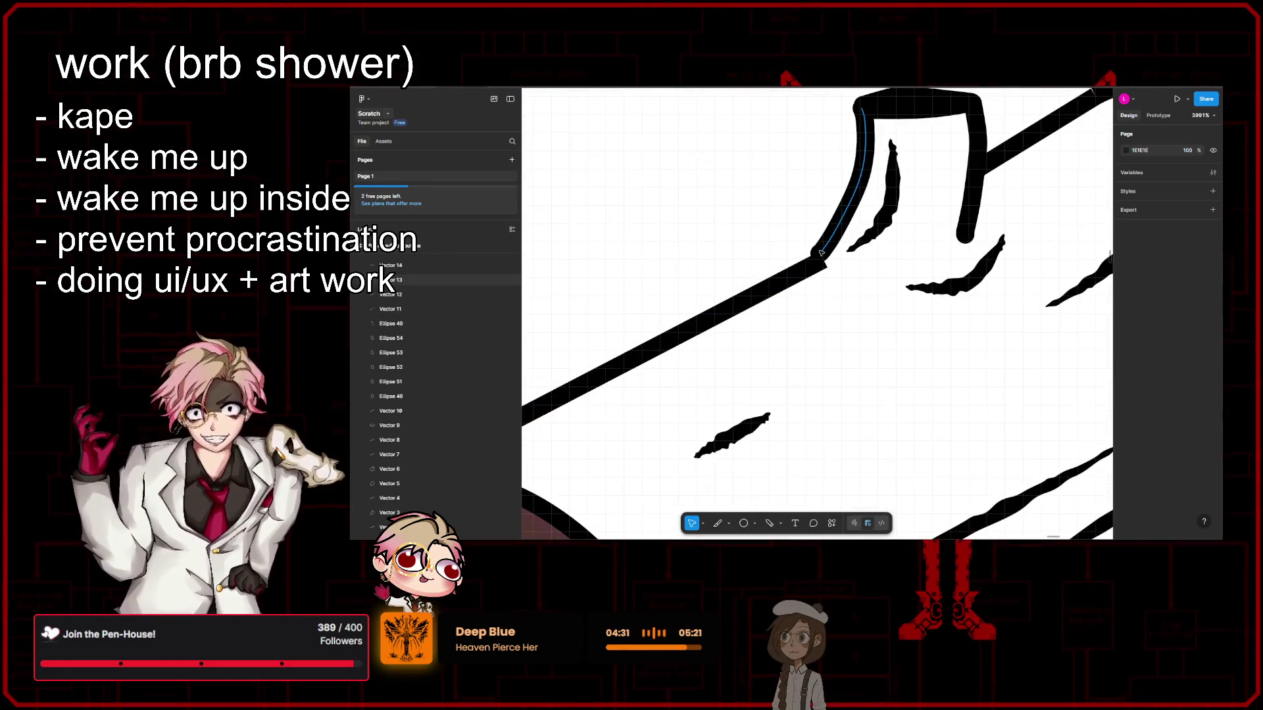
Step: Move Vector 13's corner point to reshape the branch's left outline, then zoom back out
{"action": "double_click", "coordinate": [819, 258]}
{"action": "scroll", "coordinate": [821, 263], "scroll_direction": "up", "scroll_amount": 3}
{"action": "scroll", "coordinate": [823, 271], "scroll_direction": "up", "scroll_amount": 3}
{"action": "left_click_drag", "start_coordinate": [823, 273], "coordinate": [832, 276]}
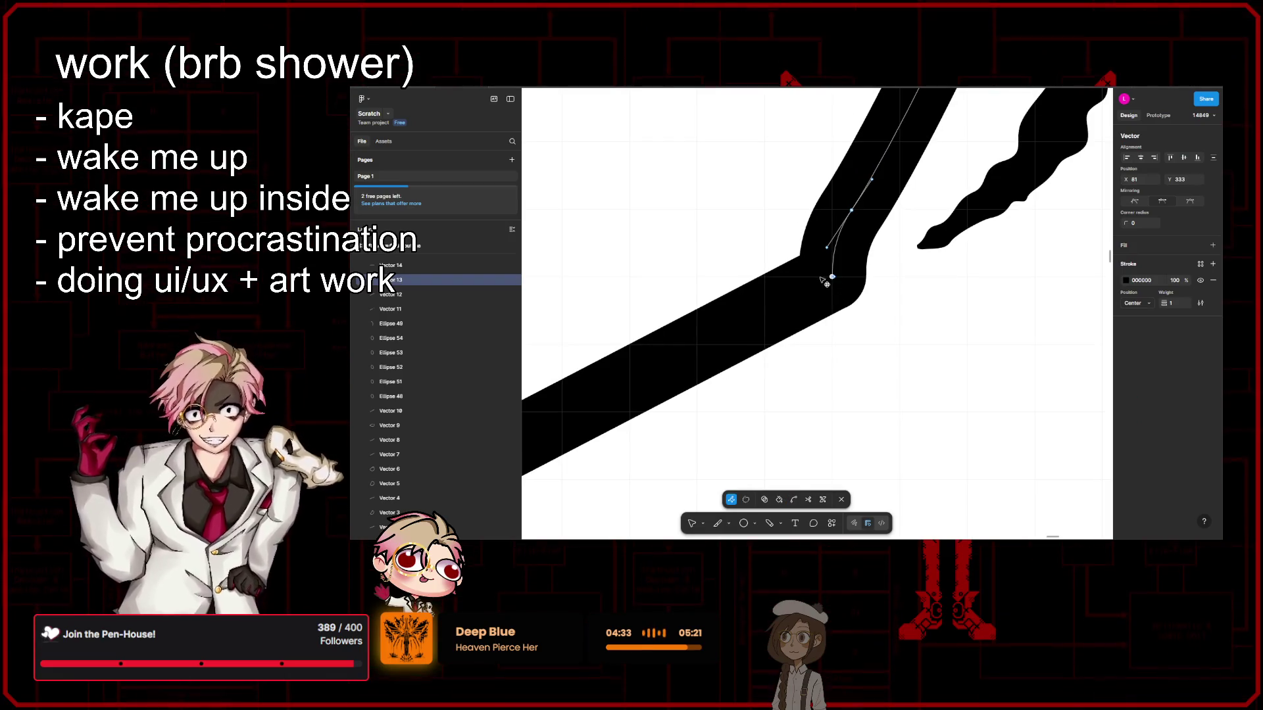
{"action": "key", "text": "Escape"}
{"action": "scroll", "coordinate": [931, 278], "scroll_direction": "down", "scroll_amount": 8}
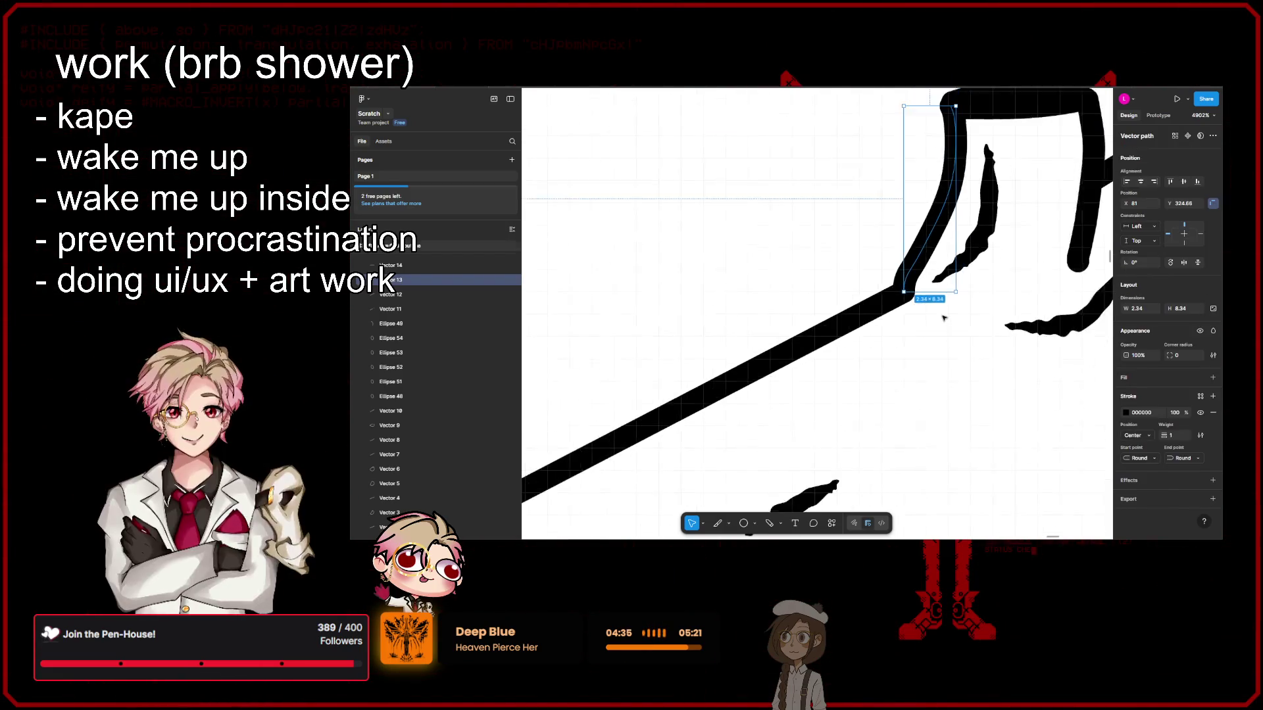
{"action": "scroll", "coordinate": [921, 279], "scroll_direction": "down", "scroll_amount": 8}
{"action": "scroll", "coordinate": [888, 280], "scroll_direction": "down", "scroll_amount": 8}
{"action": "key", "text": "Escape"}
{"action": "scroll", "coordinate": [850, 281], "scroll_direction": "down", "scroll_amount": 6}
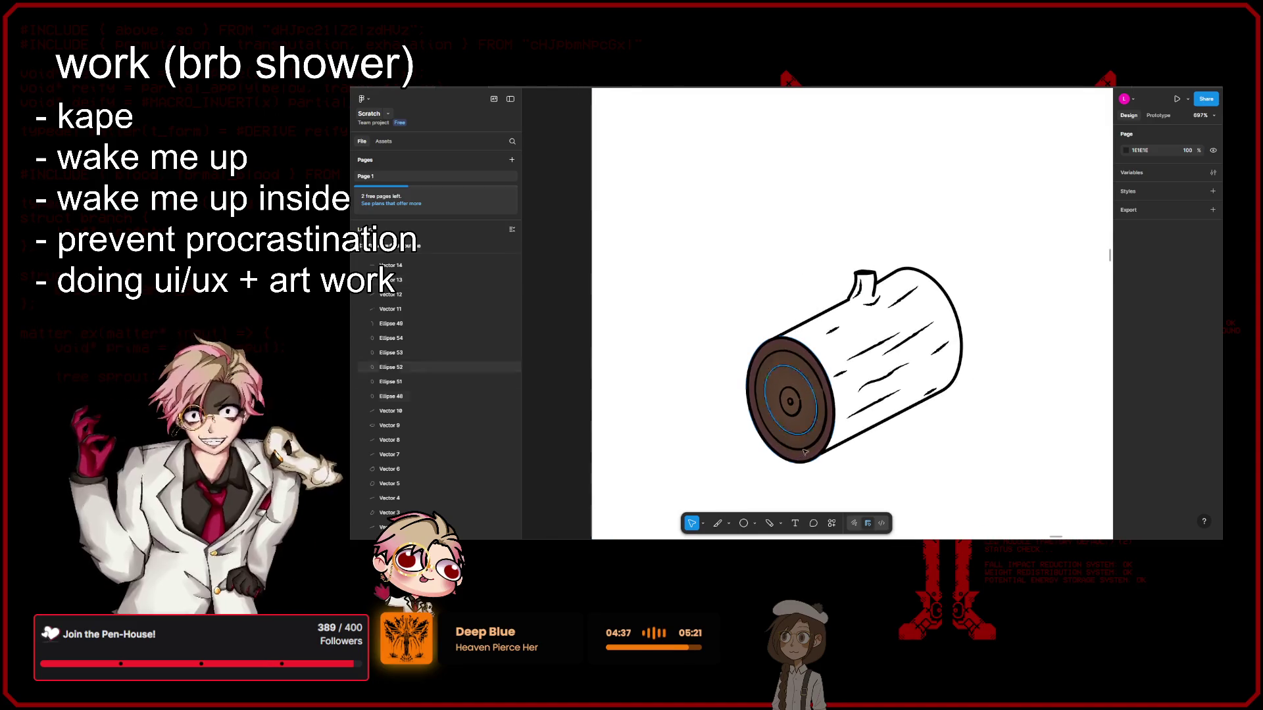
{"action": "left_click", "coordinate": [728, 523]}
Step: Look through the shape and pen tool choices and inspect the arc on the log's right end
{"action": "left_click", "coordinate": [750, 524]}
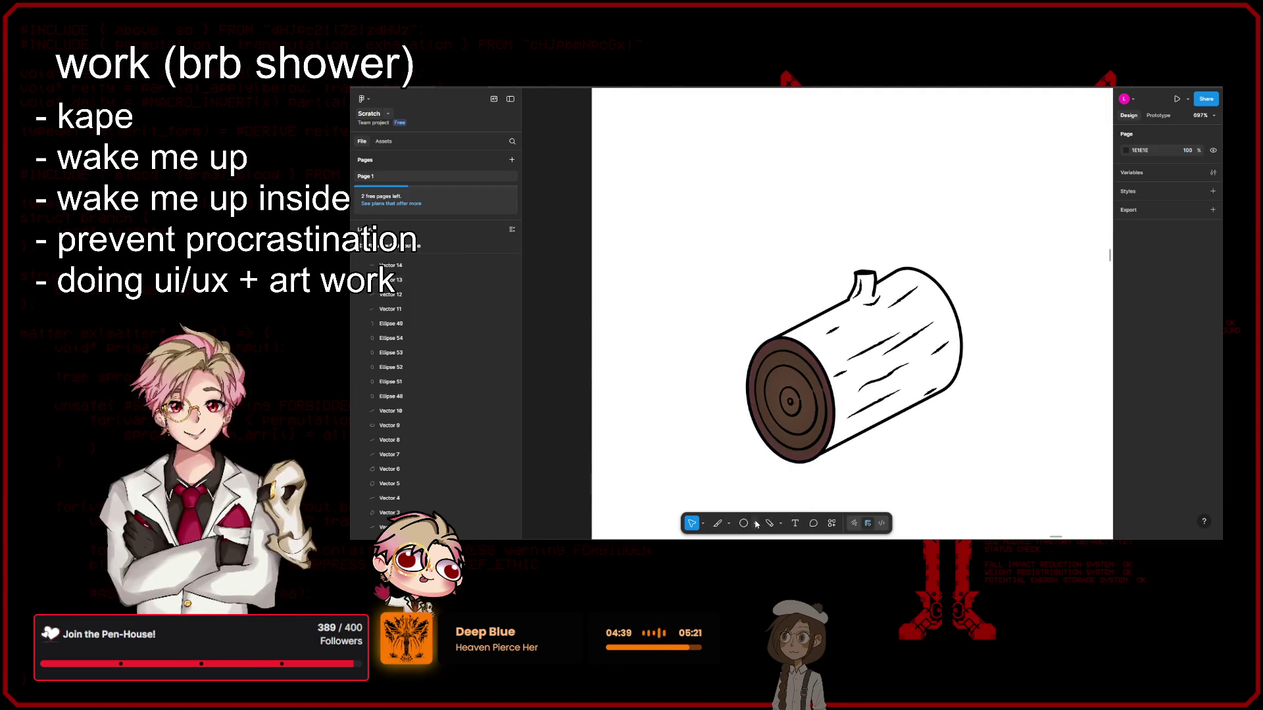
{"action": "left_click", "coordinate": [755, 524]}
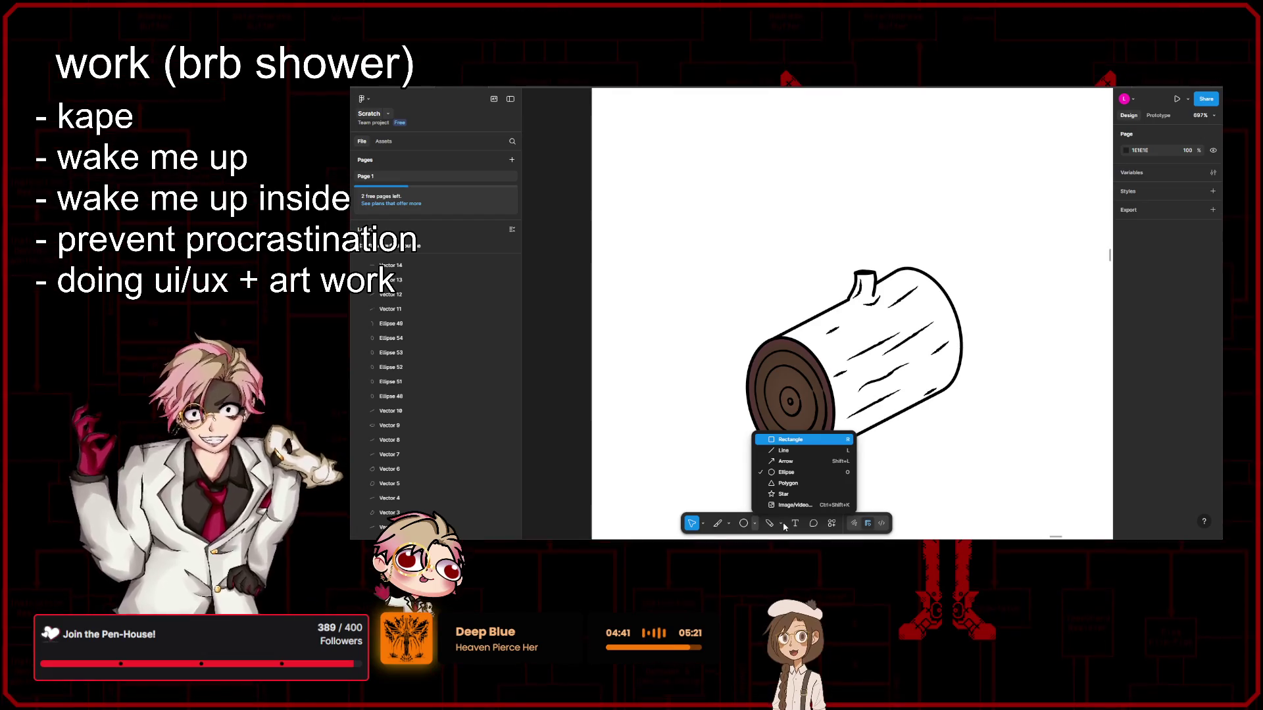
{"action": "left_click", "coordinate": [780, 525]}
{"action": "left_click", "coordinate": [782, 524]}
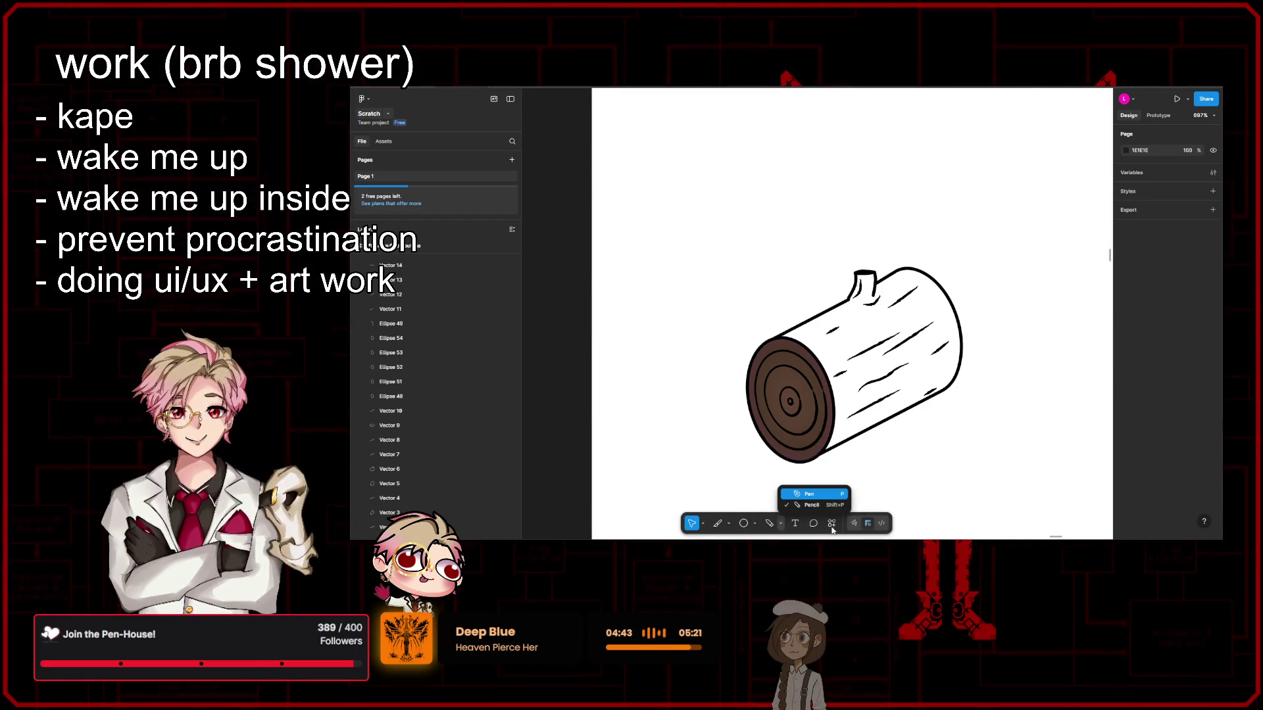
{"action": "key", "text": "Escape"}
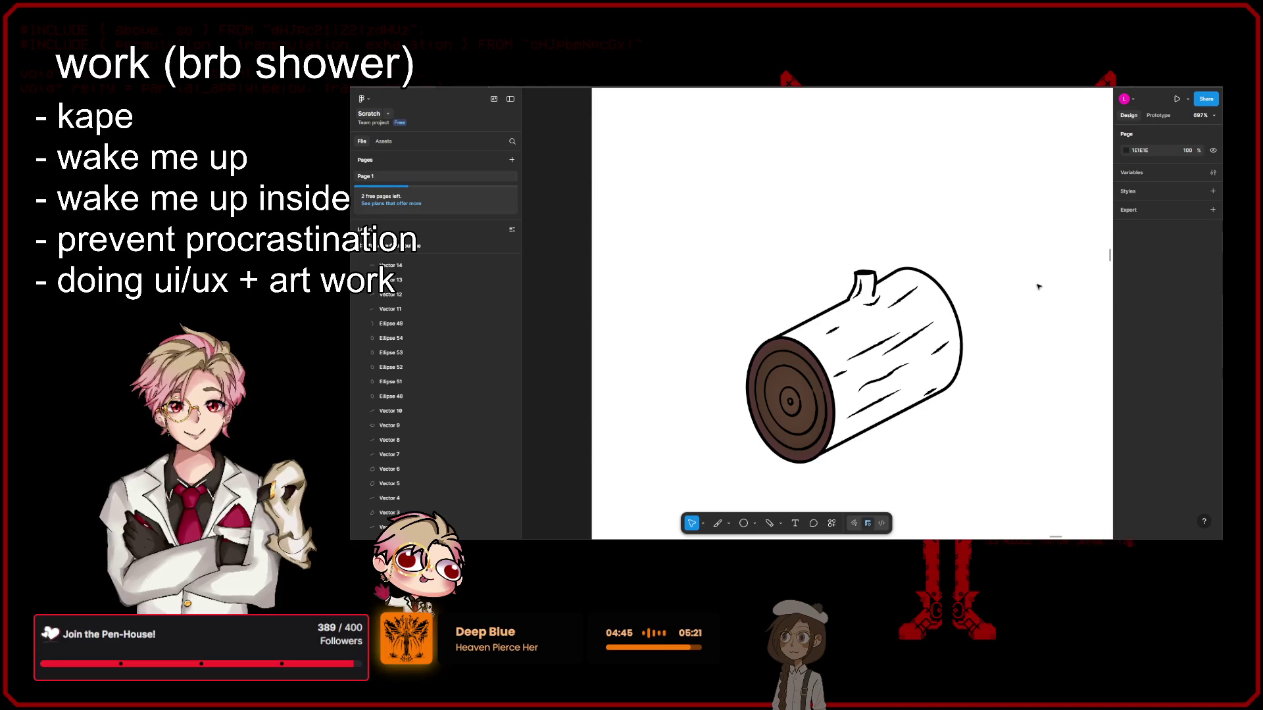
{"action": "left_click", "coordinate": [951, 307]}
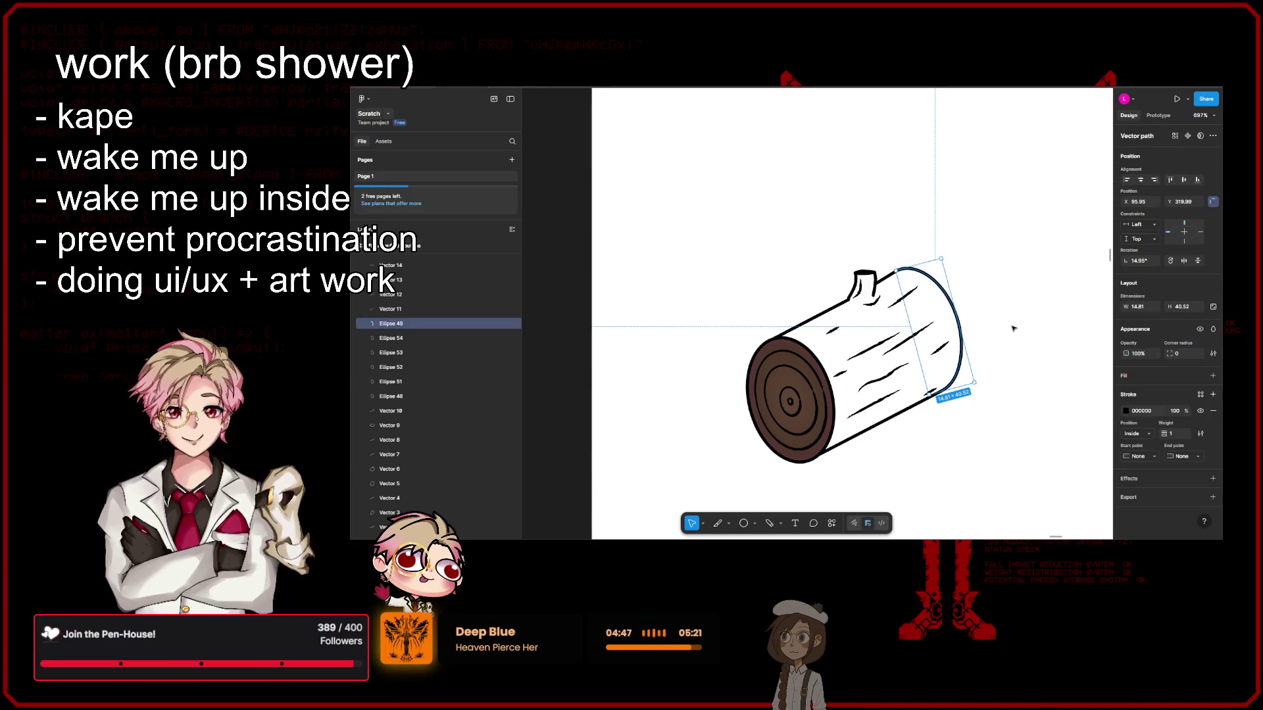
{"action": "left_click", "coordinate": [994, 377]}
Step: Give the three bark outline pieces of the log trunk a pale D5C7C7 fill
{"action": "scroll", "coordinate": [974, 365], "scroll_direction": "up", "scroll_amount": 5}
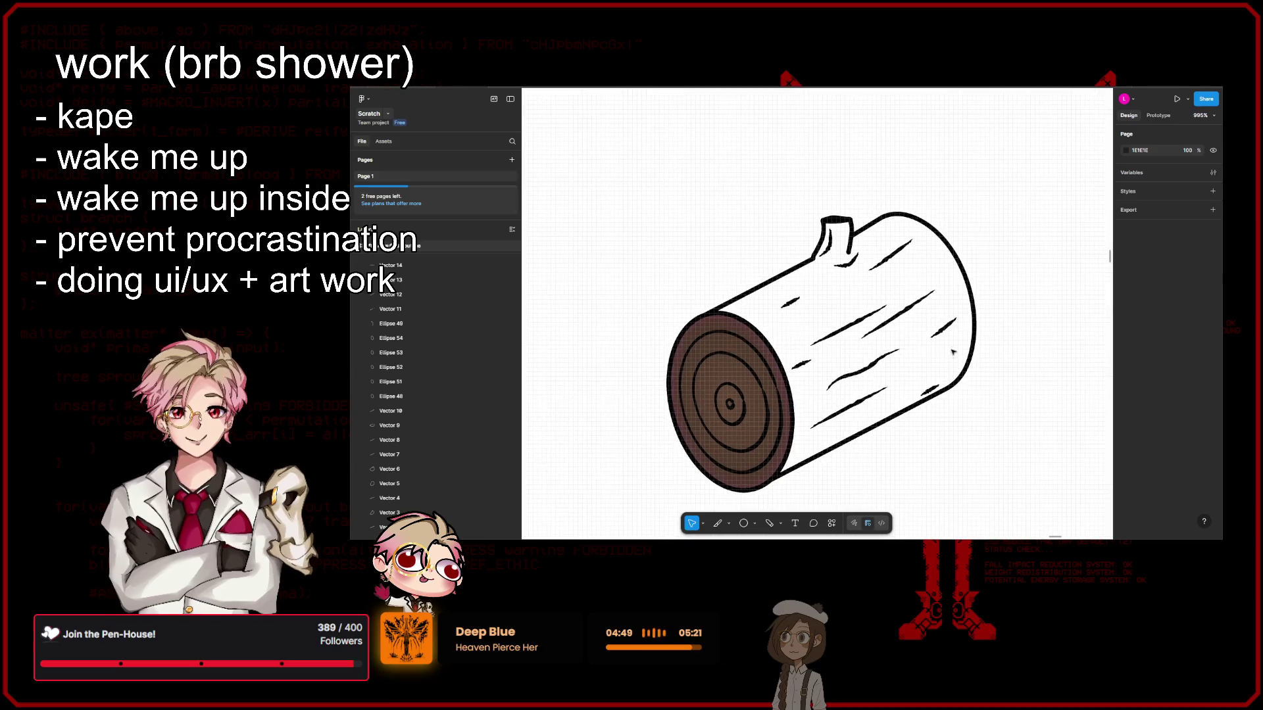
{"action": "left_click", "coordinate": [931, 398]}
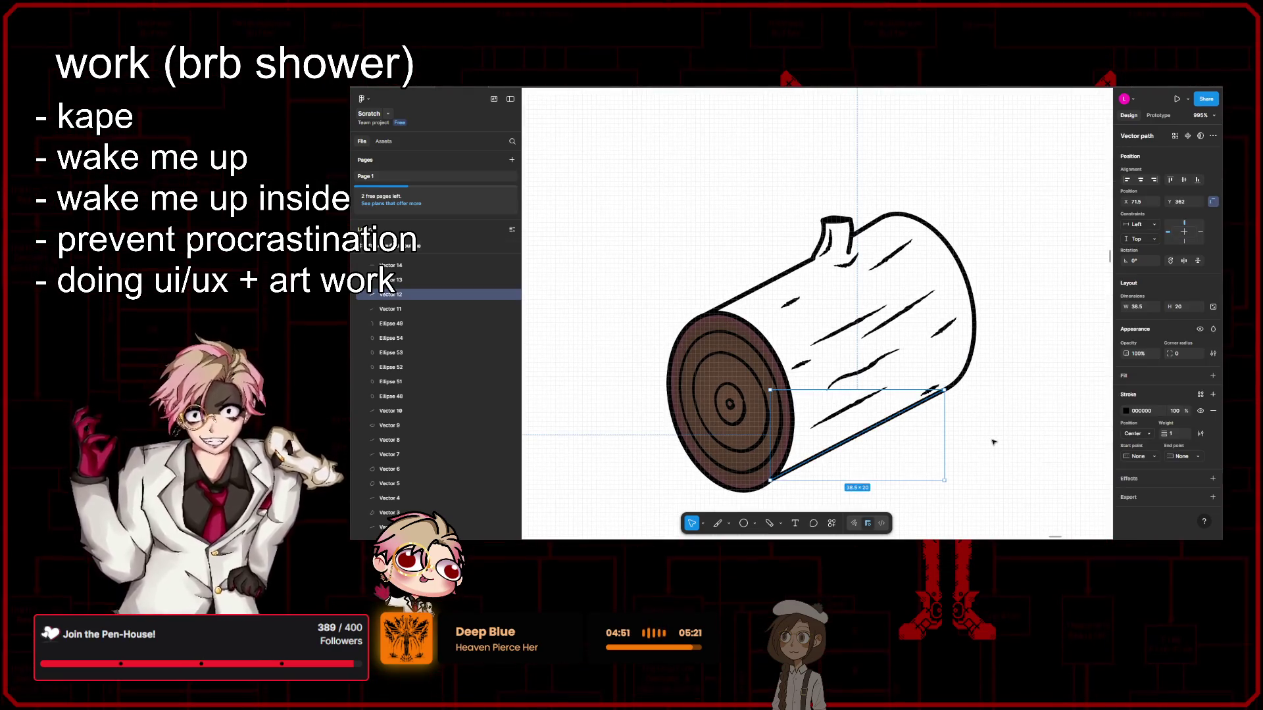
{"action": "left_click", "coordinate": [767, 285], "text": "shift"}
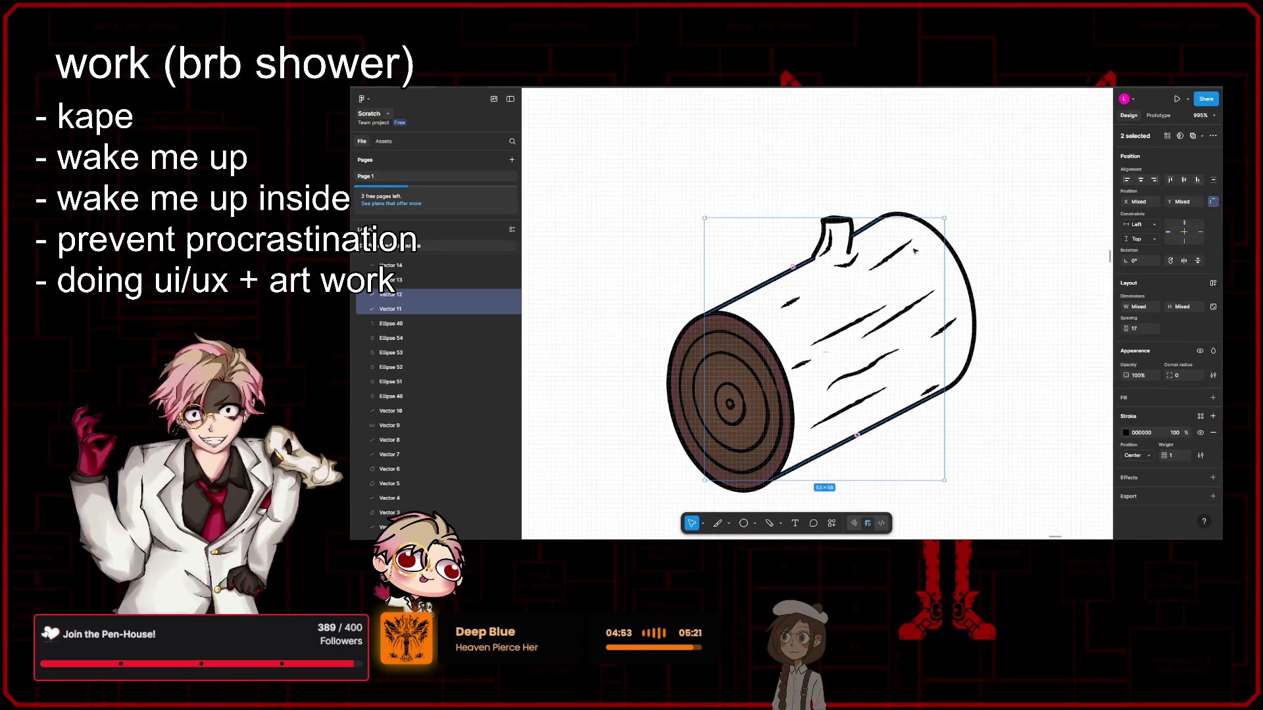
{"action": "left_click", "coordinate": [960, 260], "text": "shift"}
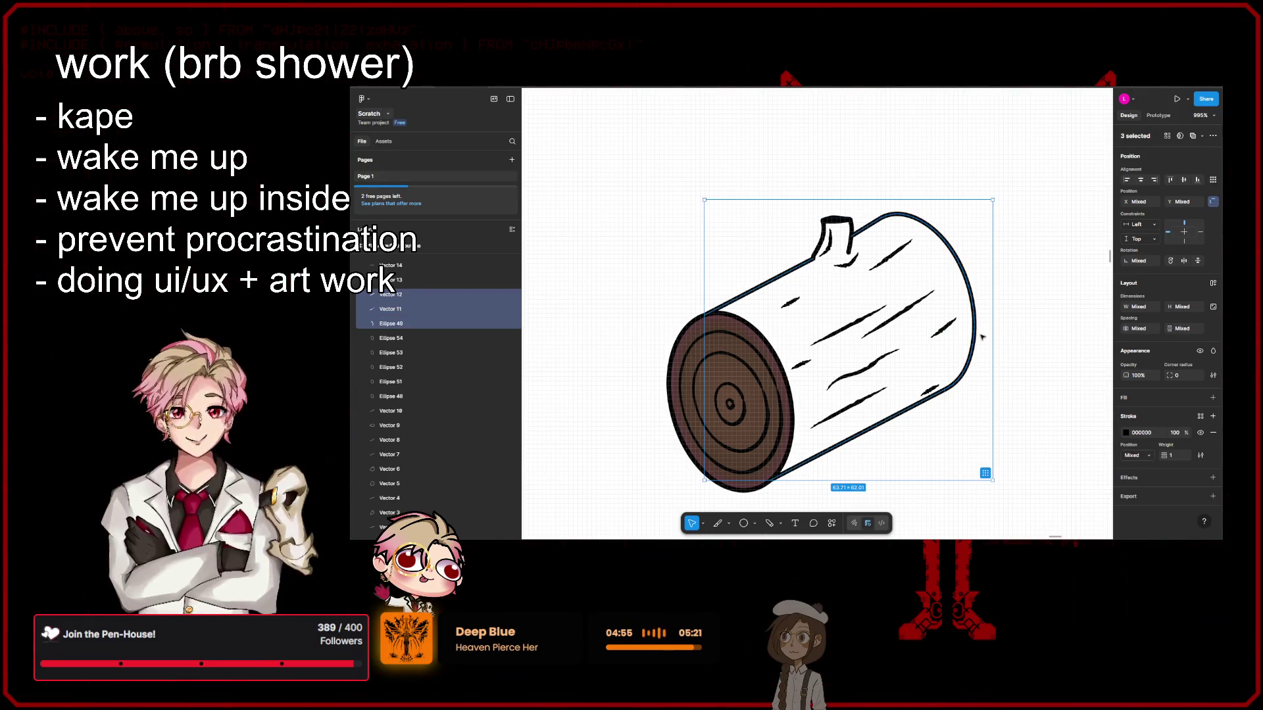
{"action": "left_click", "coordinate": [1214, 403]}
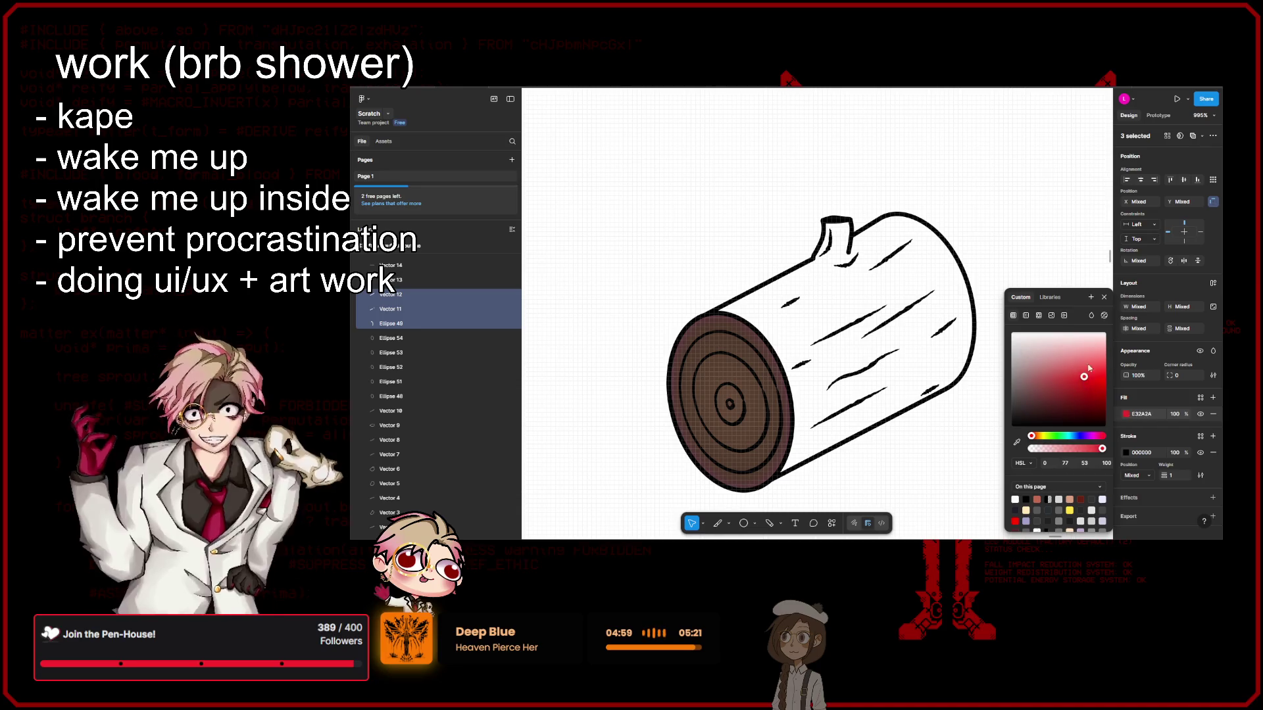
{"action": "left_click", "coordinate": [1104, 298]}
{"action": "left_click", "coordinate": [1053, 393]}
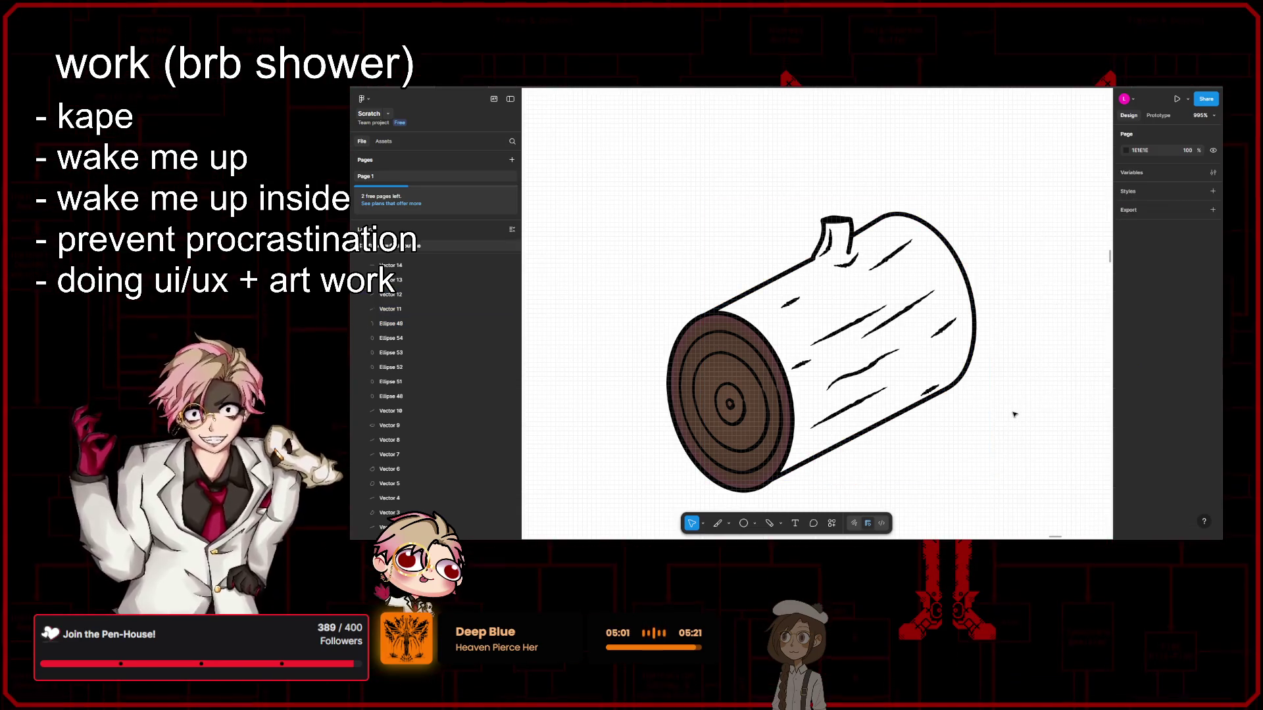
{"action": "key", "text": "ctrl+z"}
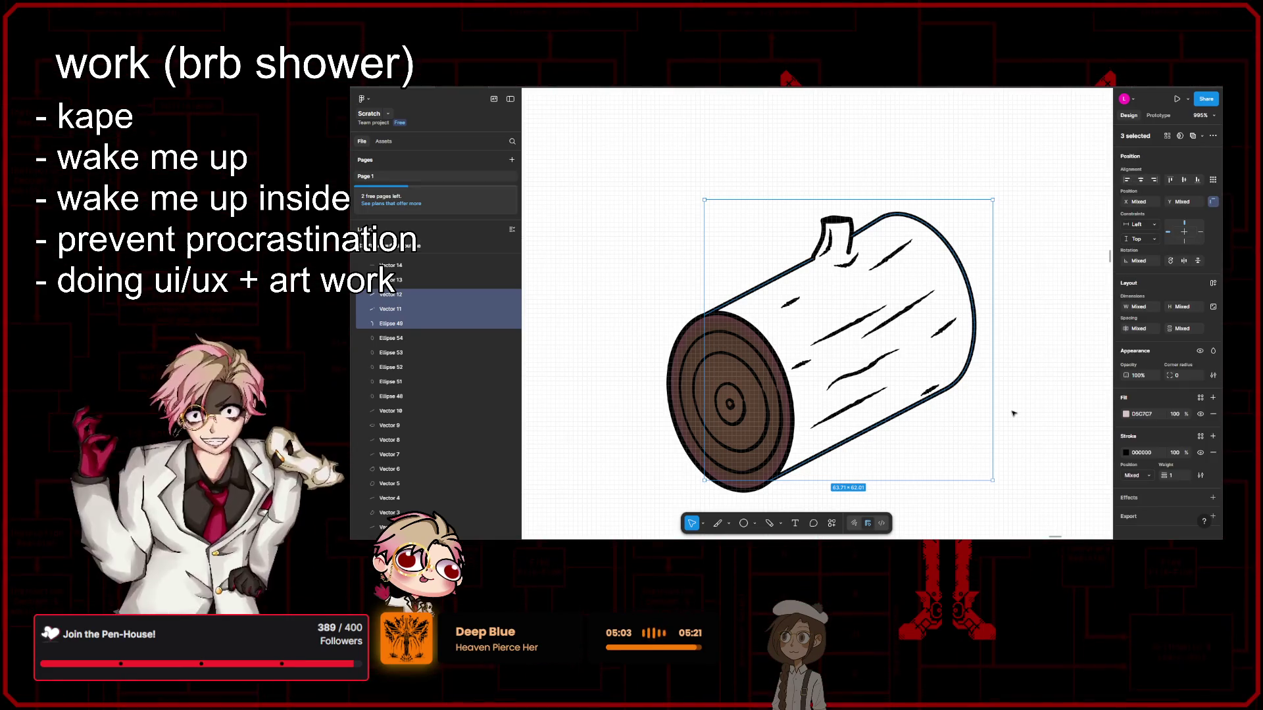
{"action": "left_click", "coordinate": [1013, 413]}
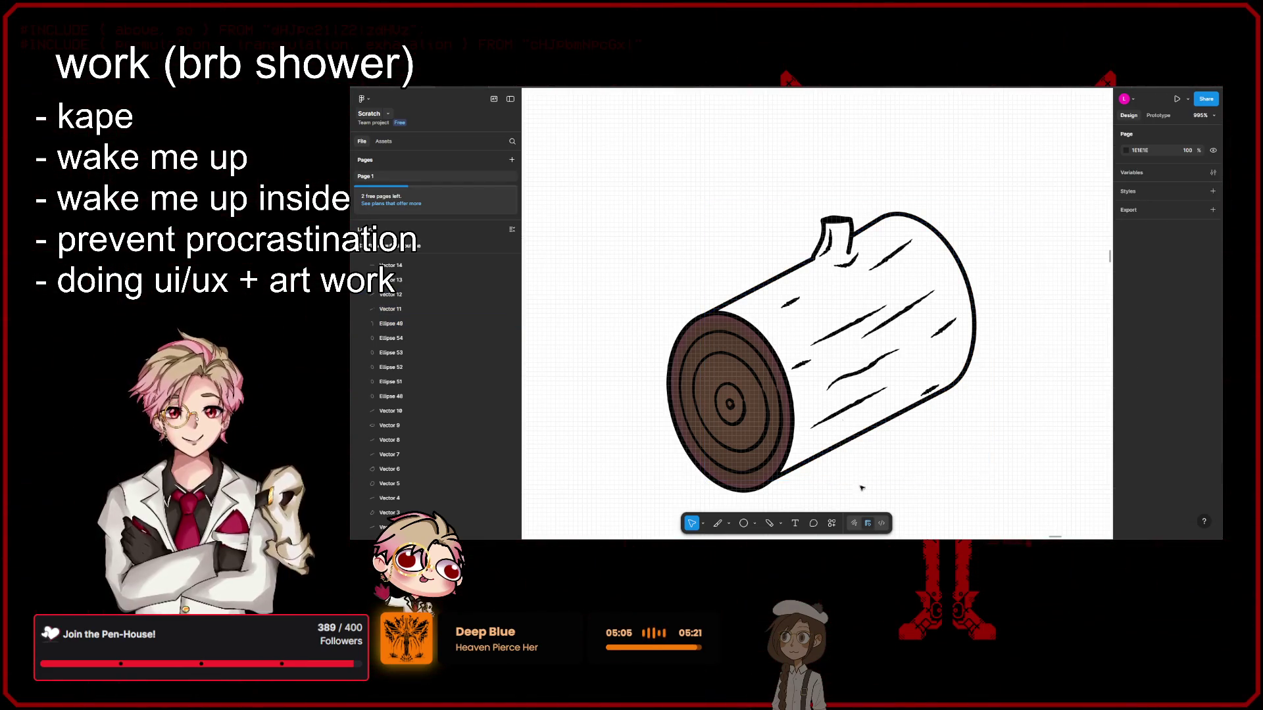
{"action": "scroll", "coordinate": [874, 432], "scroll_direction": "up", "scroll_amount": 3}
Step: Continue Vector 12, the log's bottom edge line, with the Pen tool from its endpoint
{"action": "left_click", "coordinate": [868, 439]}
{"action": "scroll", "coordinate": [844, 472], "scroll_direction": "up", "scroll_amount": 2}
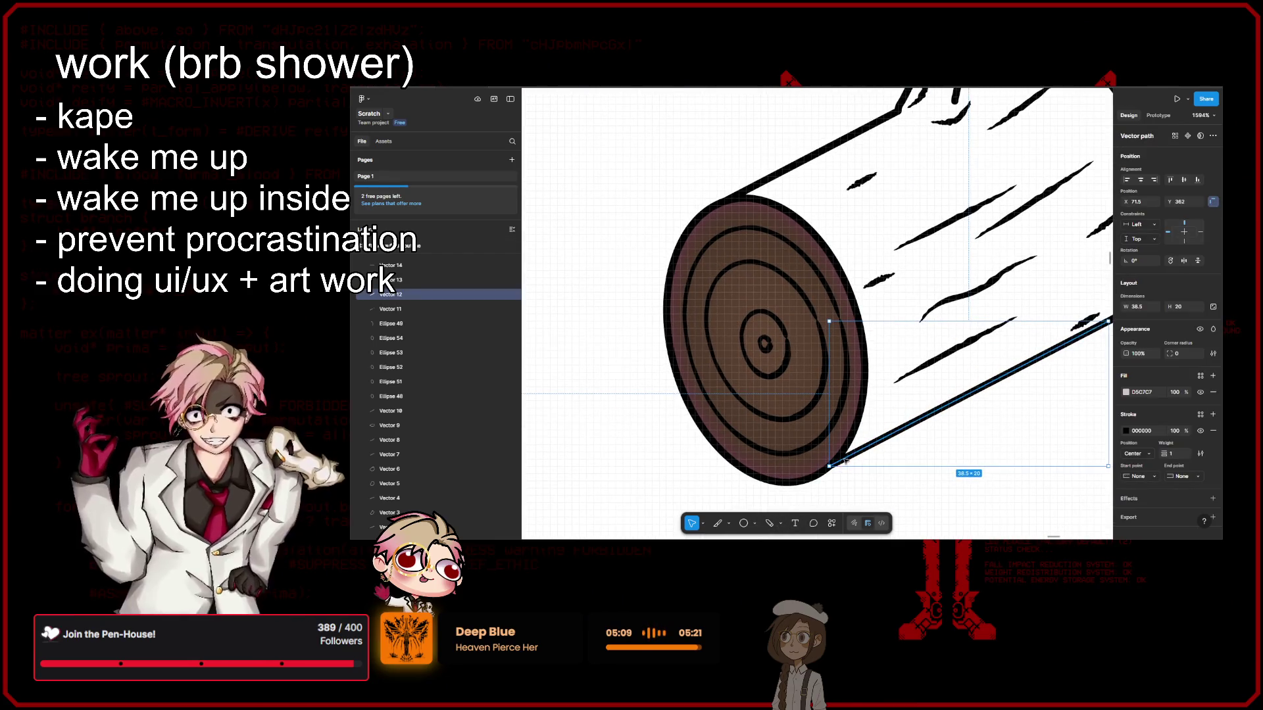
{"action": "double_click", "coordinate": [845, 459]}
{"action": "left_click", "coordinate": [780, 523]}
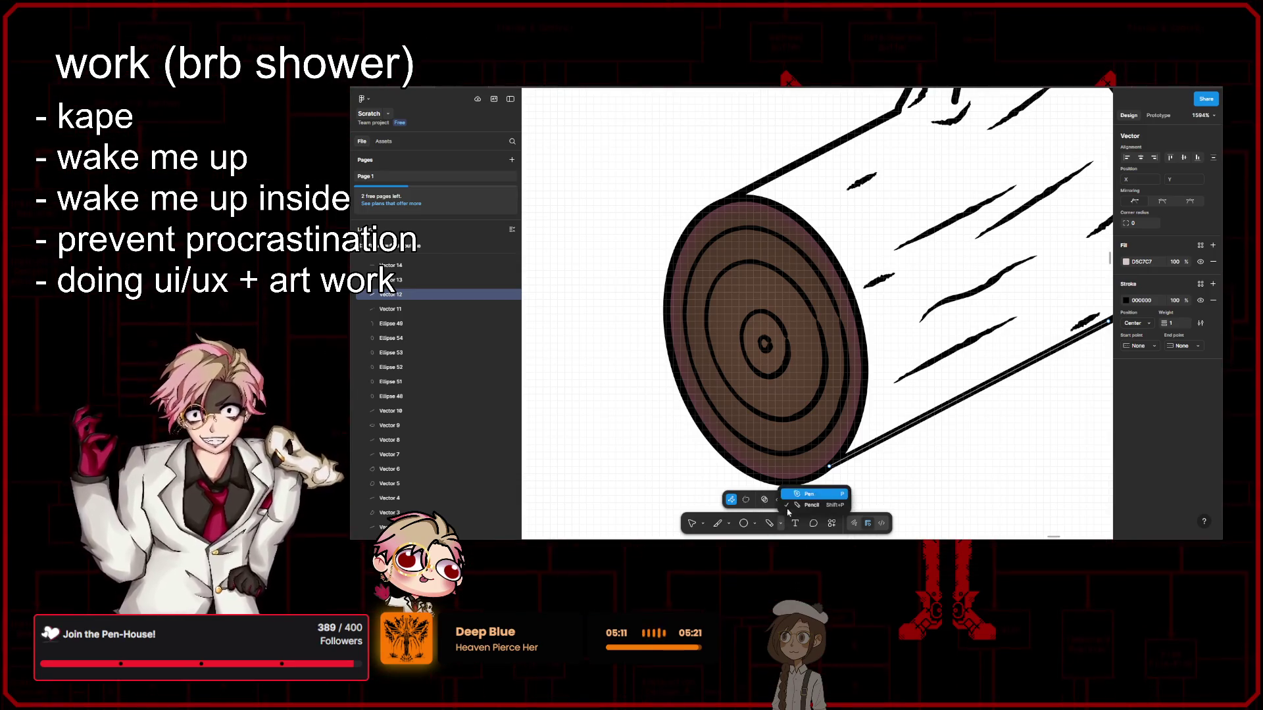
{"action": "left_click", "coordinate": [805, 493]}
{"action": "left_click", "coordinate": [830, 467]}
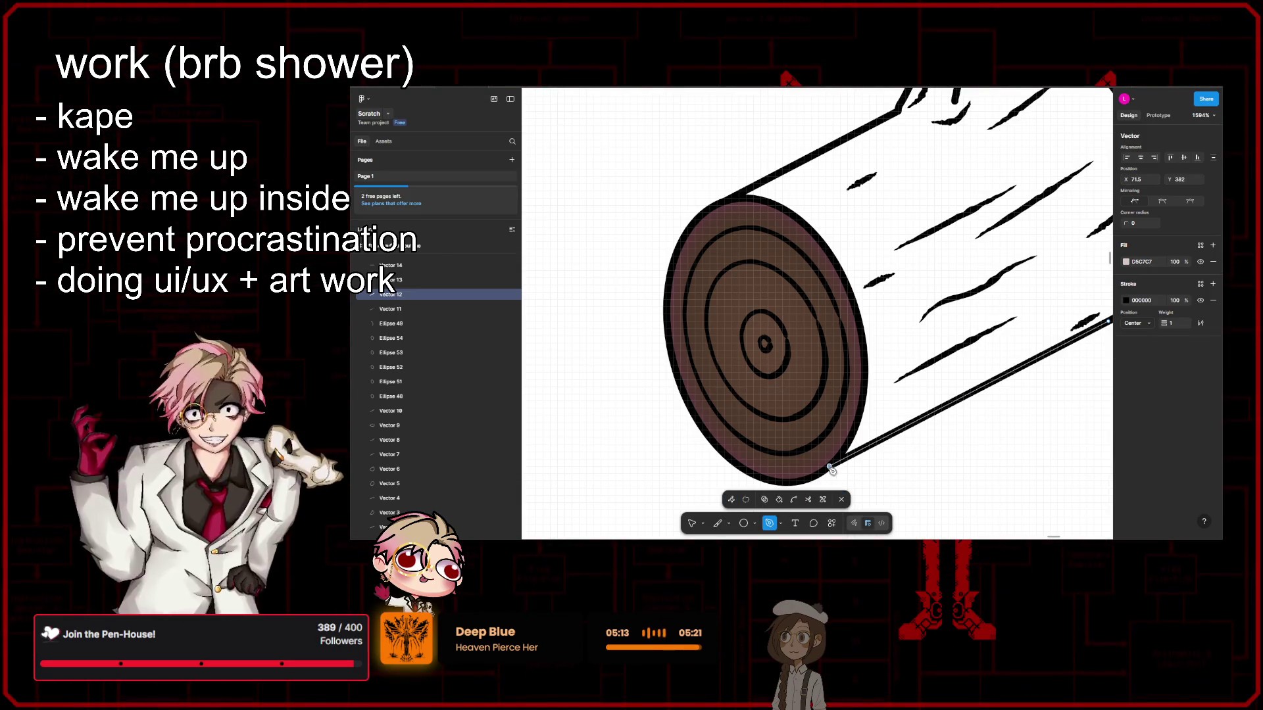
{"action": "scroll", "coordinate": [723, 209], "scroll_direction": "up", "scroll_amount": 3}
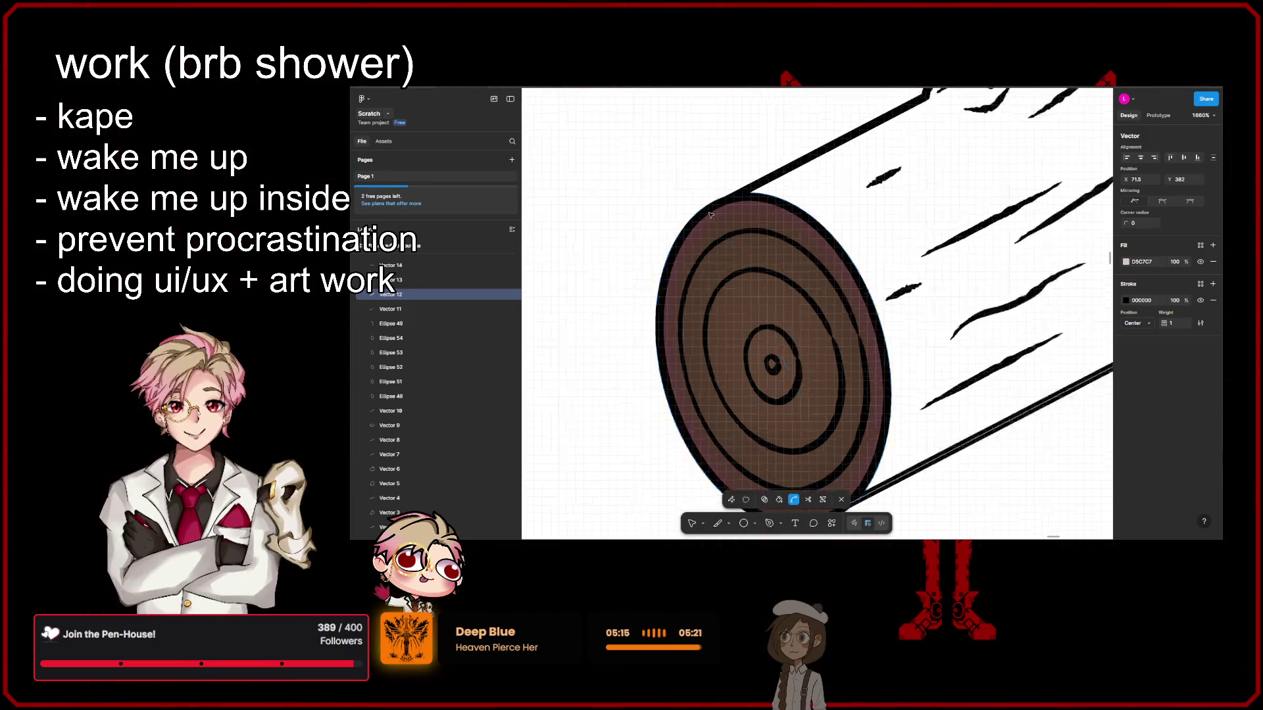
{"action": "scroll", "coordinate": [723, 209], "scroll_direction": "up", "scroll_amount": 3}
Step: Draw a straight segment across the cut end up to the log's top-left rim
{"action": "key", "text": "Escape"}
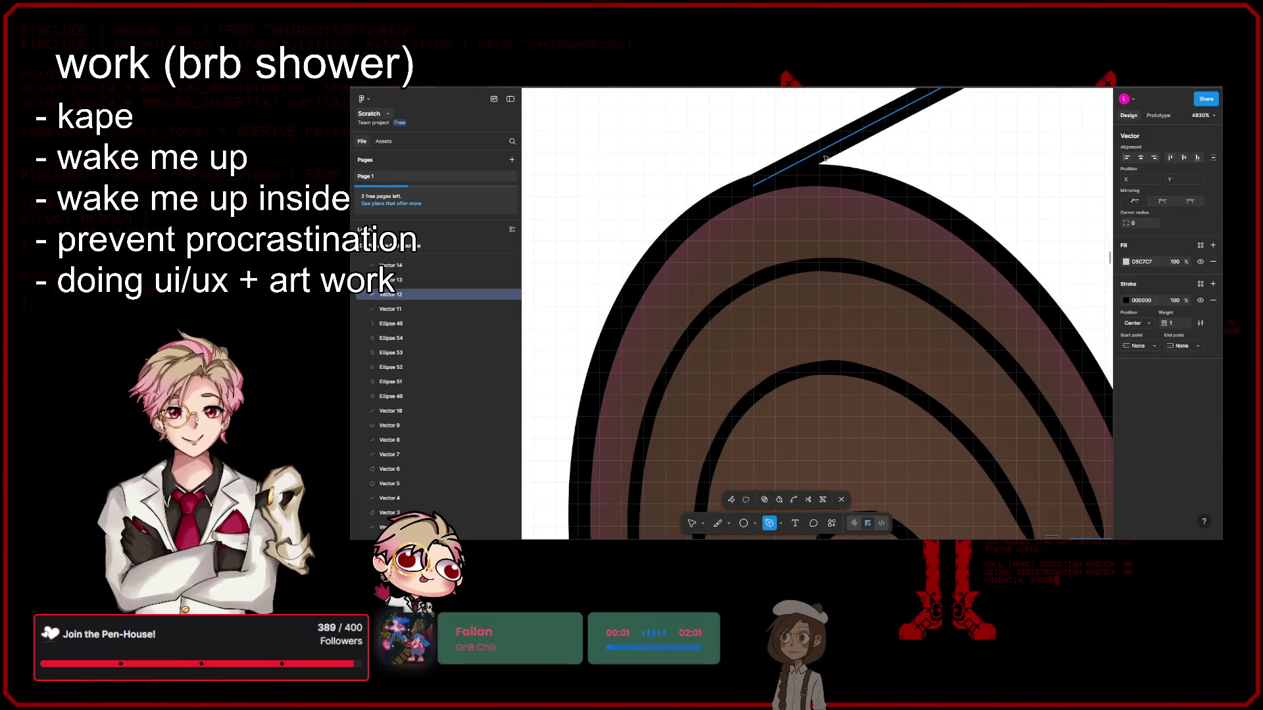
{"action": "left_click", "coordinate": [756, 188]}
{"action": "scroll", "coordinate": [756, 189], "scroll_direction": "down", "scroll_amount": 5}
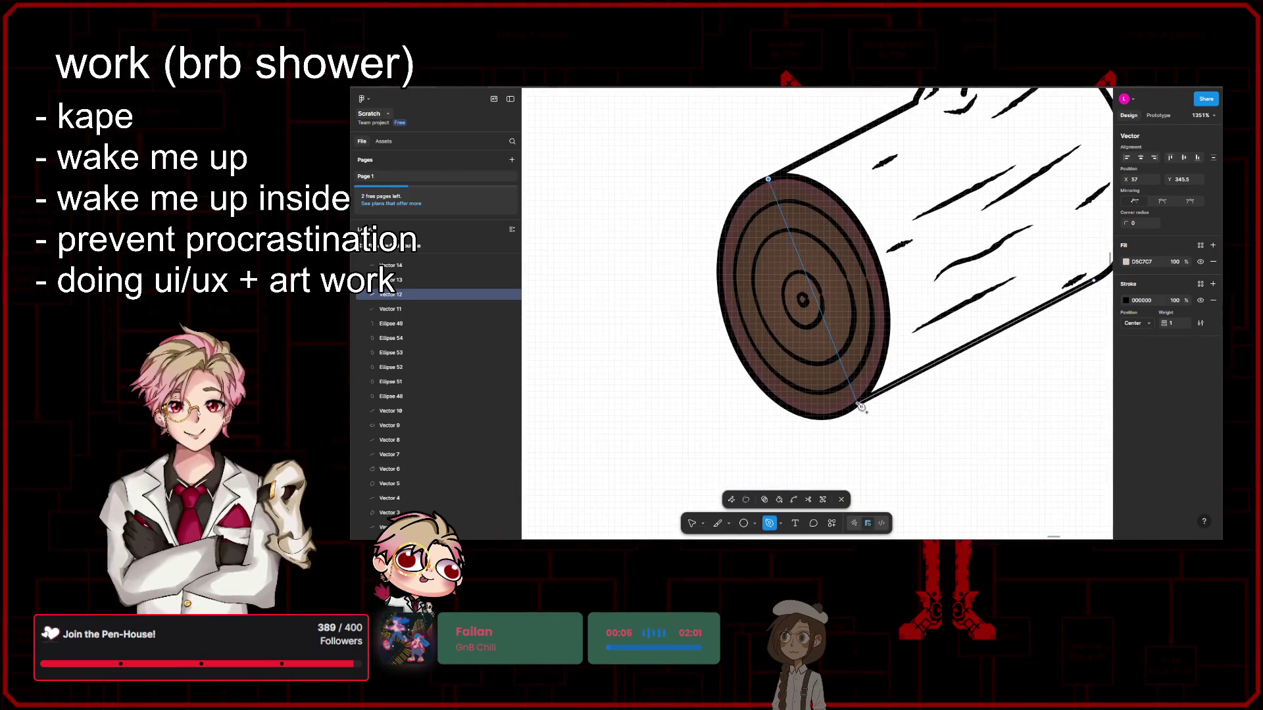
{"action": "left_click", "coordinate": [862, 407]}
{"action": "key", "text": "Escape"}
{"action": "scroll", "coordinate": [923, 407], "scroll_direction": "right", "scroll_amount": 3}
{"action": "scroll", "coordinate": [922, 407], "scroll_direction": "up", "scroll_amount": 2}
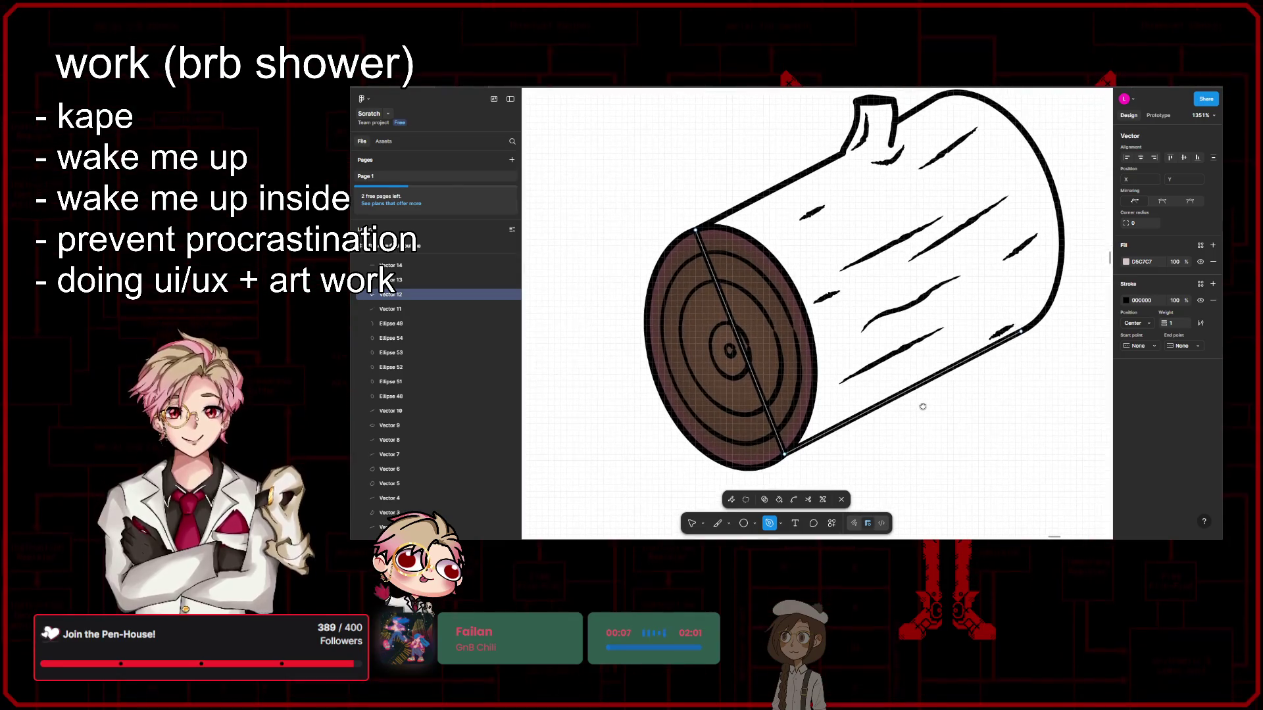
{"action": "left_click_drag", "start_coordinate": [923, 406], "coordinate": [899, 447]}
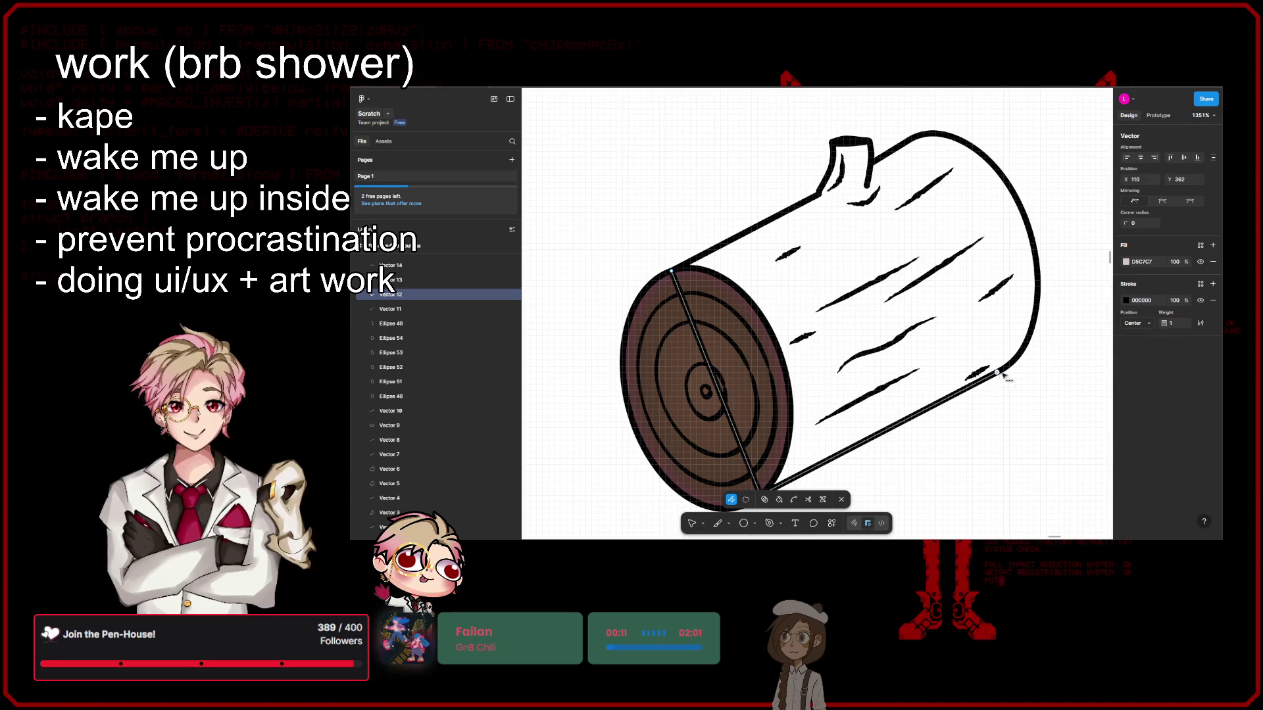
{"action": "scroll", "coordinate": [1001, 376], "scroll_direction": "up", "scroll_amount": 3}
{"action": "scroll", "coordinate": [986, 376], "scroll_direction": "up", "scroll_amount": 2}
{"action": "scroll", "coordinate": [967, 376], "scroll_direction": "up", "scroll_amount": 2}
{"action": "scroll", "coordinate": [948, 378], "scroll_direction": "up", "scroll_amount": 3}
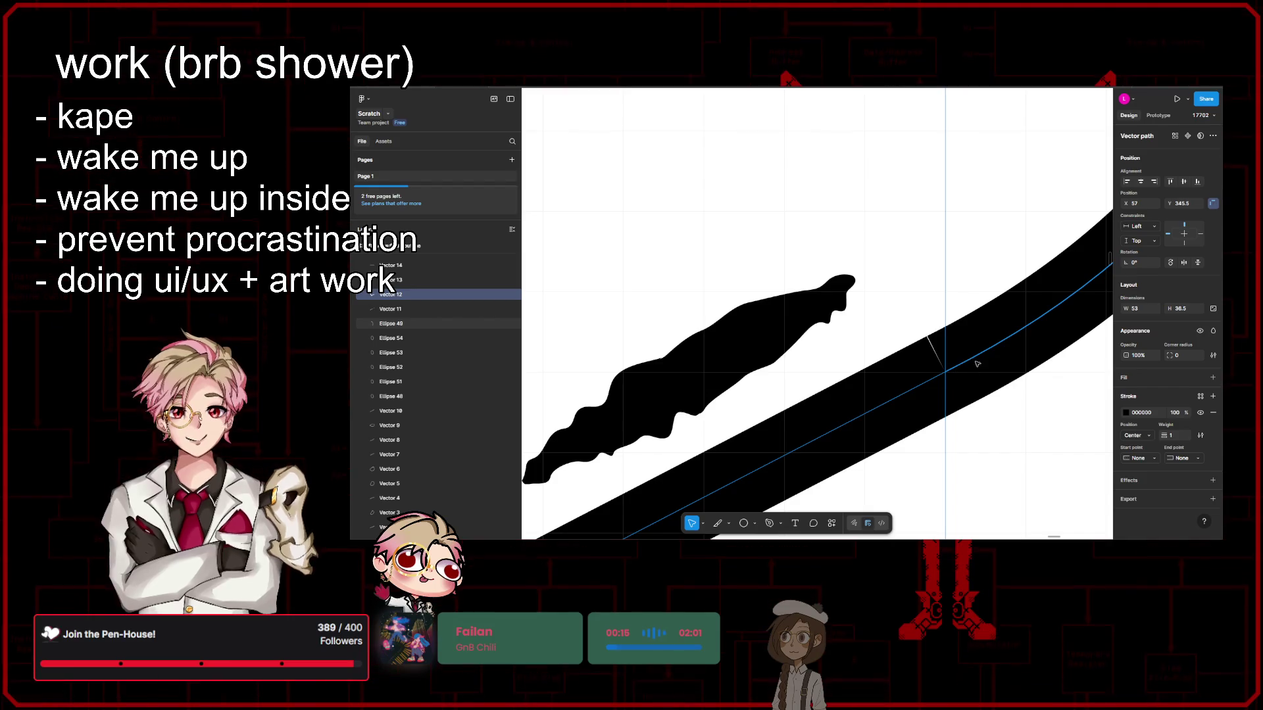
{"action": "scroll", "coordinate": [978, 364], "scroll_direction": "down", "scroll_amount": 6, "text": "ctrl"}
Step: Try a union on Vector 12 with the other outline shapes, then undo it
{"action": "left_click", "coordinate": [1001, 395]}
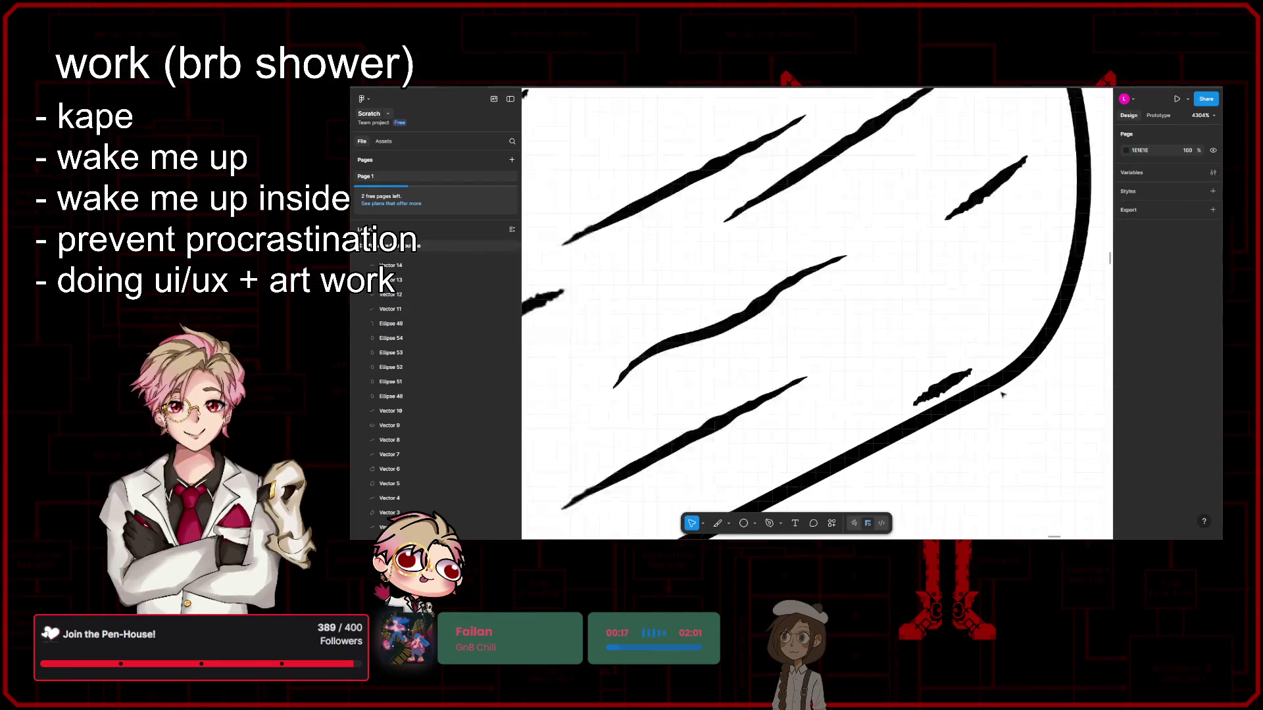
{"action": "scroll", "coordinate": [1002, 394], "scroll_direction": "down", "scroll_amount": 5}
{"action": "left_click", "coordinate": [392, 323]}
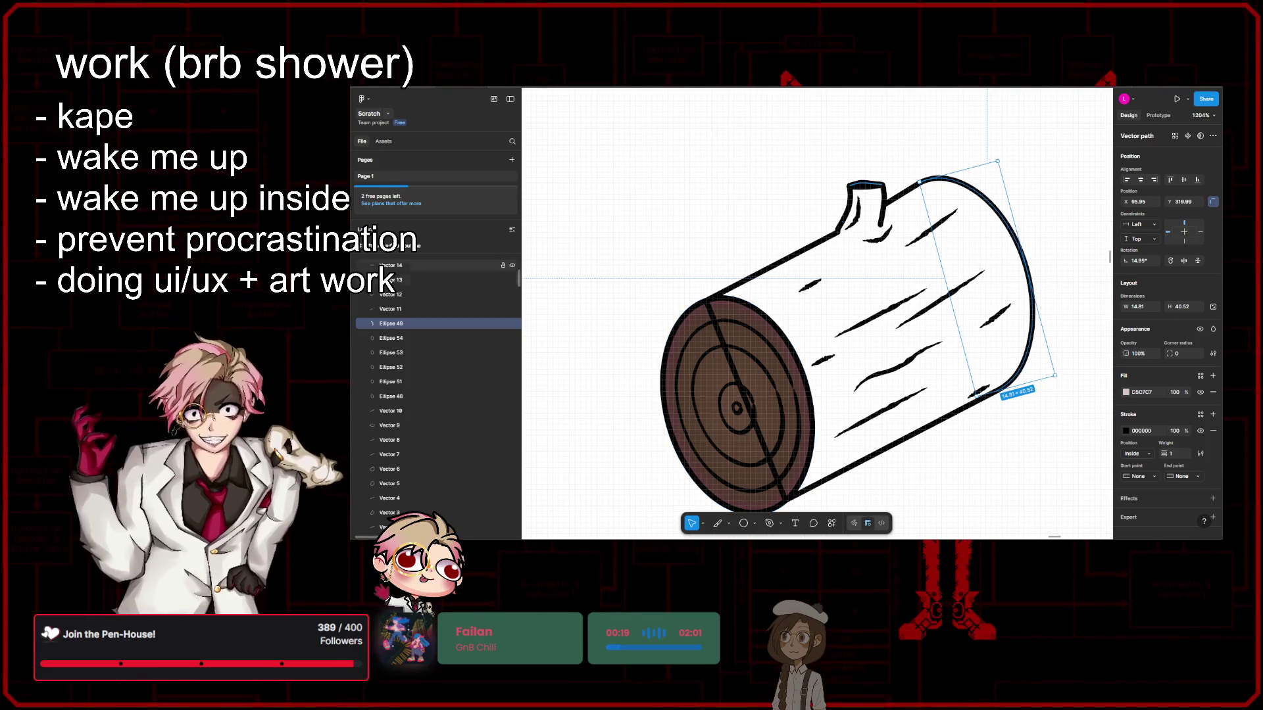
{"action": "left_click", "coordinate": [395, 309], "text": "shift"}
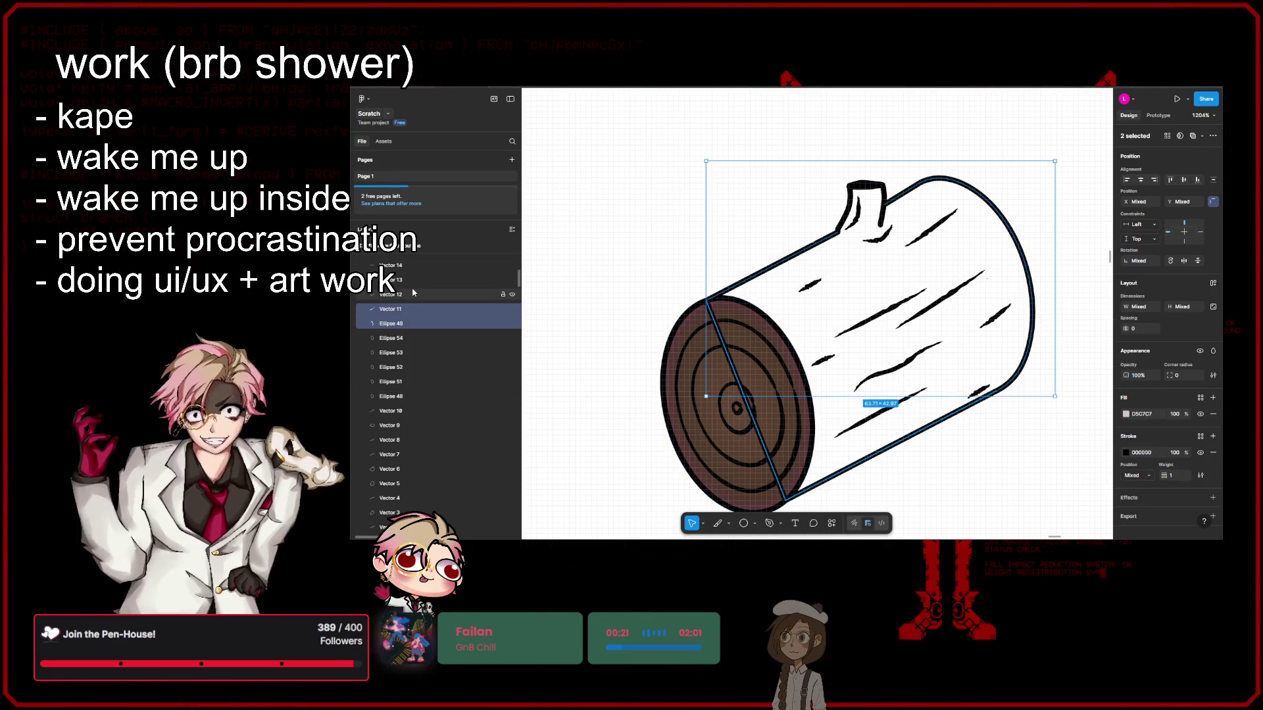
{"action": "left_click", "coordinate": [412, 294]}
{"action": "left_click", "coordinate": [1213, 136]}
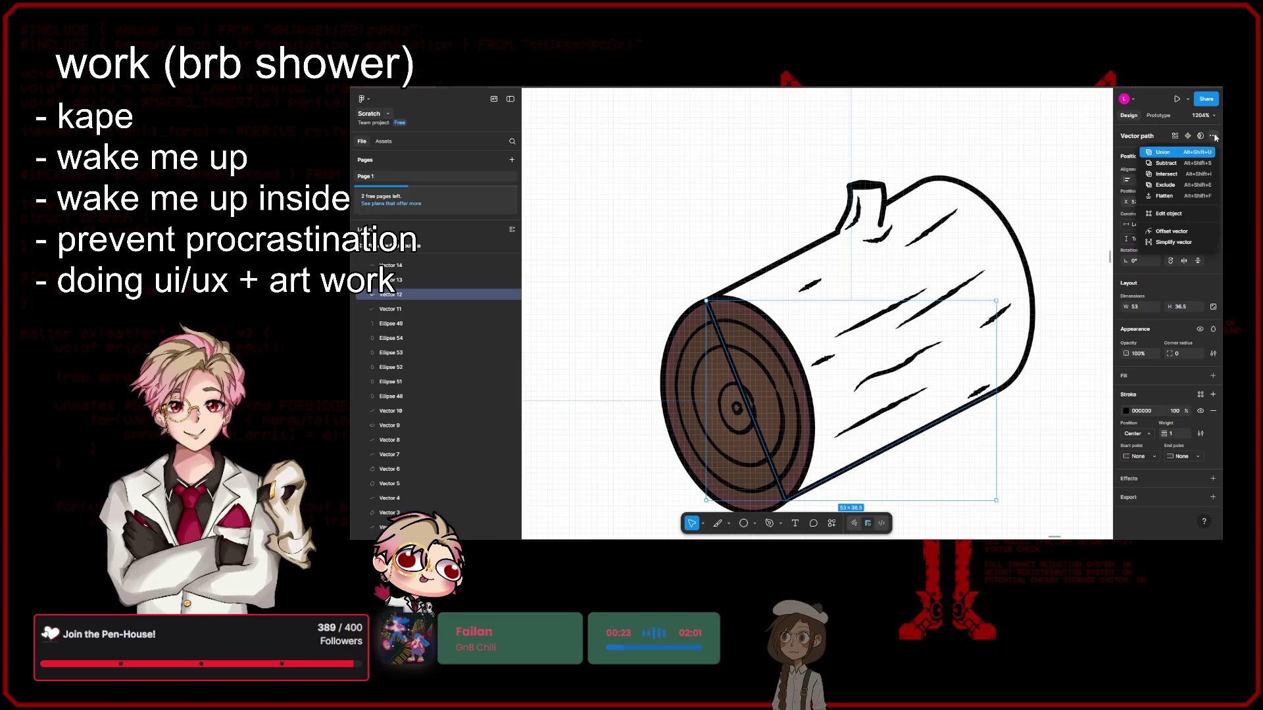
{"action": "left_click", "coordinate": [1193, 153]}
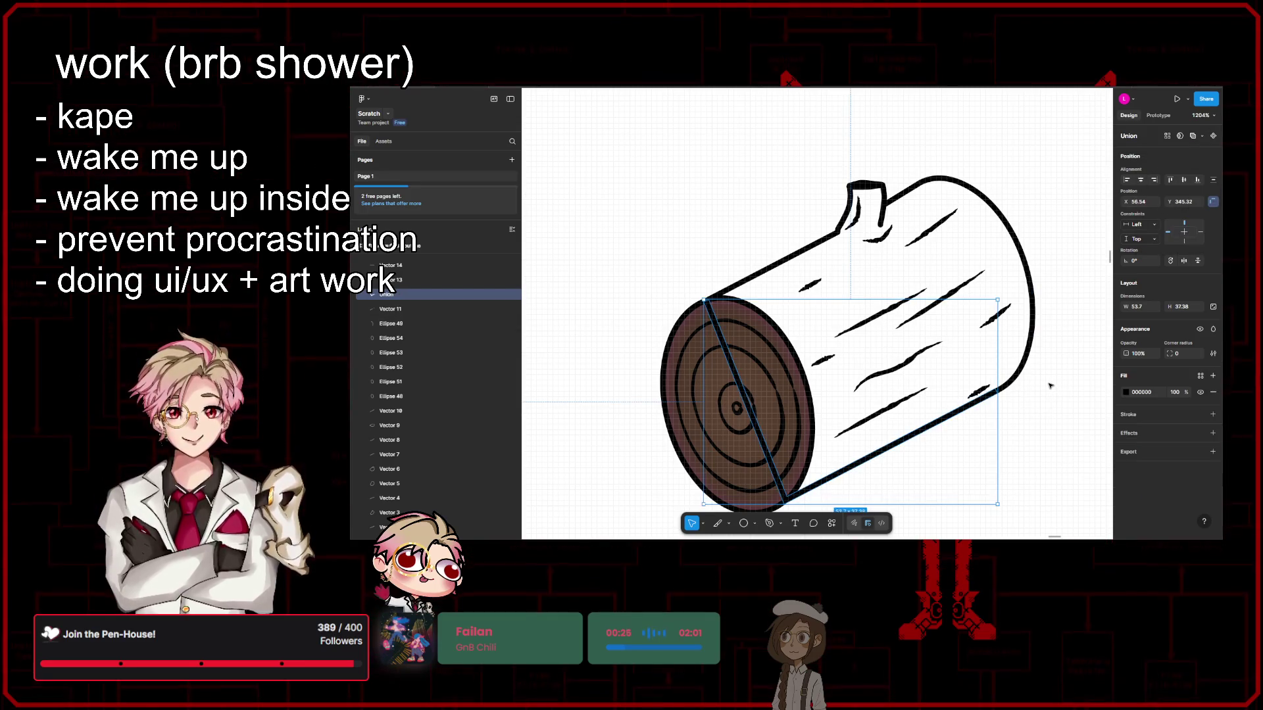
{"action": "key", "text": "ctrl+z"}
Step: Union the six outline layers (Vectors 11, 12, 13, 14, 16 and Ellipse 49), then undo it
{"action": "scroll", "coordinate": [410, 381], "scroll_direction": "up", "scroll_amount": 3}
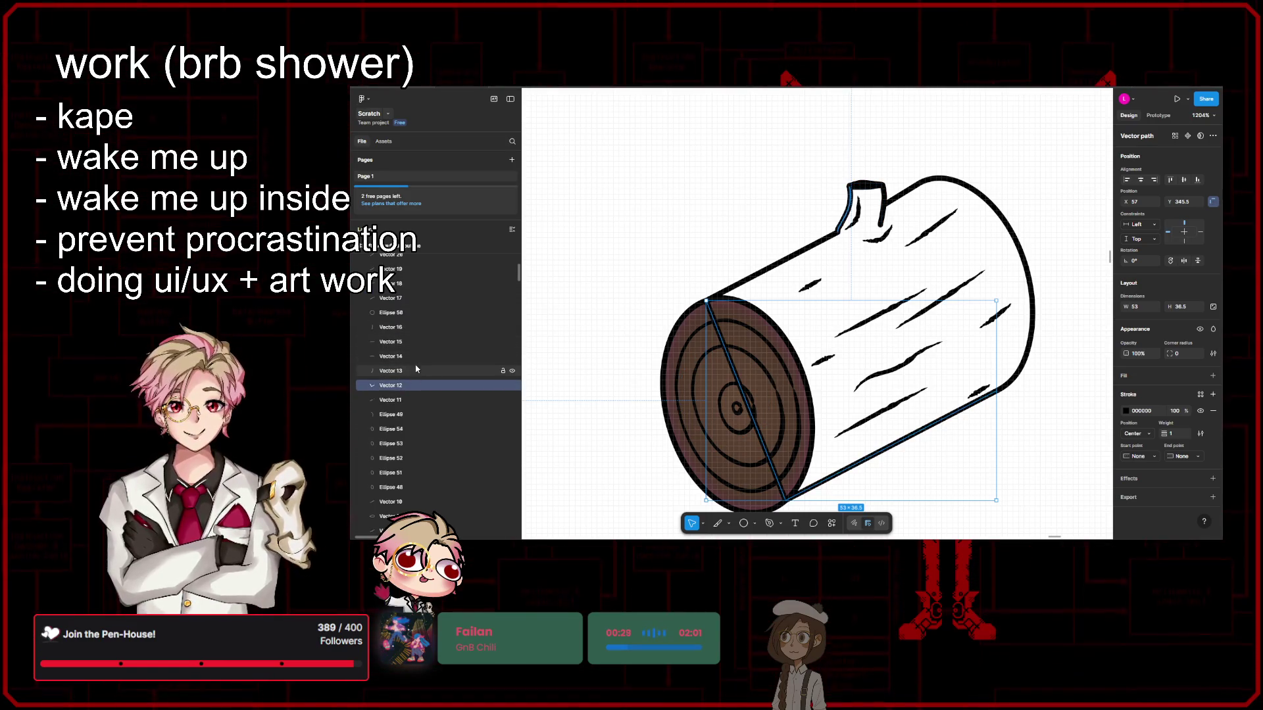
{"action": "left_click", "coordinate": [415, 371], "text": "shift"}
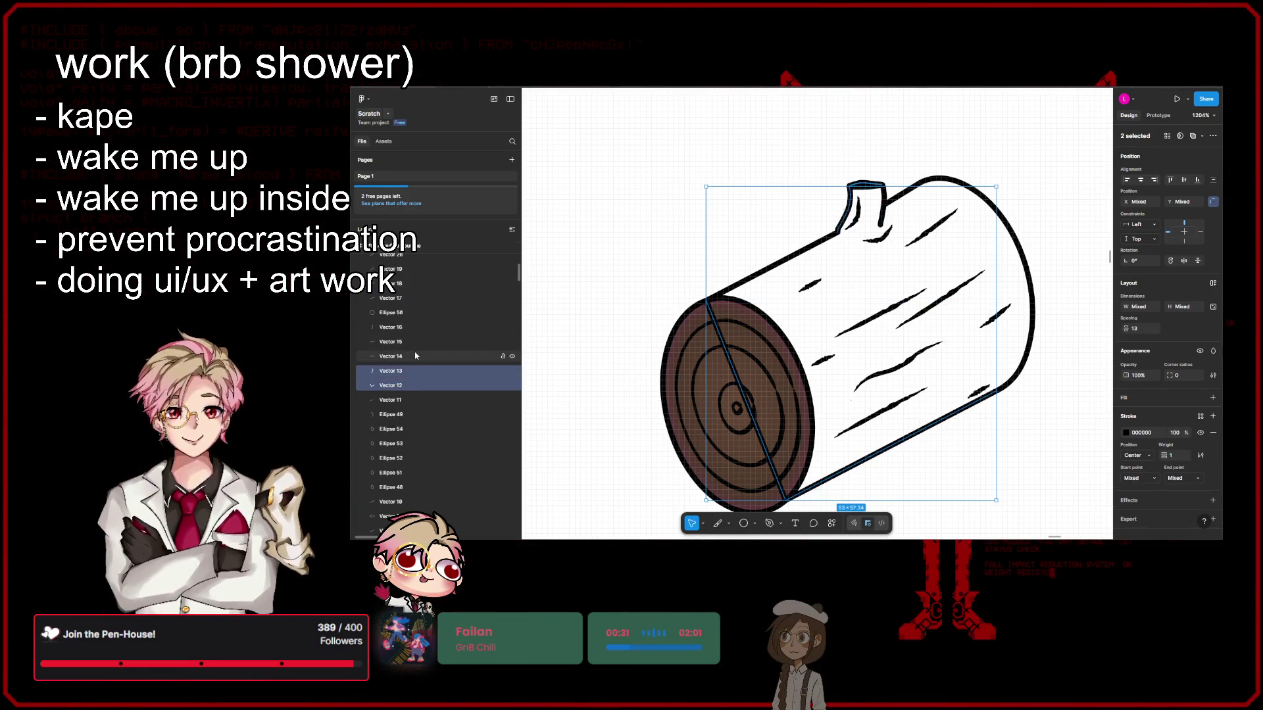
{"action": "left_click", "coordinate": [415, 354], "text": "shift"}
{"action": "left_click", "coordinate": [414, 328], "text": "shift"}
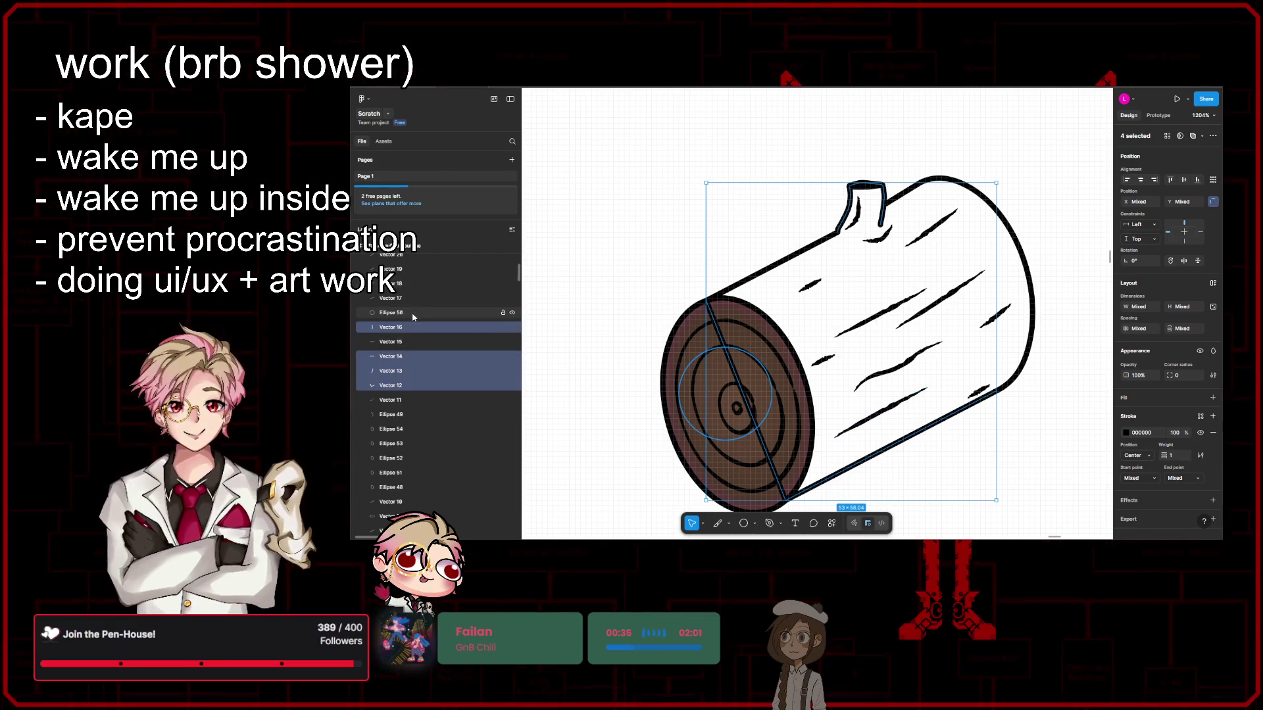
{"action": "left_click", "coordinate": [416, 415], "text": "shift"}
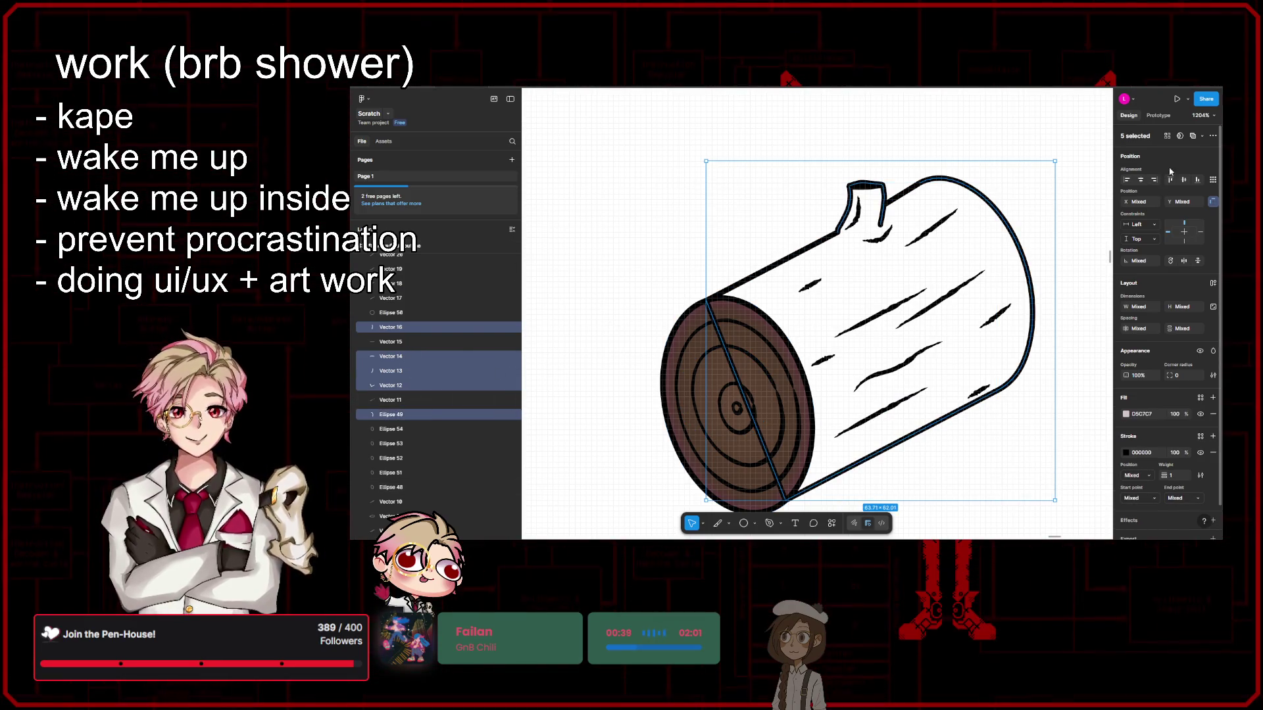
{"action": "left_click", "coordinate": [417, 400], "text": "shift"}
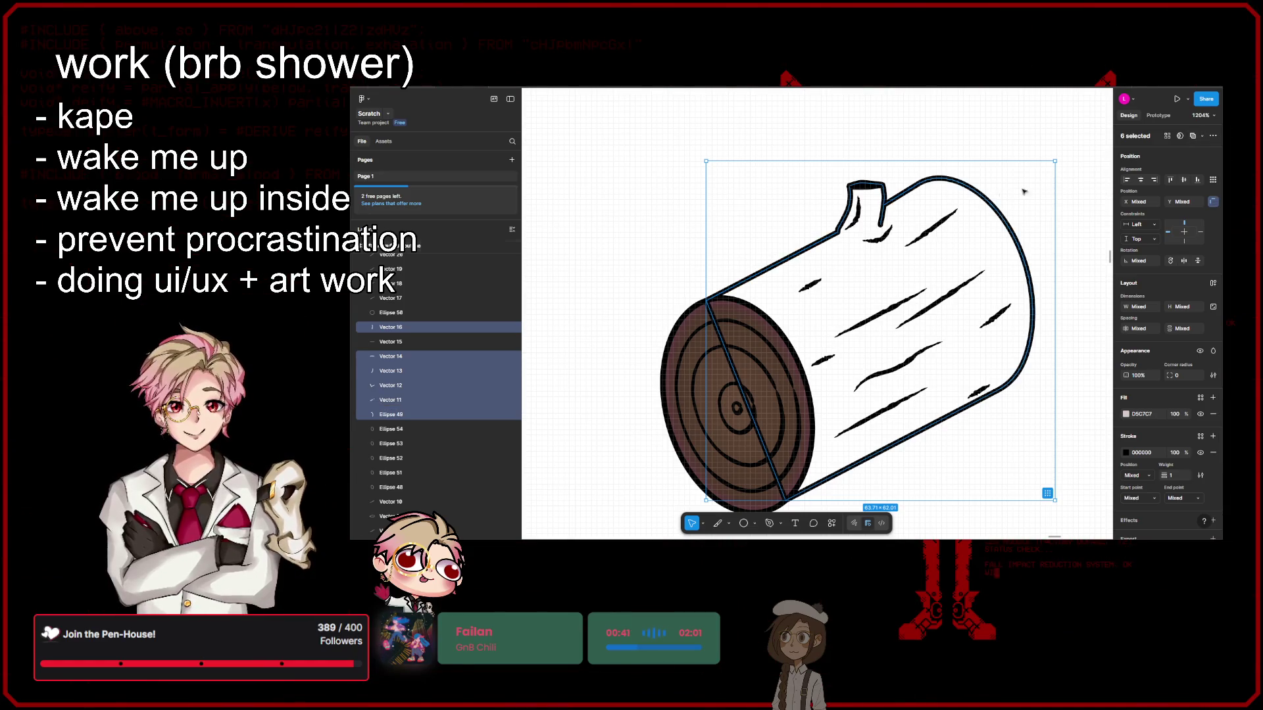
{"action": "left_click", "coordinate": [1203, 136]}
{"action": "left_click", "coordinate": [1157, 150]}
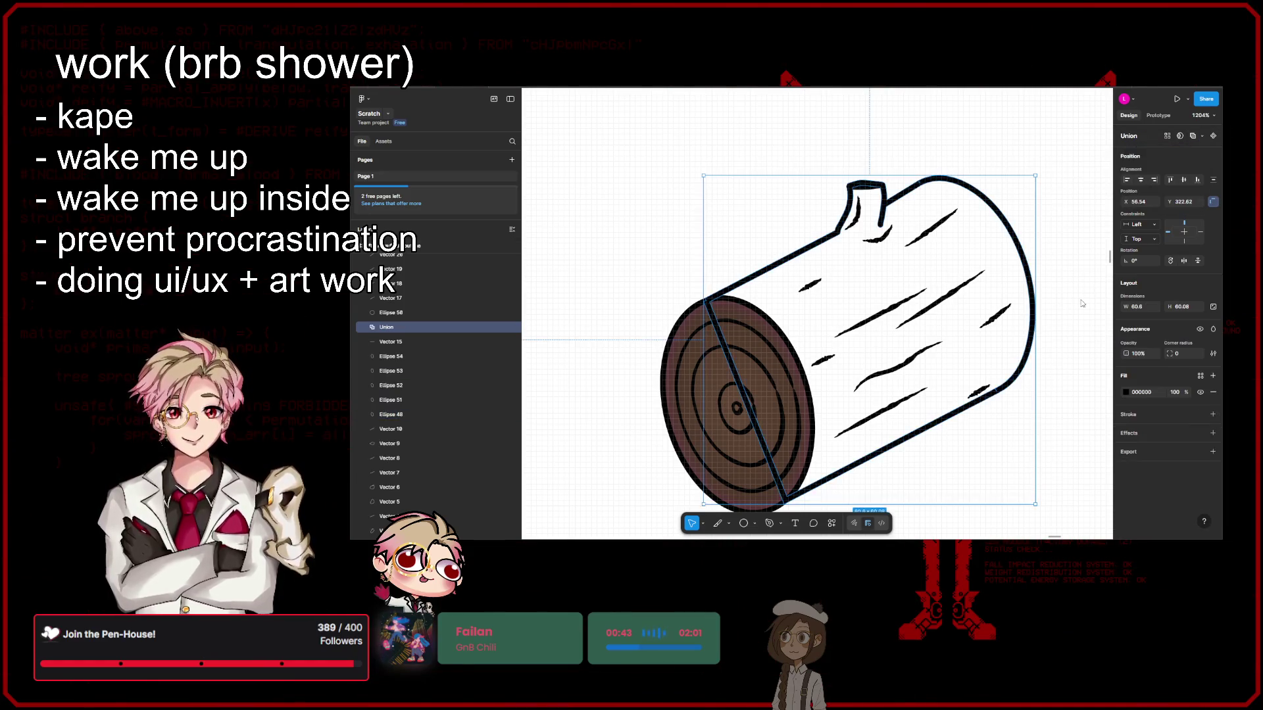
{"action": "left_click", "coordinate": [1125, 392]}
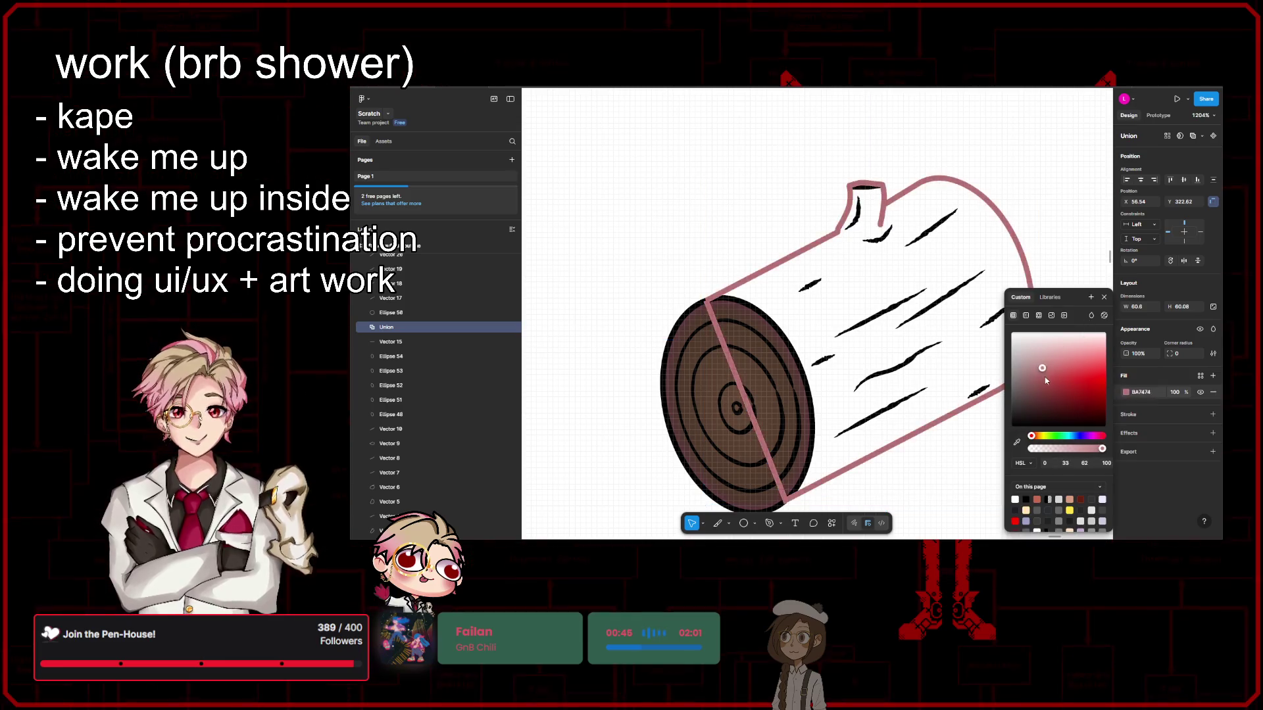
{"action": "left_click", "coordinate": [1105, 298]}
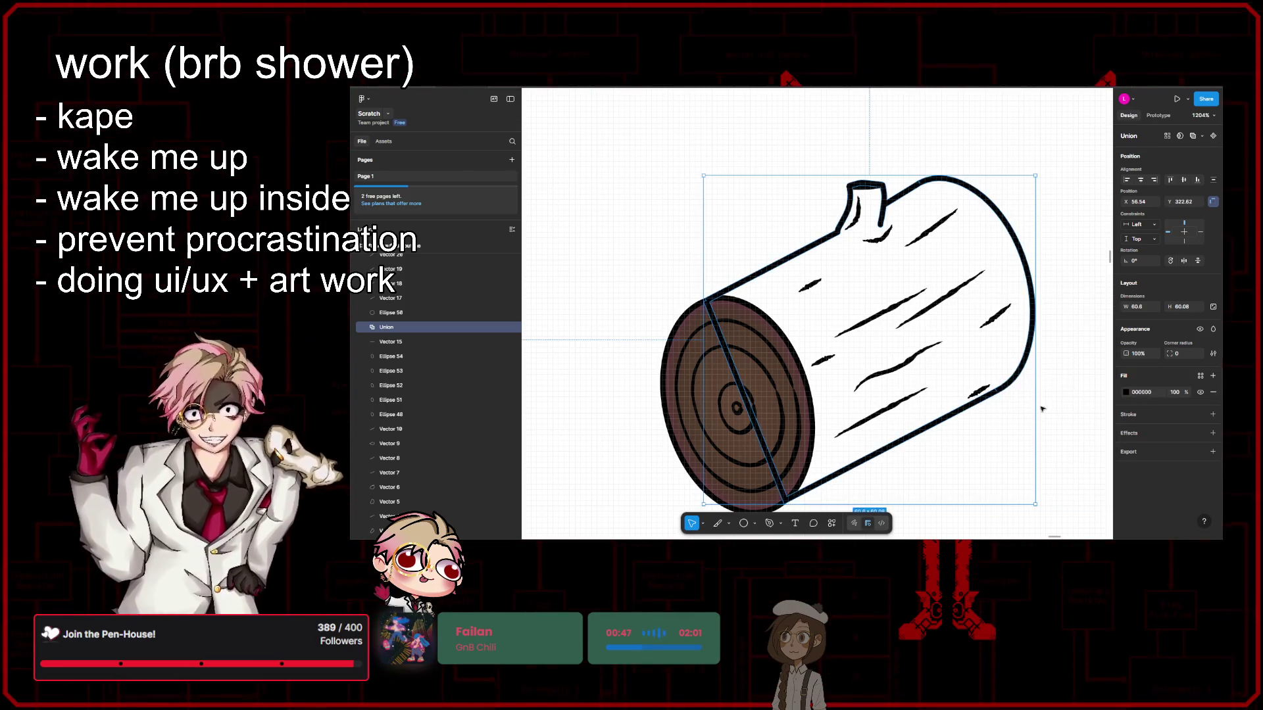
{"action": "key", "text": "ctrl+z"}
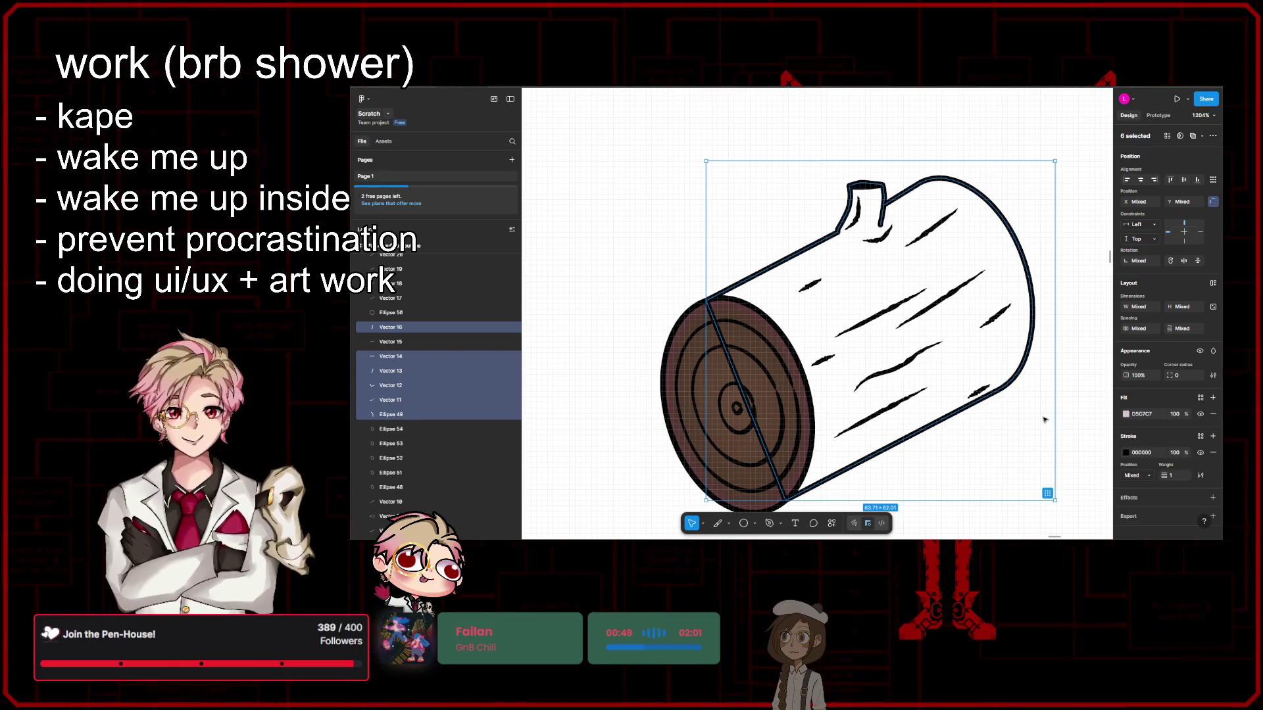
Step: Delete the diagonal segment across the log's cut end from Vector 12's path points
{"action": "key", "text": "ctrl+z"}
{"action": "key", "text": "ctrl+z"}
{"action": "key", "text": "ctrl+z"}
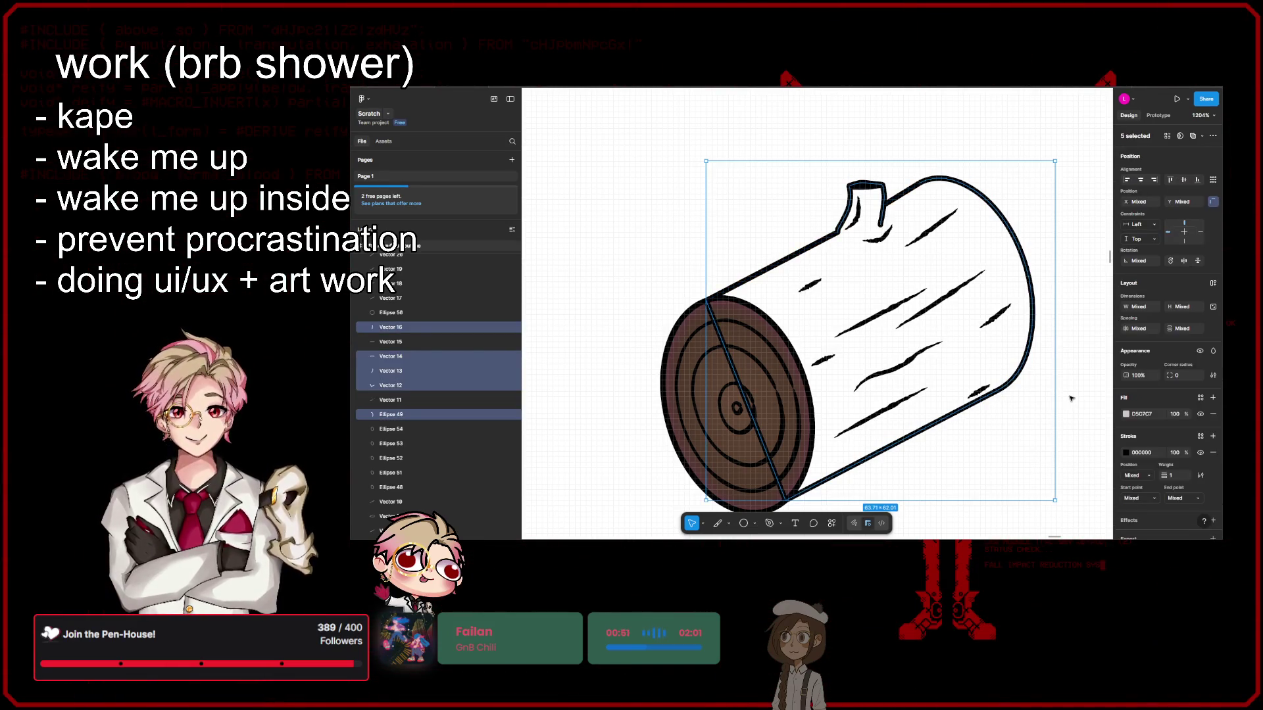
{"action": "key", "text": "ctrl+z"}
{"action": "key", "text": "ctrl+z"}
{"action": "key", "text": "ctrl+z"}
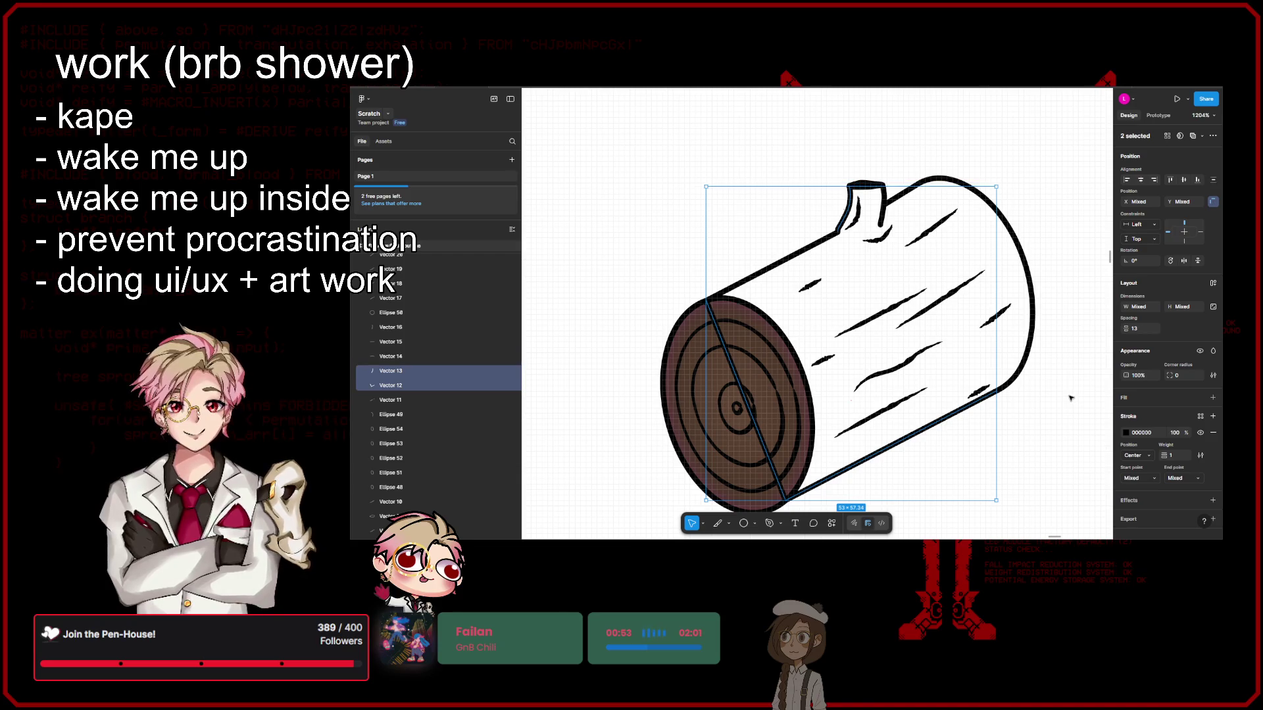
{"action": "key", "text": "ctrl+z"}
{"action": "key", "text": "ctrl+z"}
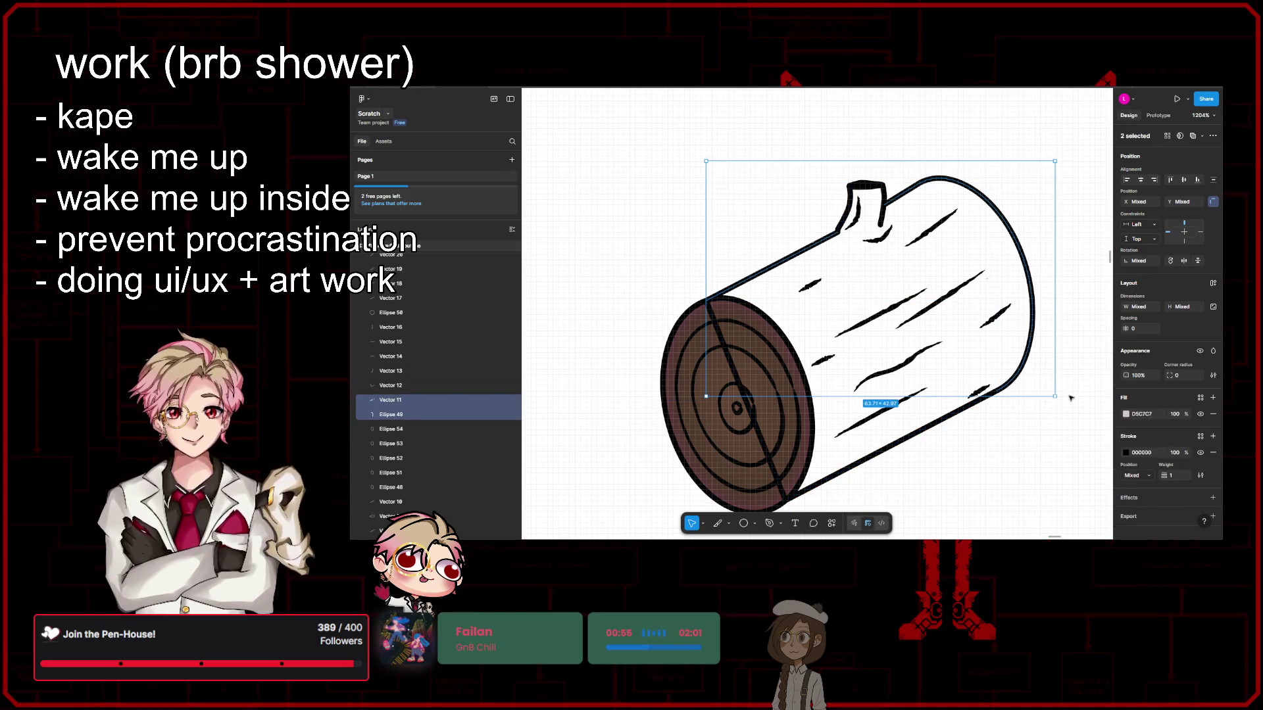
{"action": "key", "text": "ctrl+z"}
{"action": "key", "text": "ctrl+z"}
{"action": "key", "text": "ctrl+z"}
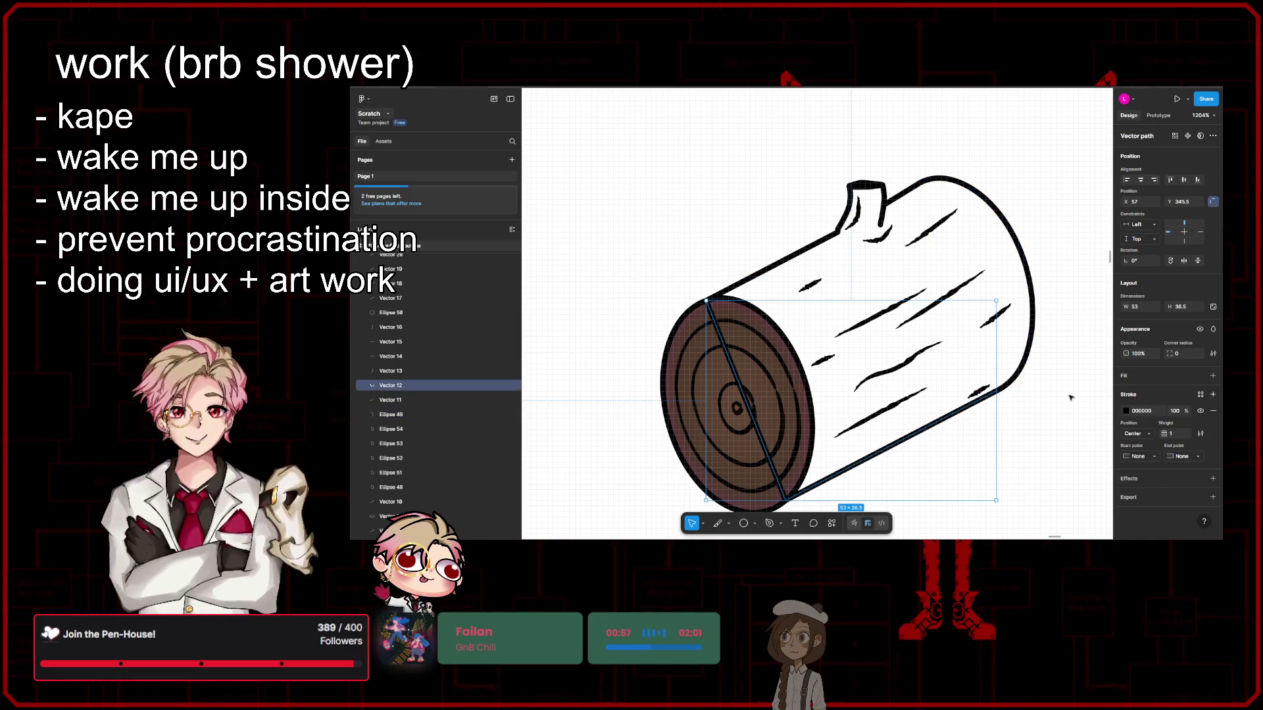
{"action": "key", "text": "Return"}
{"action": "key", "text": "Delete"}
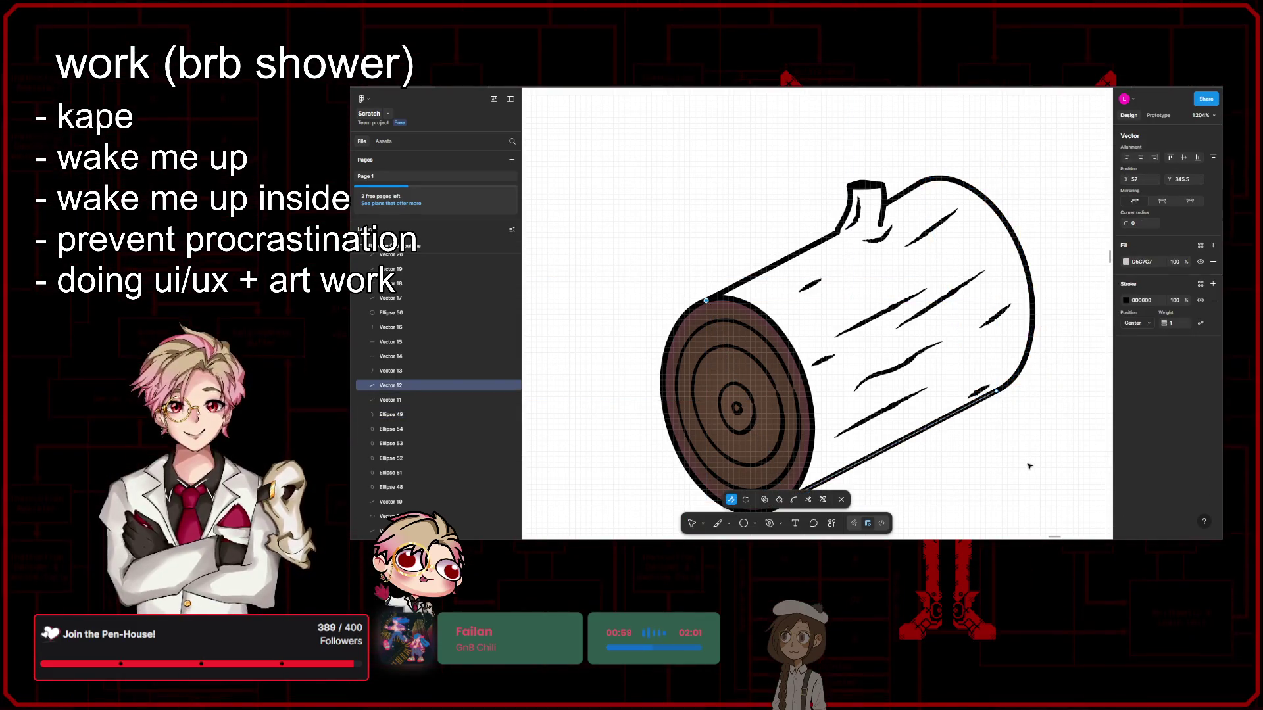
{"action": "scroll", "coordinate": [1021, 465], "scroll_direction": "down", "scroll_amount": 3}
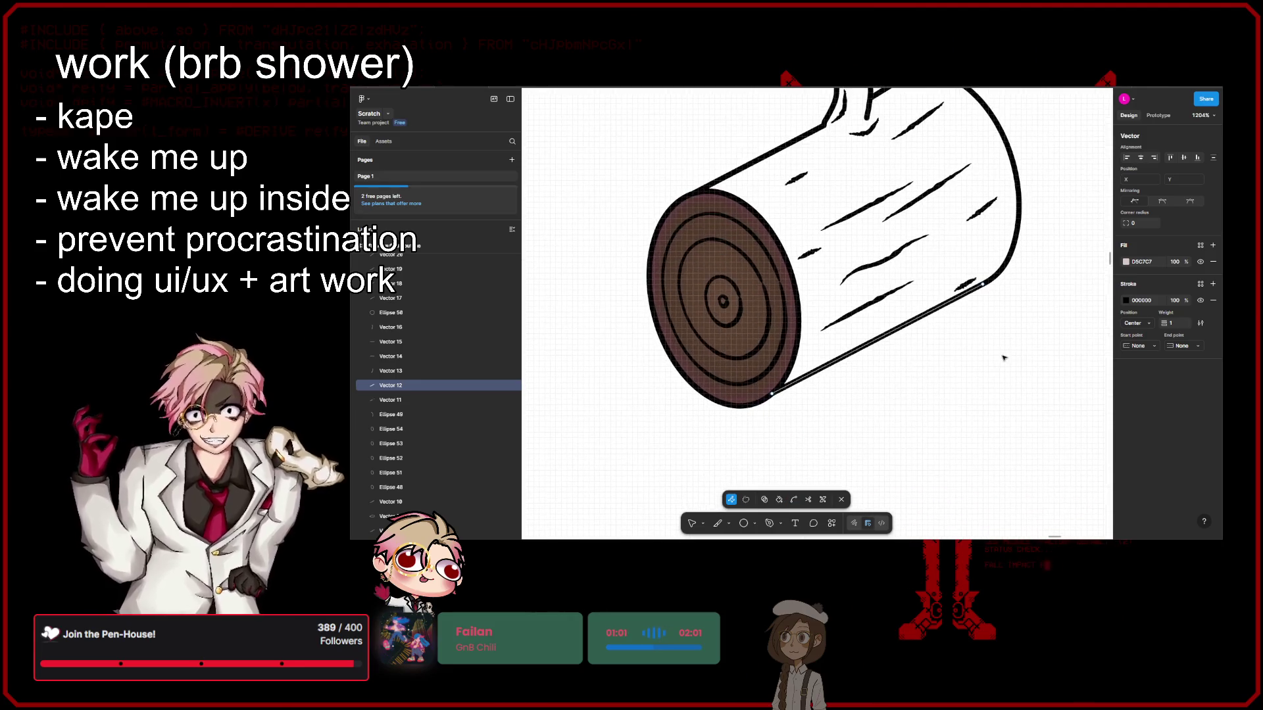
{"action": "key", "text": "Escape"}
{"action": "key", "text": "Escape"}
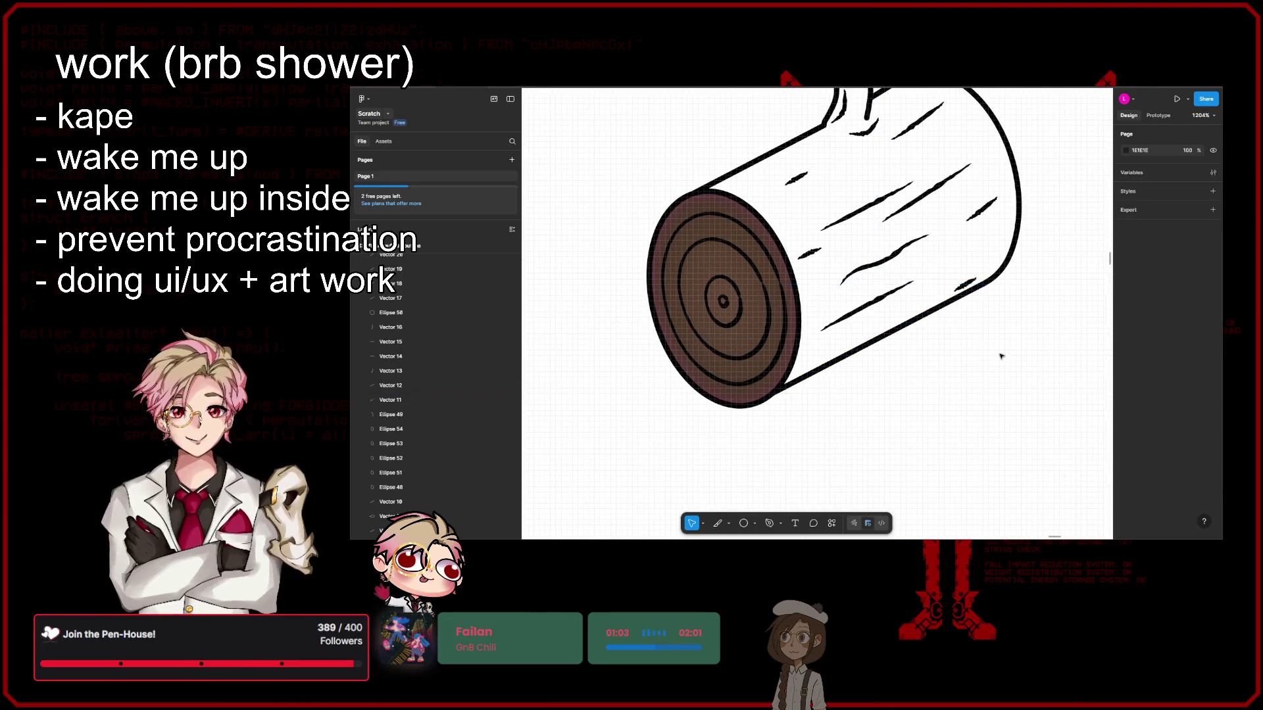
{"action": "scroll", "coordinate": [995, 412], "scroll_direction": "up", "scroll_amount": 4}
Step: Draw a rectangle sized to cover the log, about 70×69, and send it behind the drawing
{"action": "key", "text": "r"}
{"action": "left_click", "coordinate": [860, 298]}
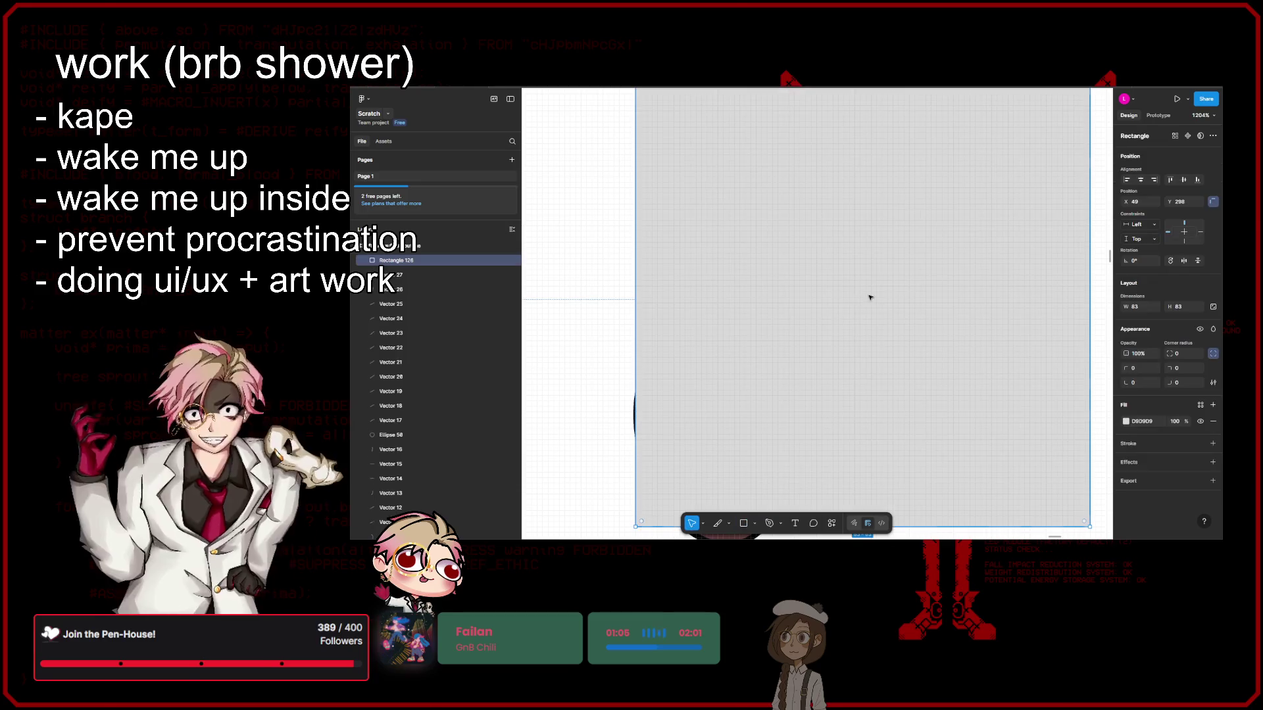
{"action": "scroll", "coordinate": [857, 330], "scroll_direction": "down", "scroll_amount": 5}
{"action": "left_click_drag", "start_coordinate": [756, 283], "coordinate": [791, 342]}
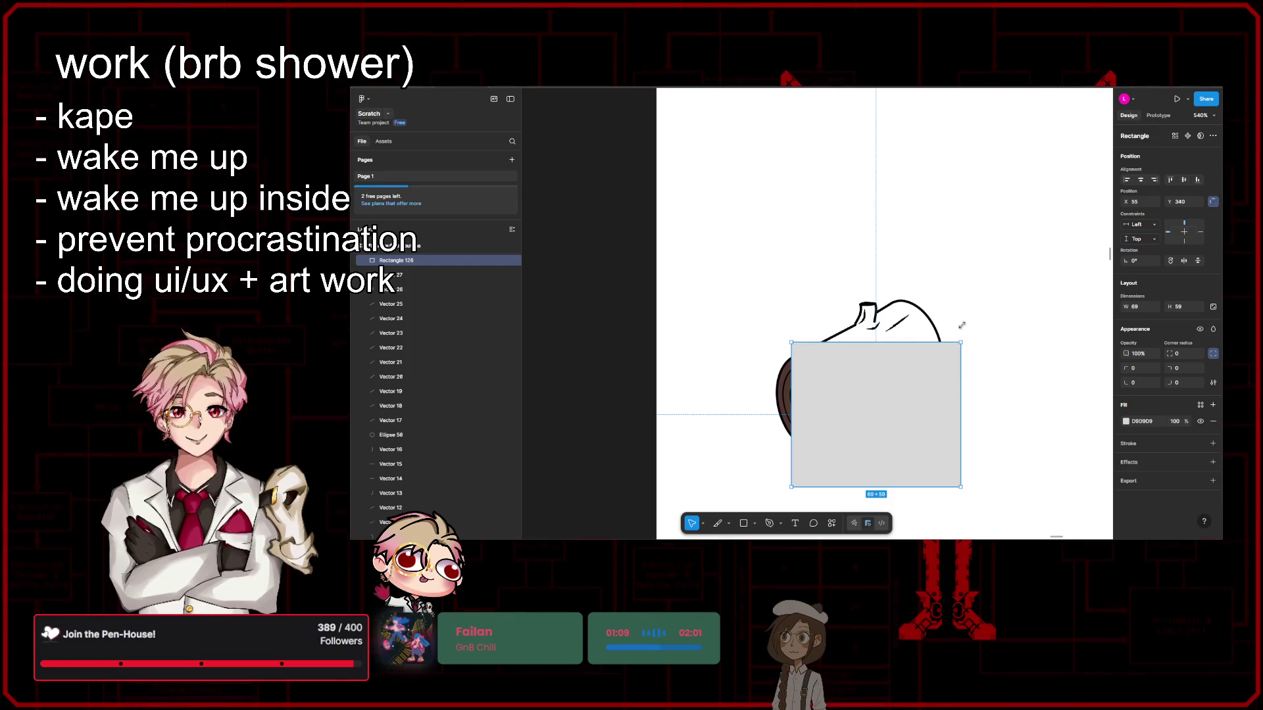
{"action": "left_click_drag", "start_coordinate": [962, 343], "coordinate": [964, 288]}
{"action": "left_click_drag", "start_coordinate": [922, 487], "coordinate": [922, 458]}
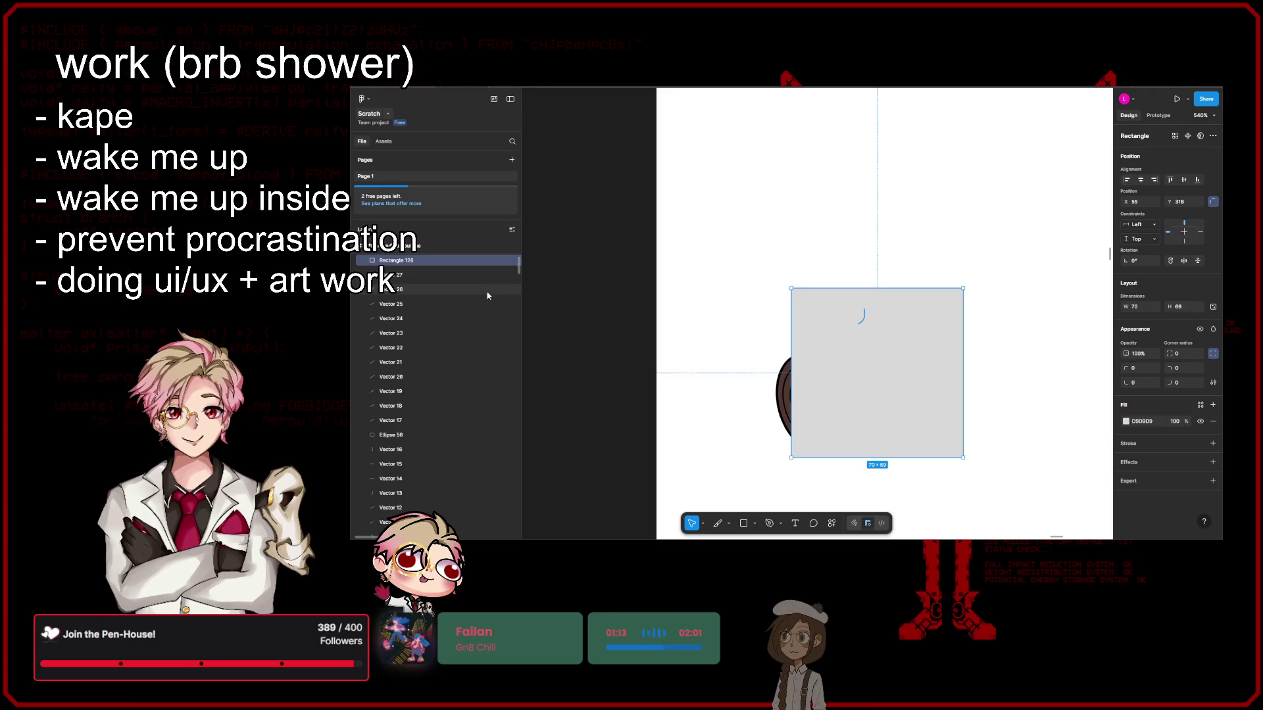
{"action": "key", "text": "ctrl+shift+bracketleft"}
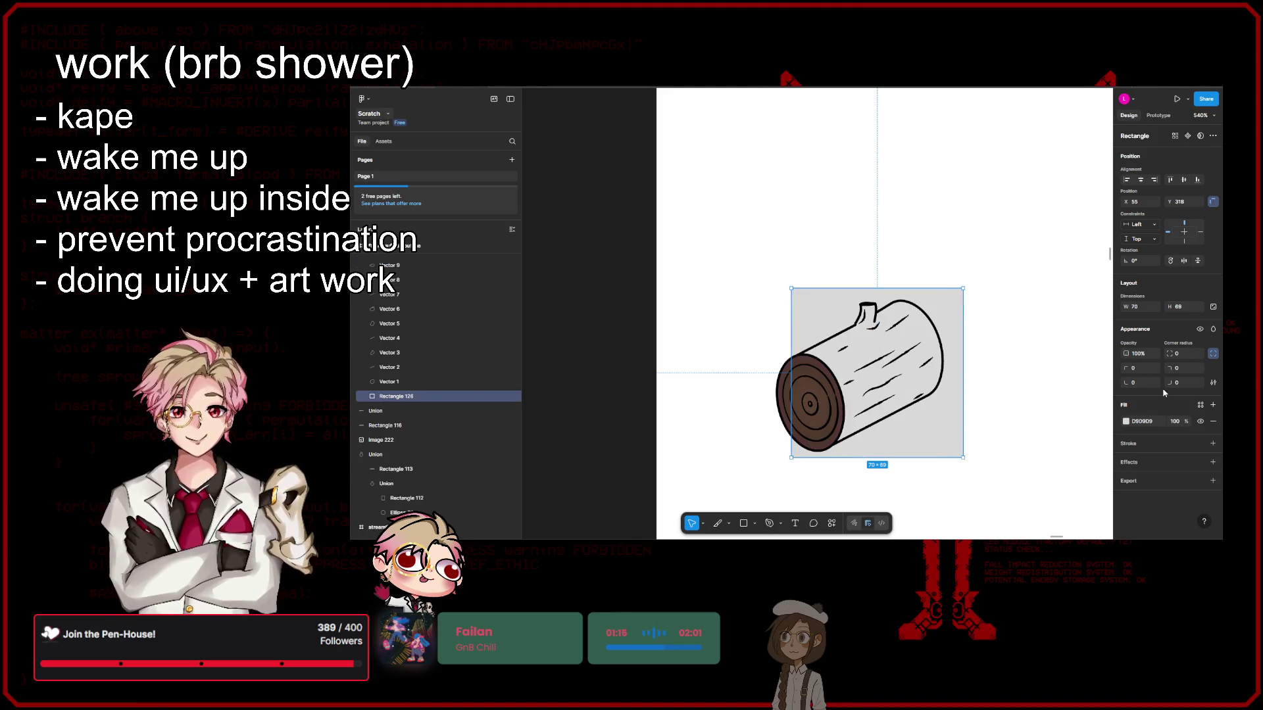
Step: Change the rectangle's fill from grey to dark brown (2C1F1B)
{"action": "left_click", "coordinate": [1128, 422]}
{"action": "mouse_move", "coordinate": [1059, 388]}
{"action": "left_mouse_down"}
{"action": "mouse_move", "coordinate": [1084, 377]}
{"action": "mouse_move", "coordinate": [1029, 423]}
{"action": "left_mouse_up"}
{"action": "key", "text": "shift+2"}
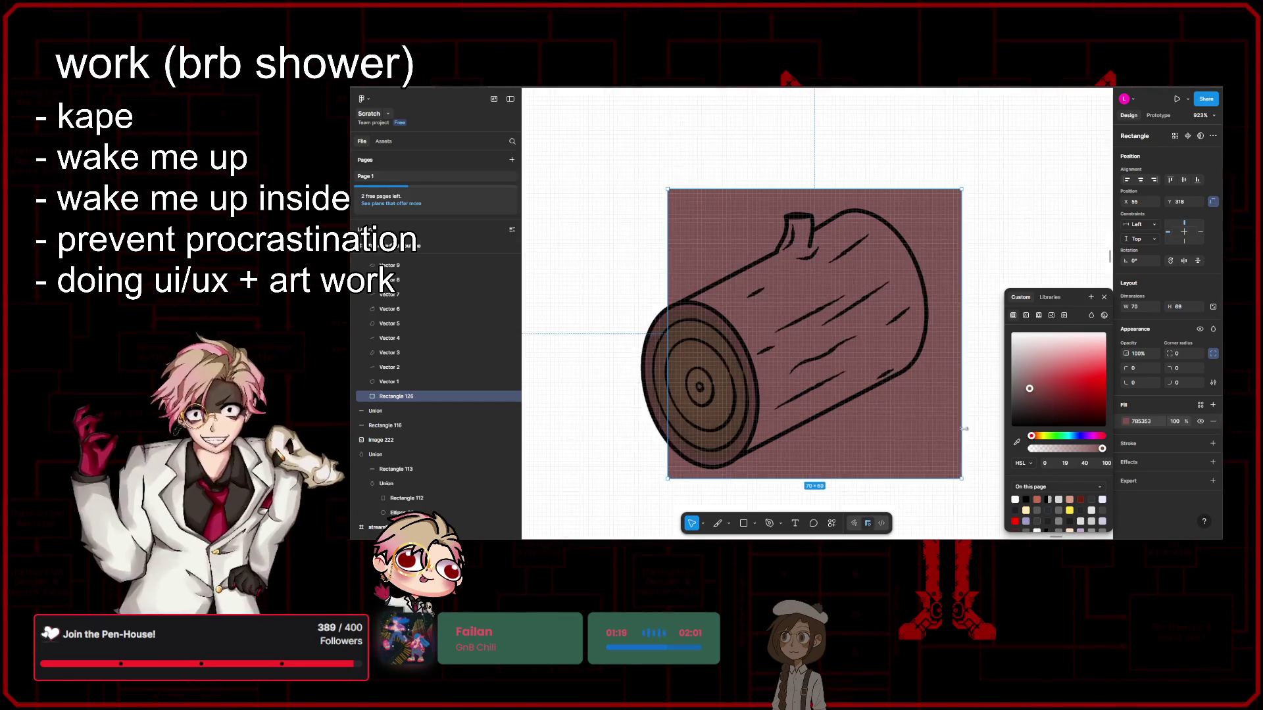
{"action": "mouse_move", "coordinate": [1032, 436]}
{"action": "left_mouse_down"}
{"action": "mouse_move", "coordinate": [1043, 404]}
{"action": "mouse_move", "coordinate": [1045, 419]}
{"action": "left_mouse_up"}
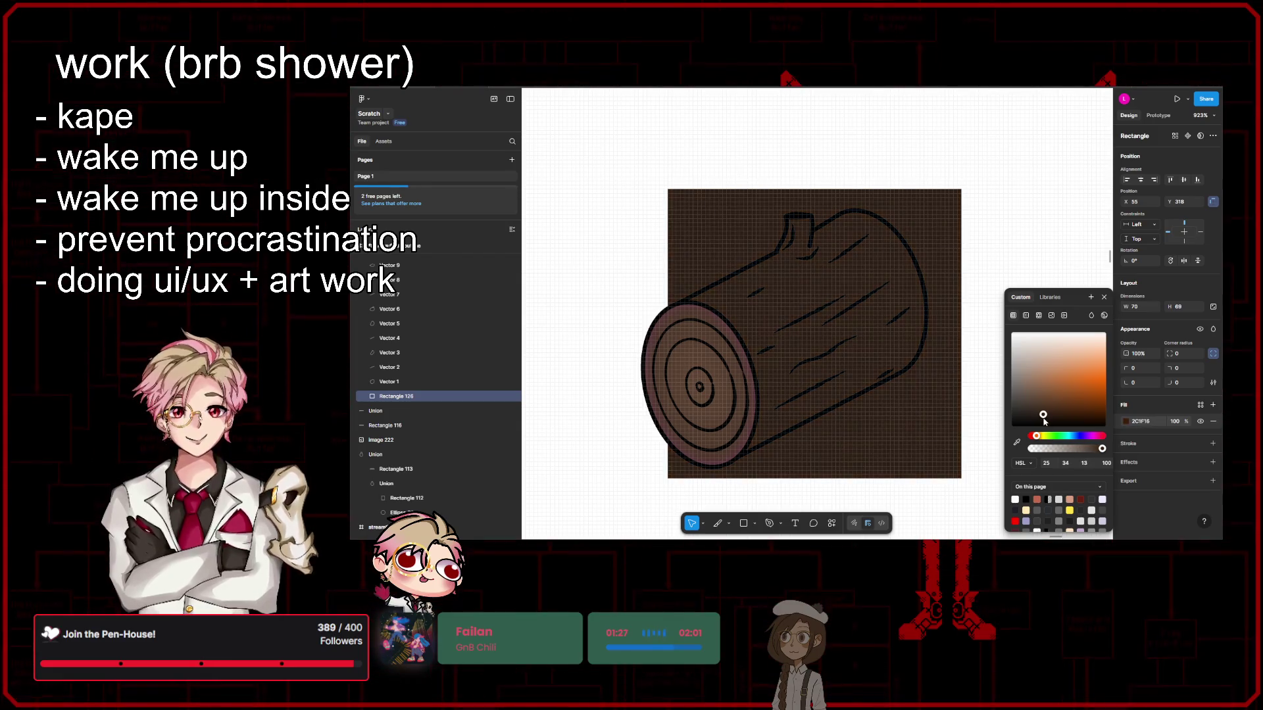
{"action": "left_click", "coordinate": [1004, 390]}
{"action": "scroll", "coordinate": [921, 362], "scroll_direction": "left", "scroll_amount": 2}
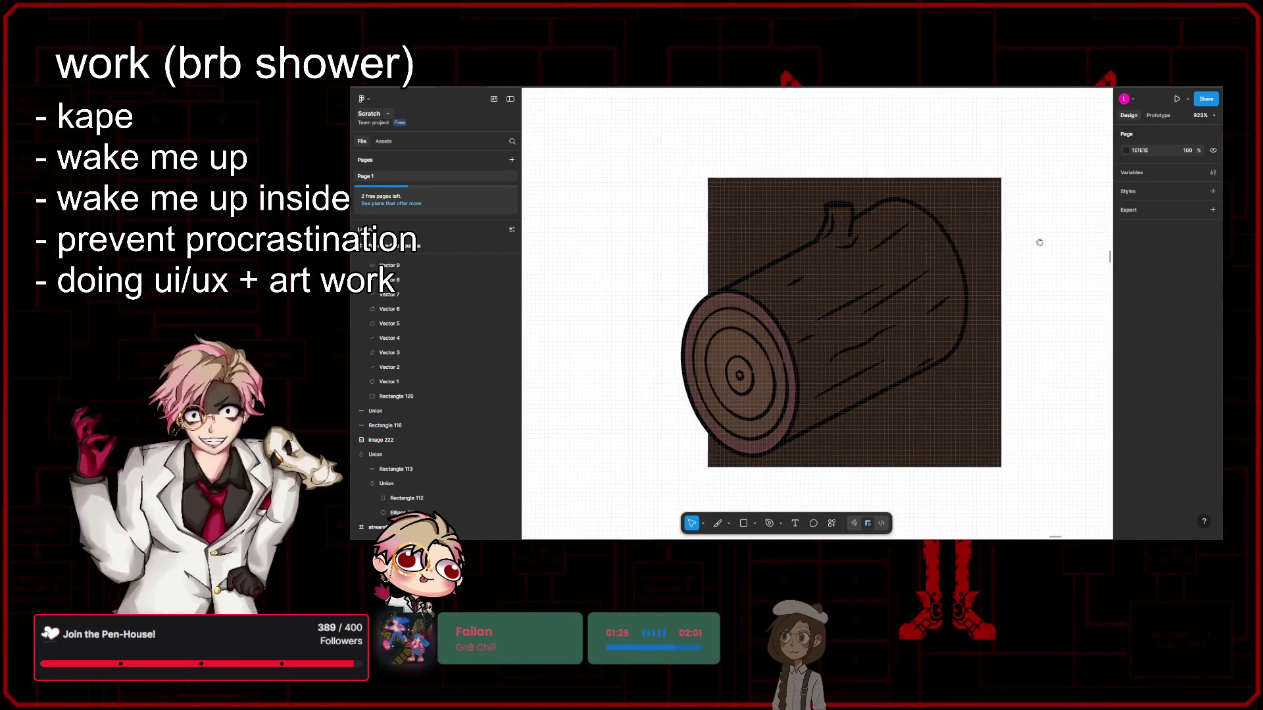
Step: Select all the log's outer outline strokes and group them as Group 36
{"action": "left_click", "coordinate": [774, 265]}
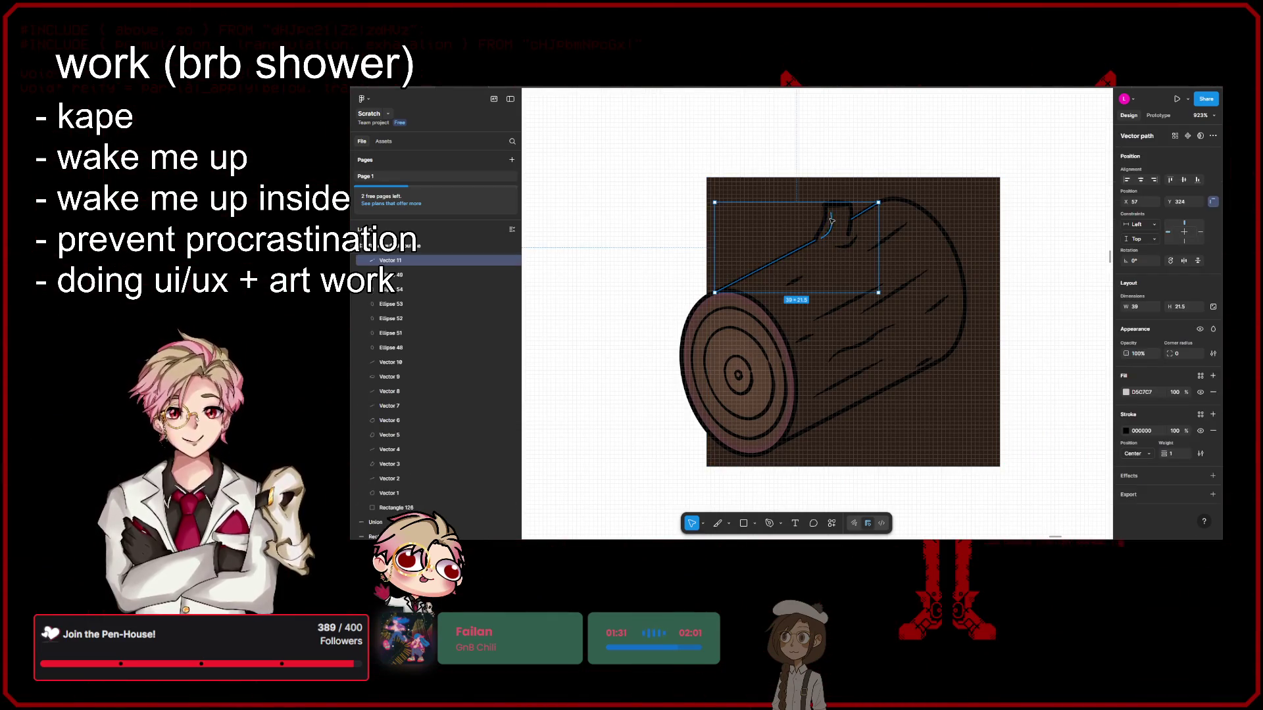
{"action": "left_click", "coordinate": [845, 205], "text": "shift"}
{"action": "left_click", "coordinate": [897, 226], "text": "shift"}
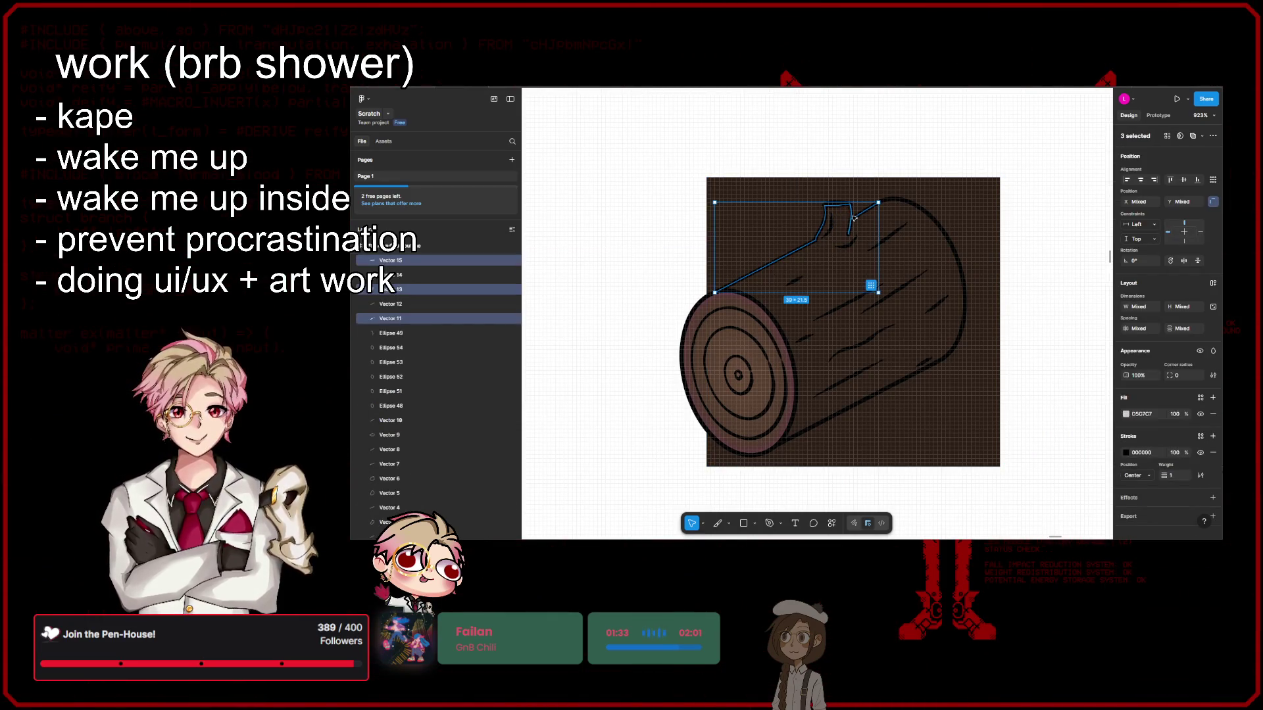
{"action": "left_click", "coordinate": [965, 303], "text": "shift"}
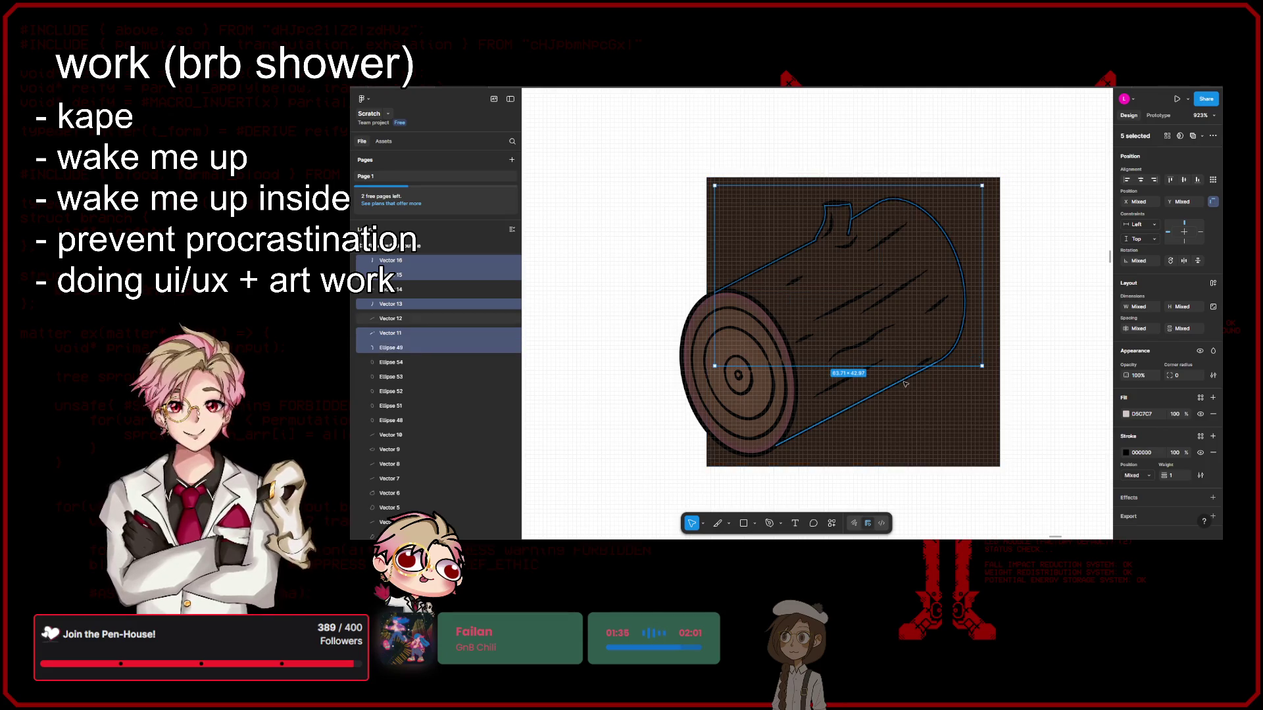
{"action": "left_click", "coordinate": [815, 434], "text": "shift"}
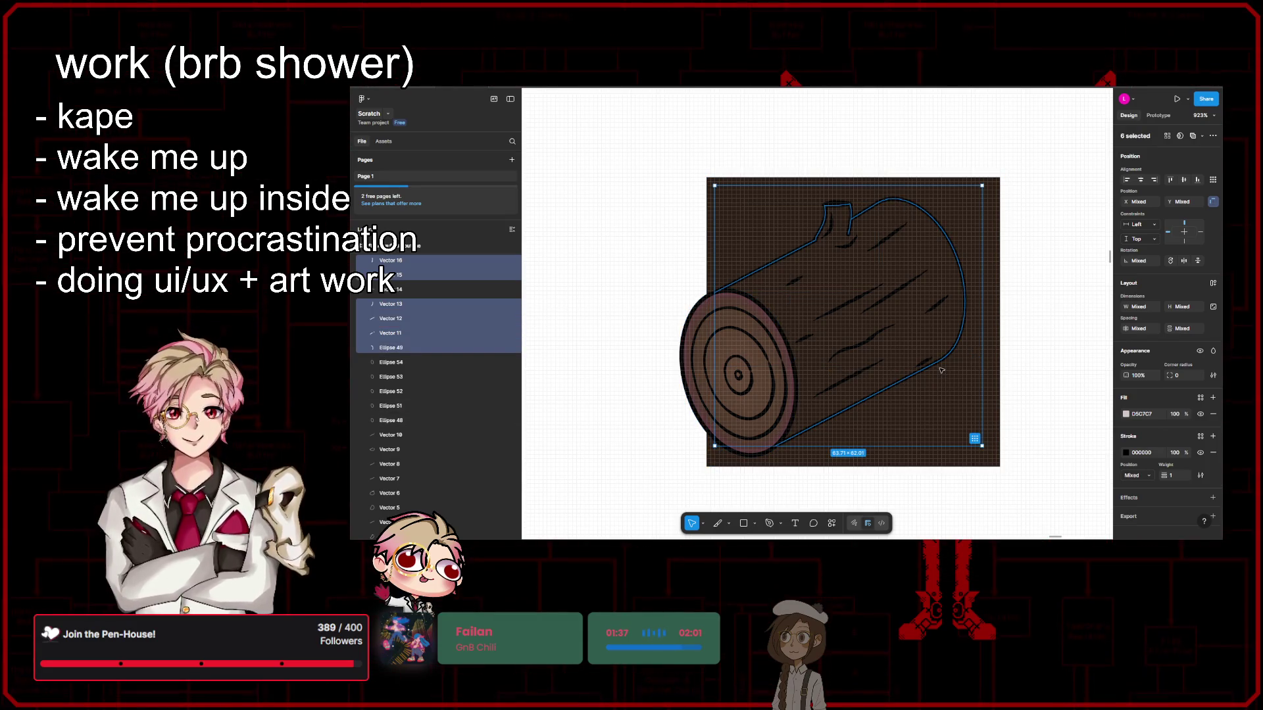
{"action": "key", "text": "ctrl+g"}
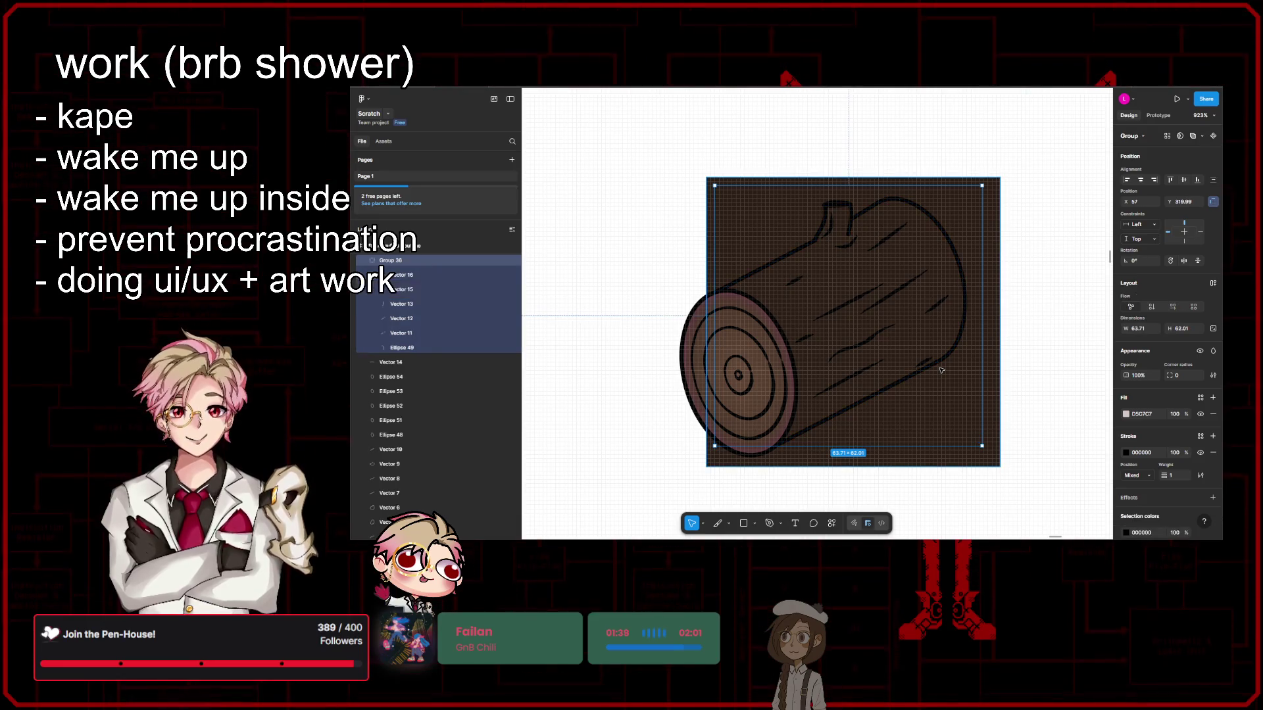
{"action": "left_click", "coordinate": [373, 260]}
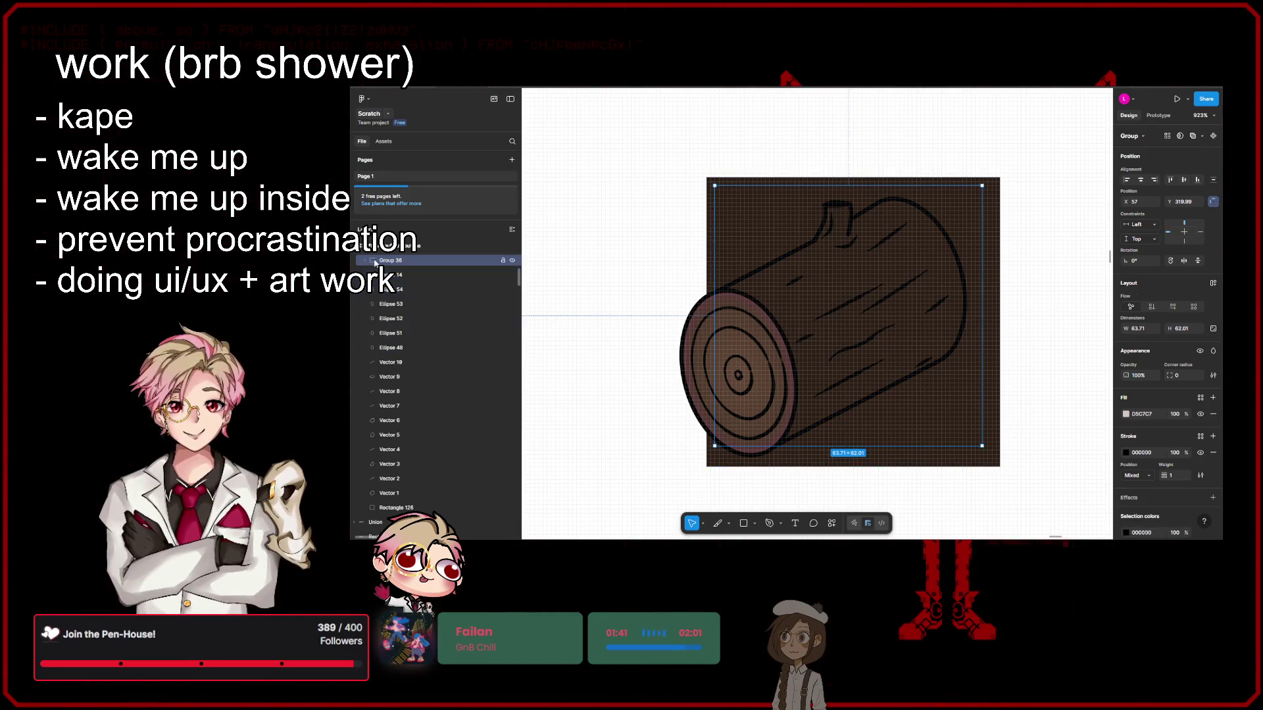
Step: Raise Rectangle 126 above Group 36, try subtracting the outline from it, then undo
{"action": "left_click", "coordinate": [888, 182]}
{"action": "mouse_move", "coordinate": [408, 508]}
{"action": "left_mouse_down"}
{"action": "mouse_move", "coordinate": [421, 388]}
{"action": "mouse_move", "coordinate": [413, 407]}
{"action": "left_mouse_up"}
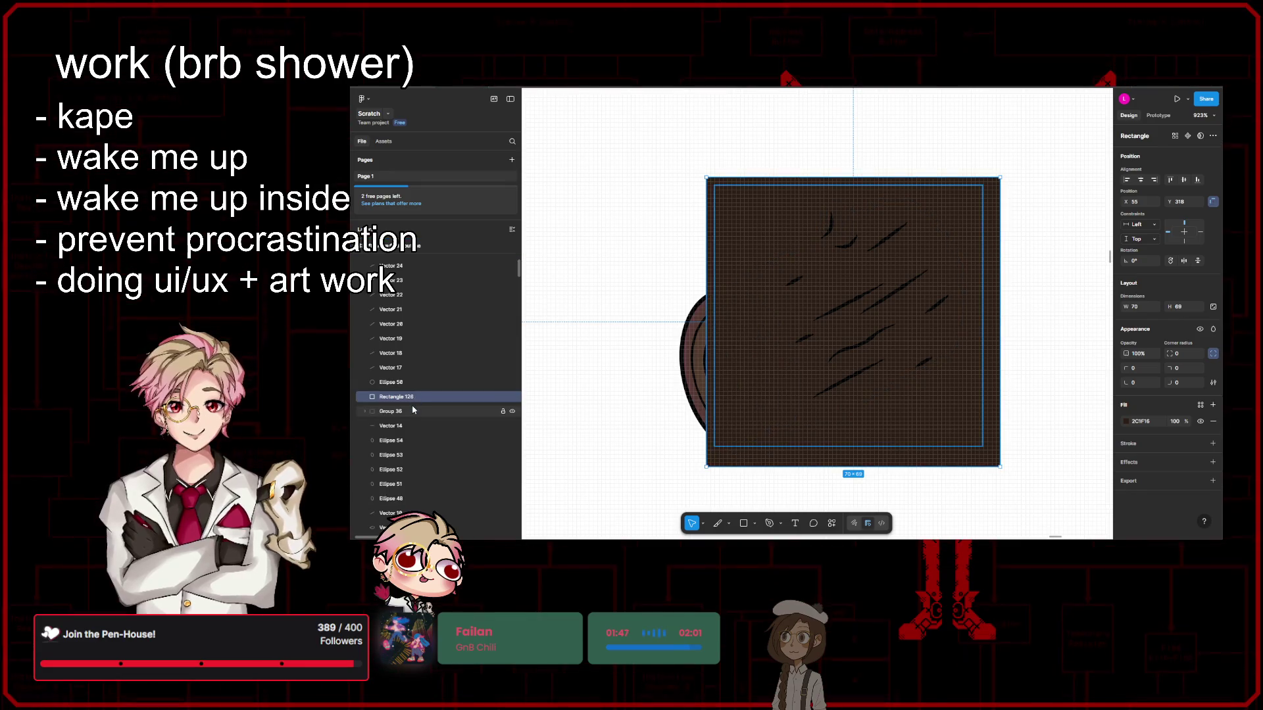
{"action": "left_click", "coordinate": [401, 412], "text": "shift"}
{"action": "left_click", "coordinate": [1188, 135]}
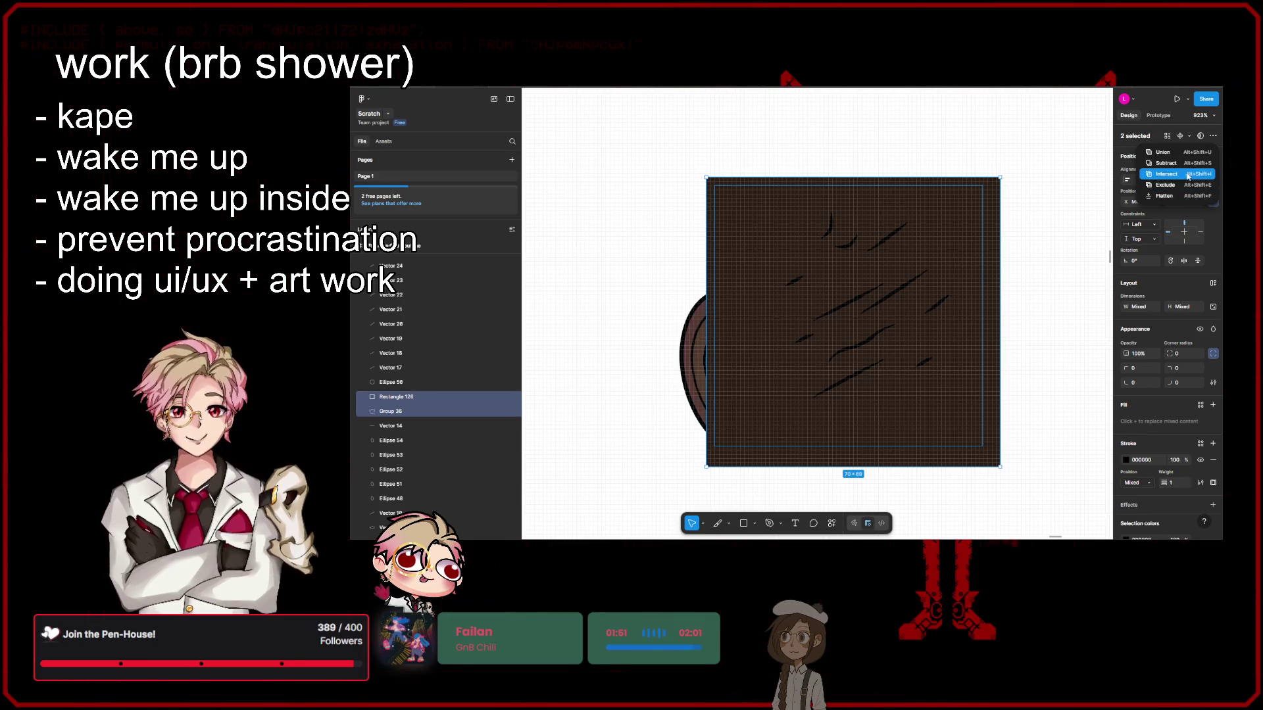
{"action": "left_click", "coordinate": [1166, 162]}
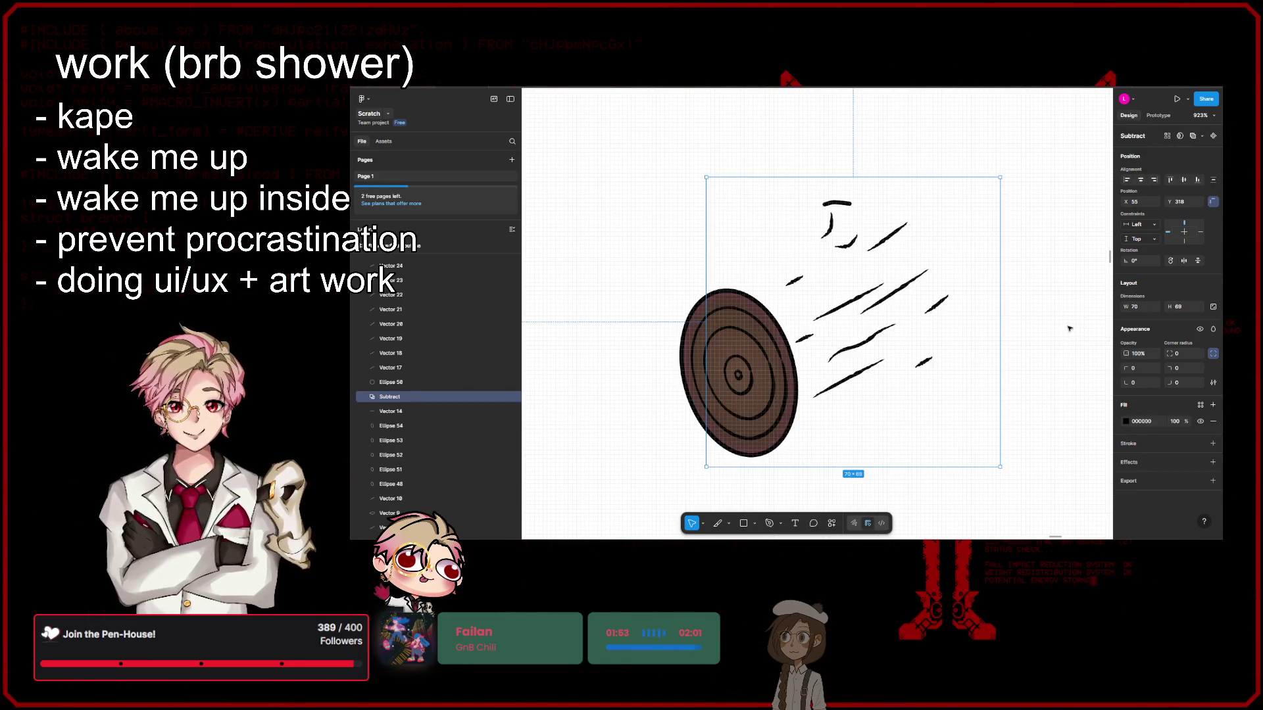
{"action": "key", "text": "ctrl+z"}
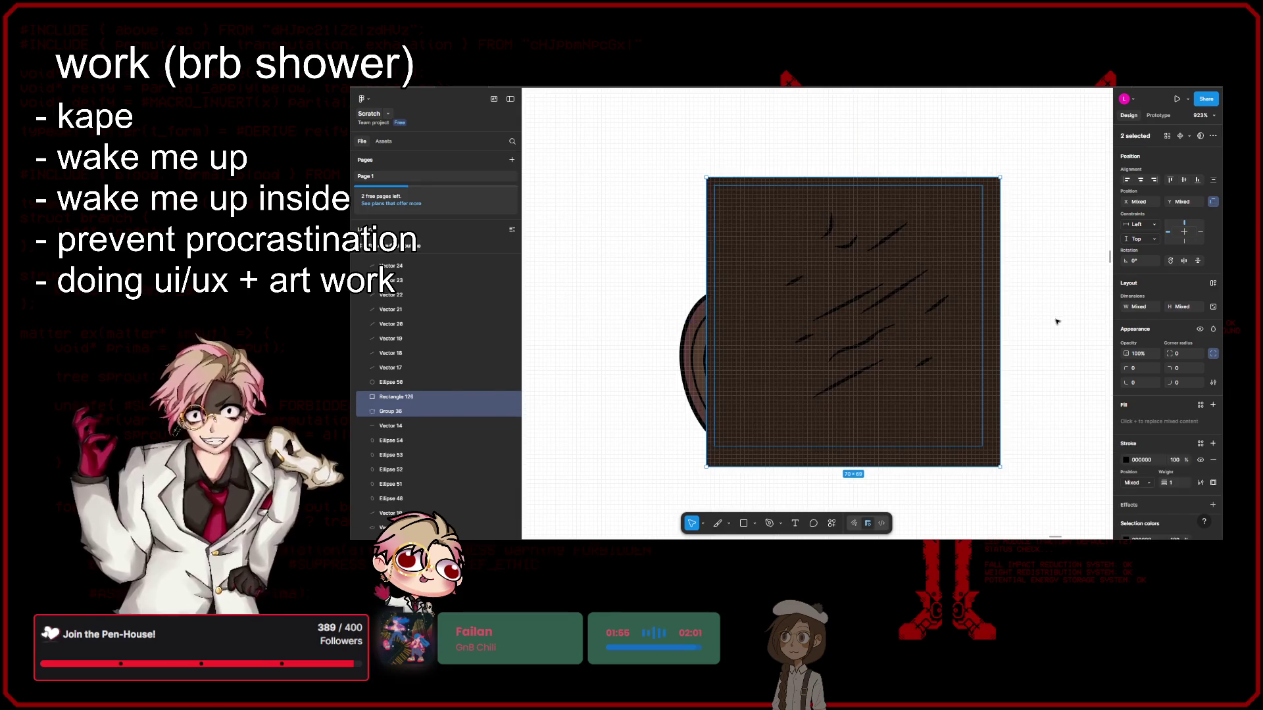
Step: Try the Exclude and Subtract booleans, undoing both so the rectangle stays behind the log
{"action": "left_click", "coordinate": [1190, 136]}
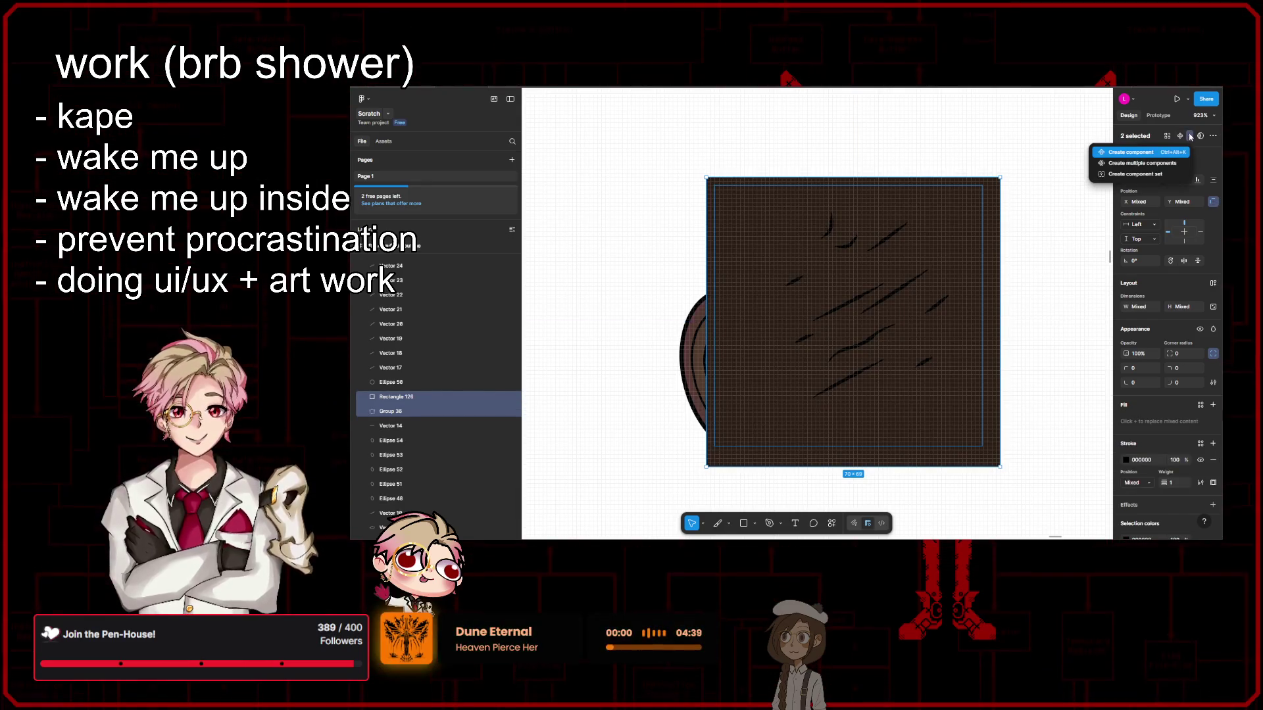
{"action": "left_click", "coordinate": [1189, 135]}
{"action": "left_click", "coordinate": [1214, 137]}
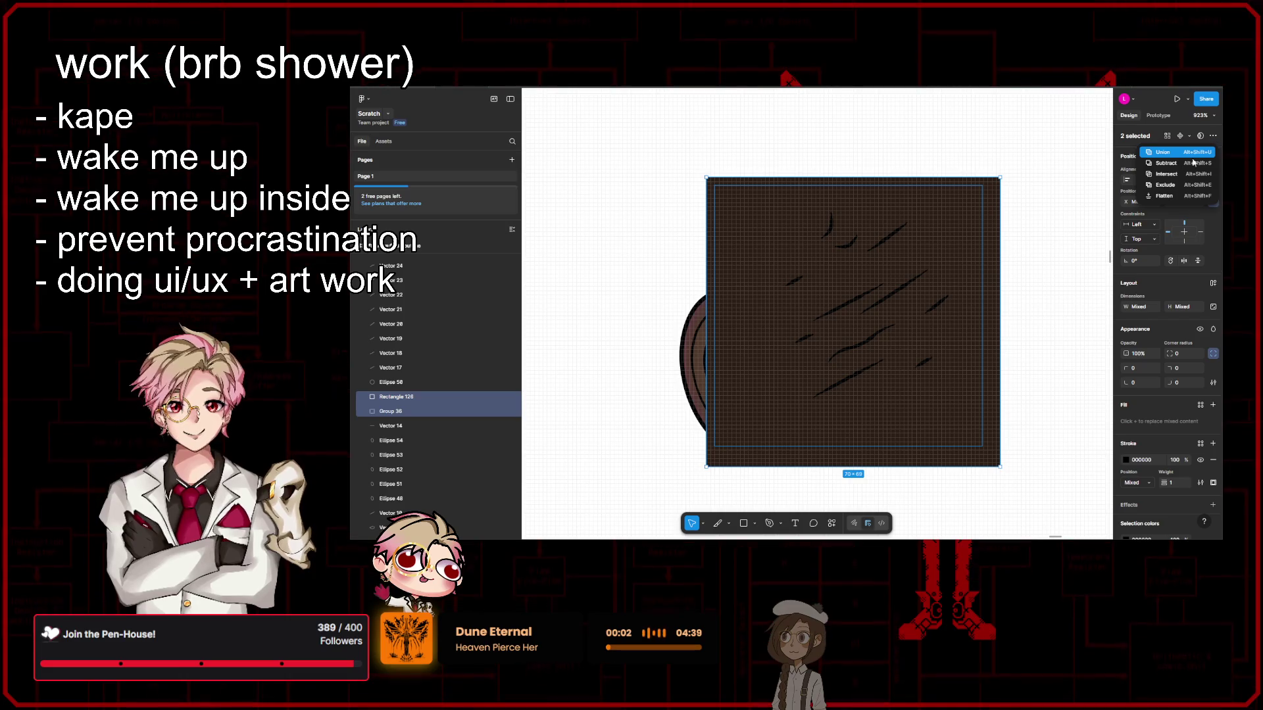
{"action": "left_click", "coordinate": [1182, 186]}
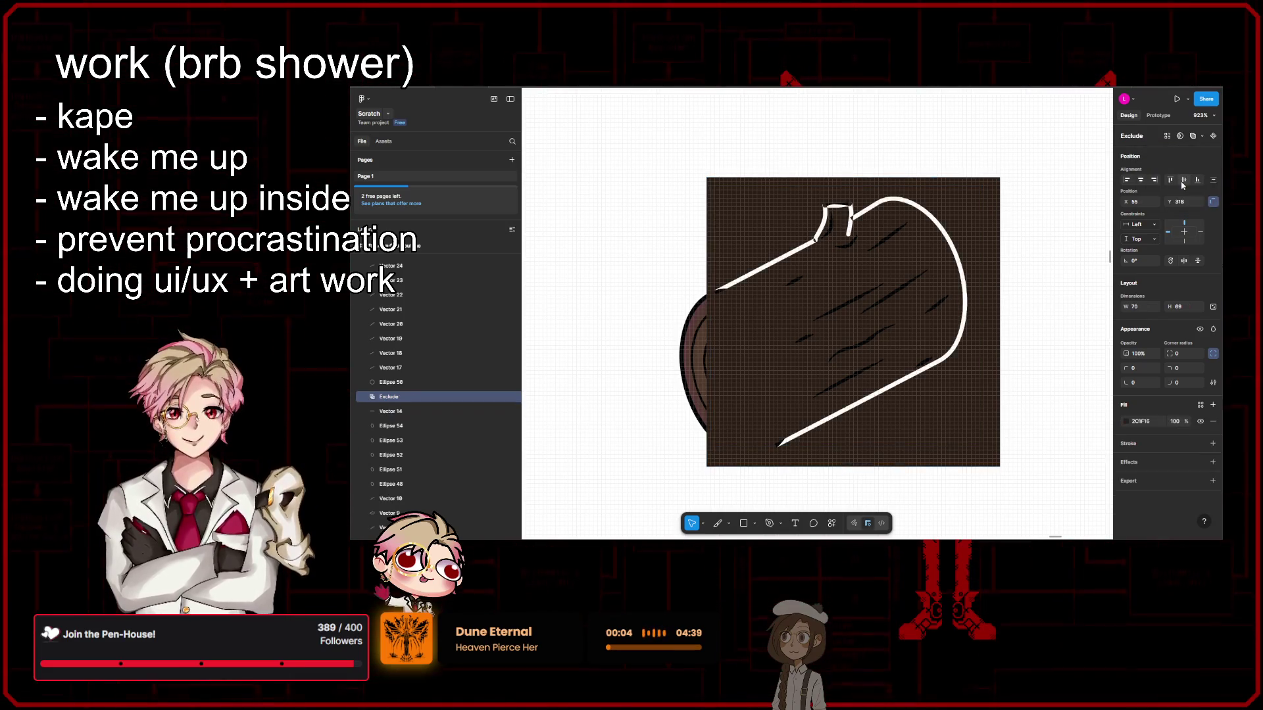
{"action": "key", "text": "ctrl+z"}
{"action": "left_click", "coordinate": [1190, 136]}
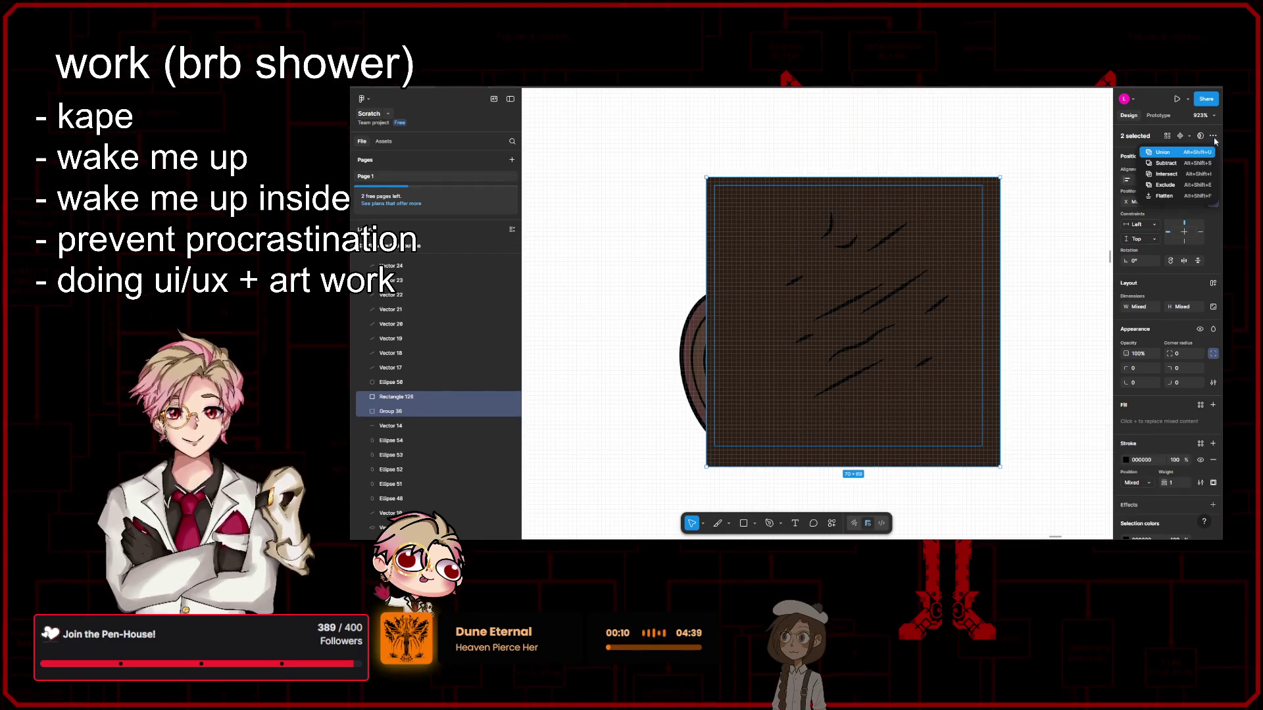
{"action": "left_click", "coordinate": [1166, 163]}
{"action": "key", "text": "ctrl+z"}
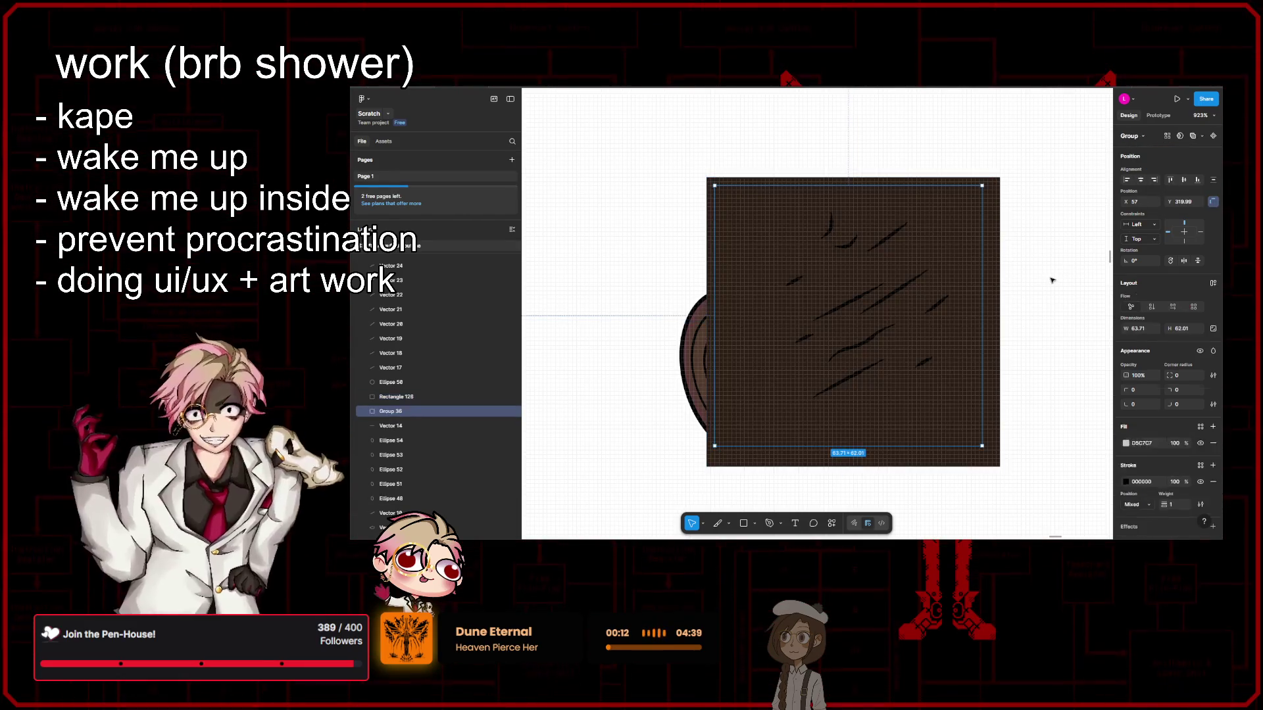
{"action": "key", "text": "ctrl+z"}
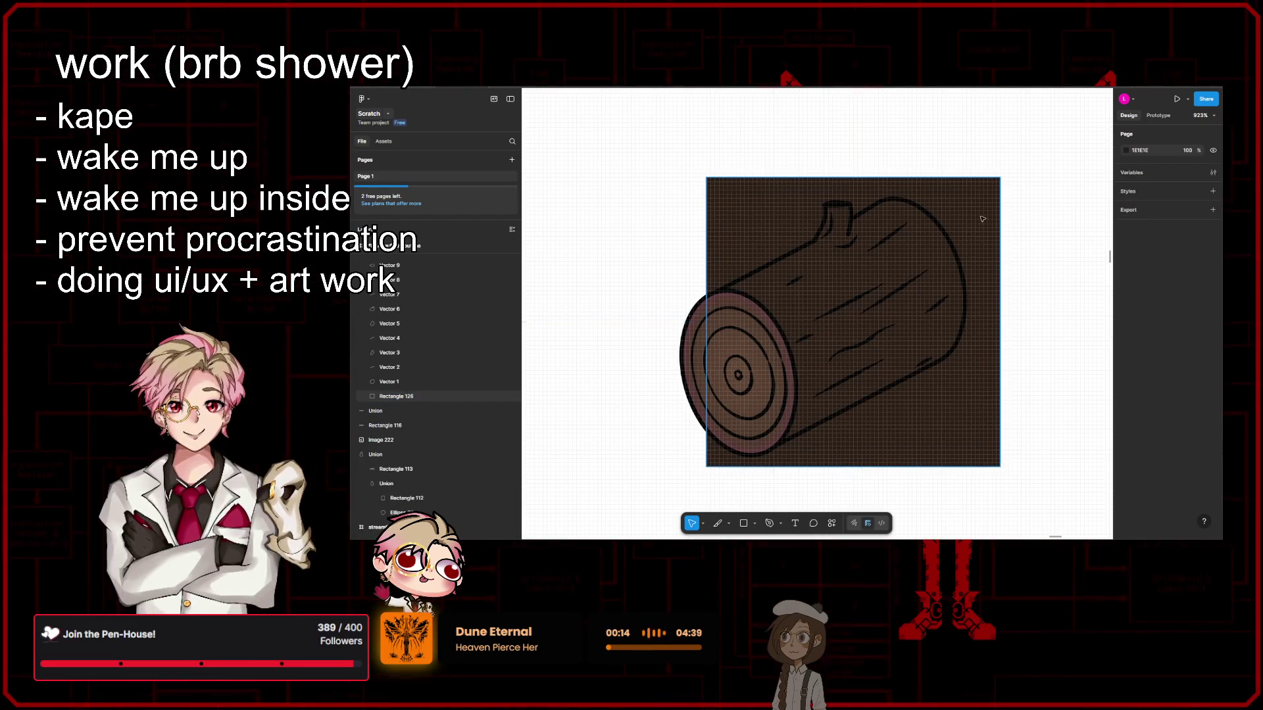
Step: Resize Rectangle 126 and rotate it about 28° to lie along the log's trunk
{"action": "left_click_drag", "start_coordinate": [708, 173], "coordinate": [778, 339]}
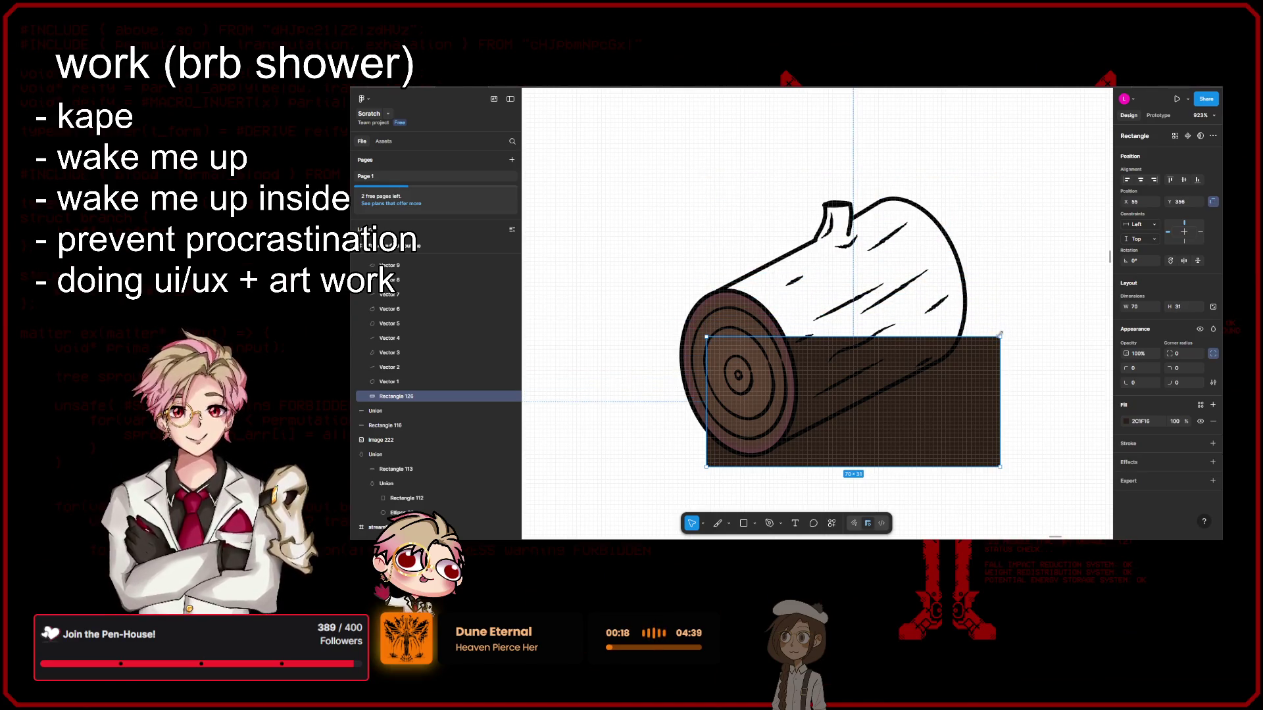
{"action": "left_click_drag", "start_coordinate": [1000, 335], "coordinate": [944, 259]}
{"action": "scroll", "coordinate": [944, 275], "scroll_direction": "up", "scroll_amount": 1}
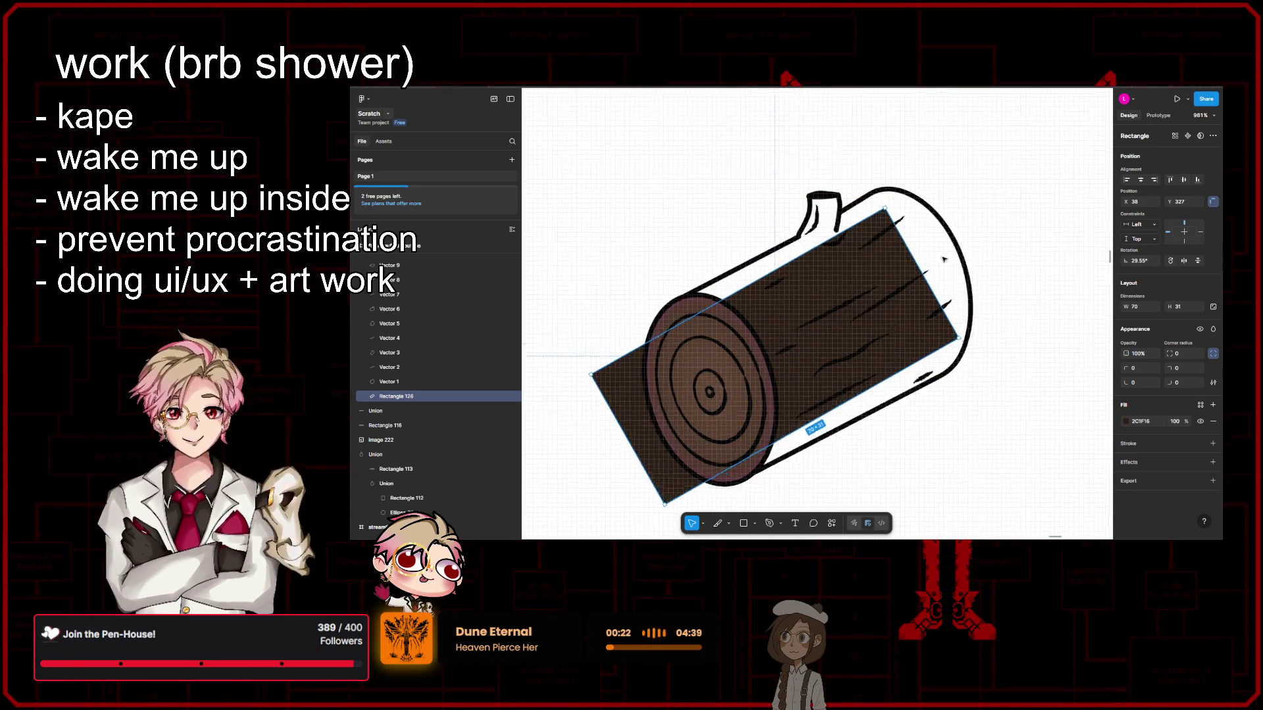
{"action": "scroll", "coordinate": [724, 381], "scroll_direction": "up", "scroll_amount": 3}
{"action": "mouse_move", "coordinate": [569, 479]}
{"action": "left_mouse_down"}
{"action": "mouse_move", "coordinate": [754, 374]}
{"action": "mouse_move", "coordinate": [692, 323]}
{"action": "left_mouse_up"}
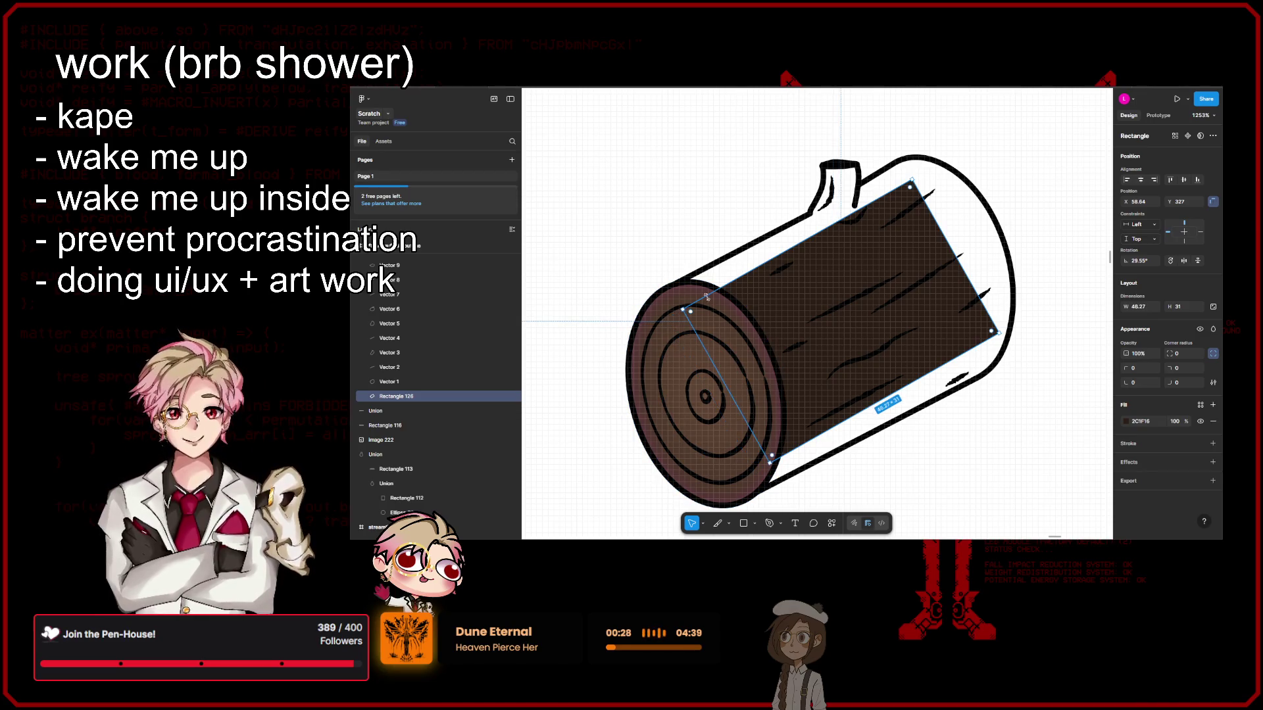
{"action": "left_click_drag", "start_coordinate": [692, 305], "coordinate": [697, 280]}
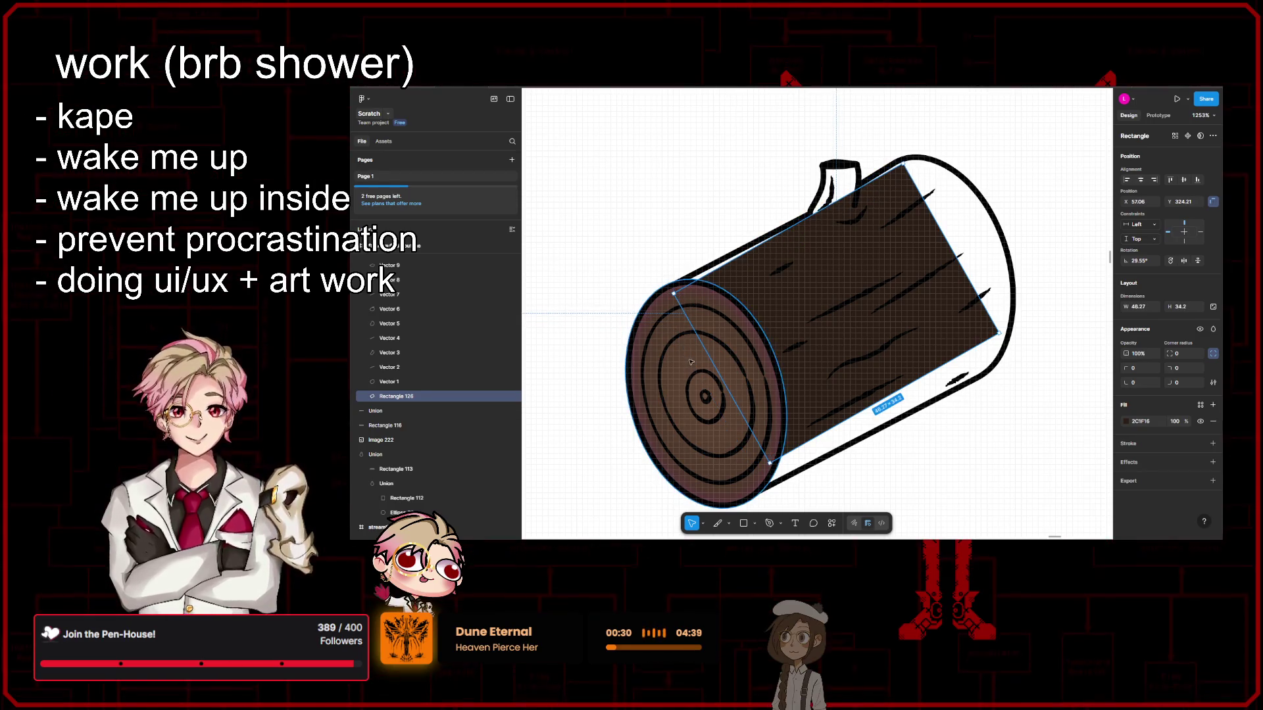
{"action": "left_click_drag", "start_coordinate": [670, 294], "coordinate": [672, 283]}
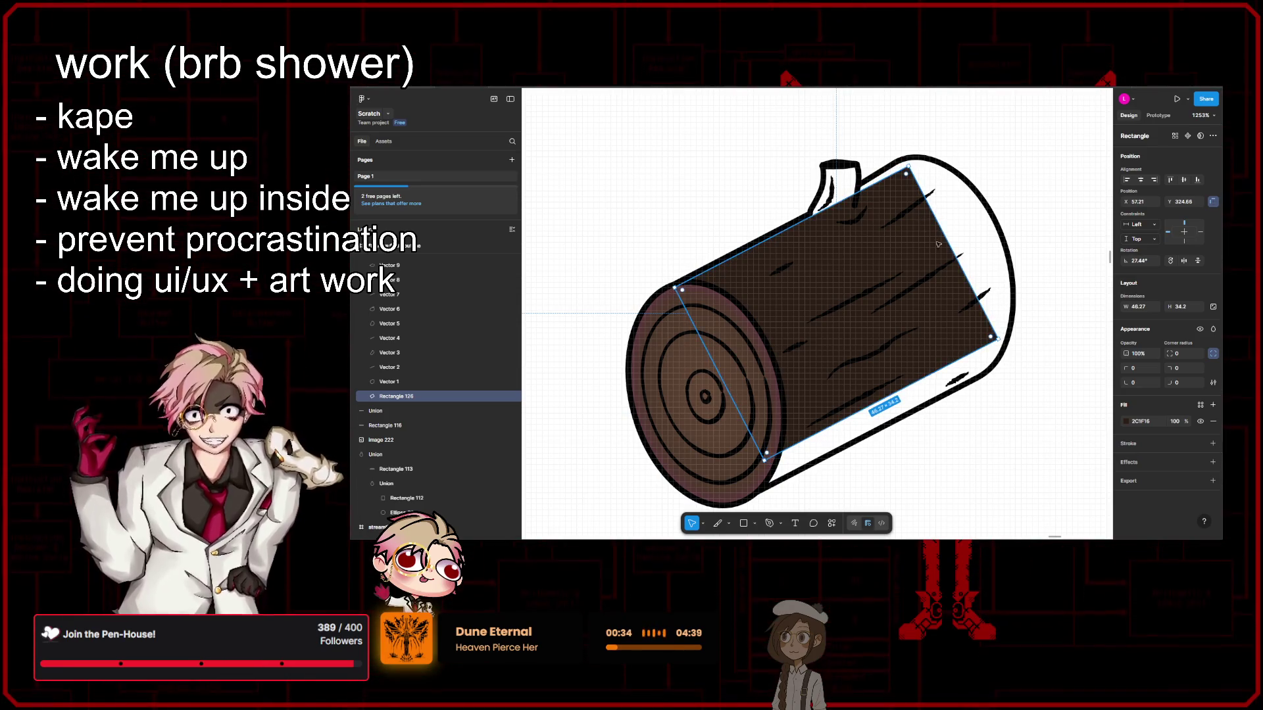
{"action": "scroll", "coordinate": [908, 188], "scroll_direction": "up", "scroll_amount": 5}
{"action": "scroll", "coordinate": [903, 199], "scroll_direction": "down", "scroll_amount": 3}
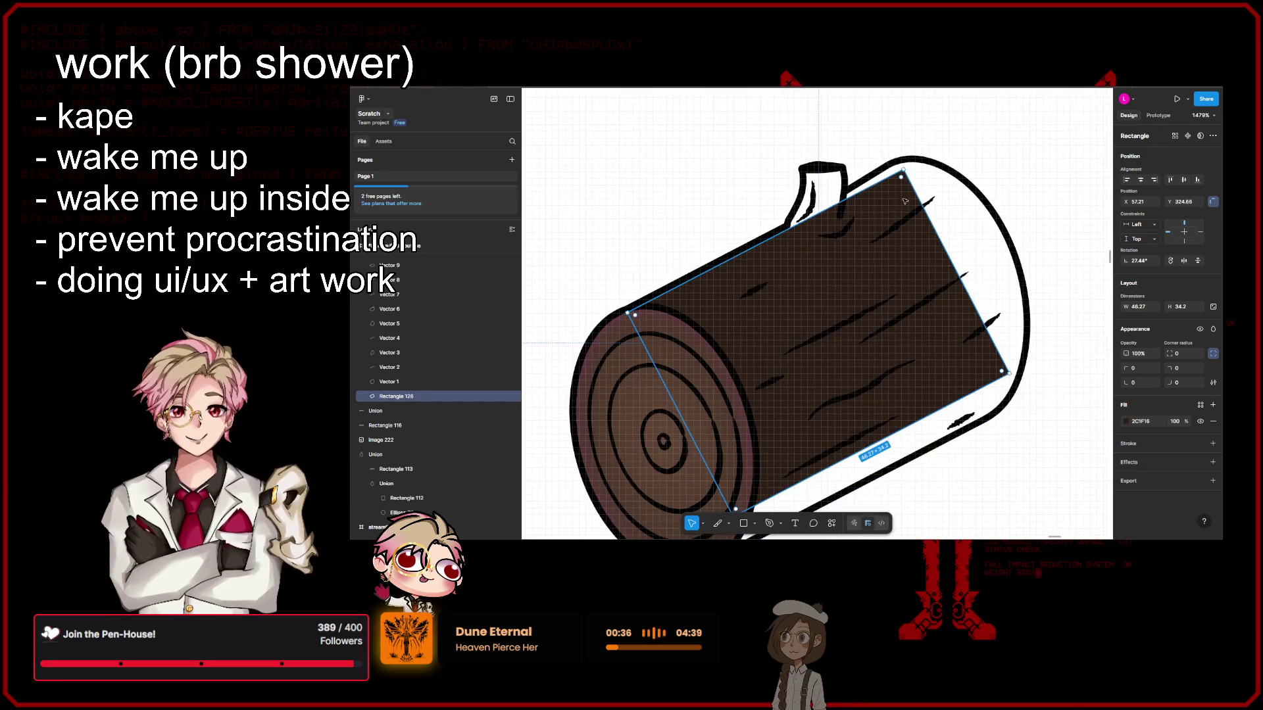
Step: Search the Actions menu for 'color bucket'
{"action": "left_click", "coordinate": [832, 525]}
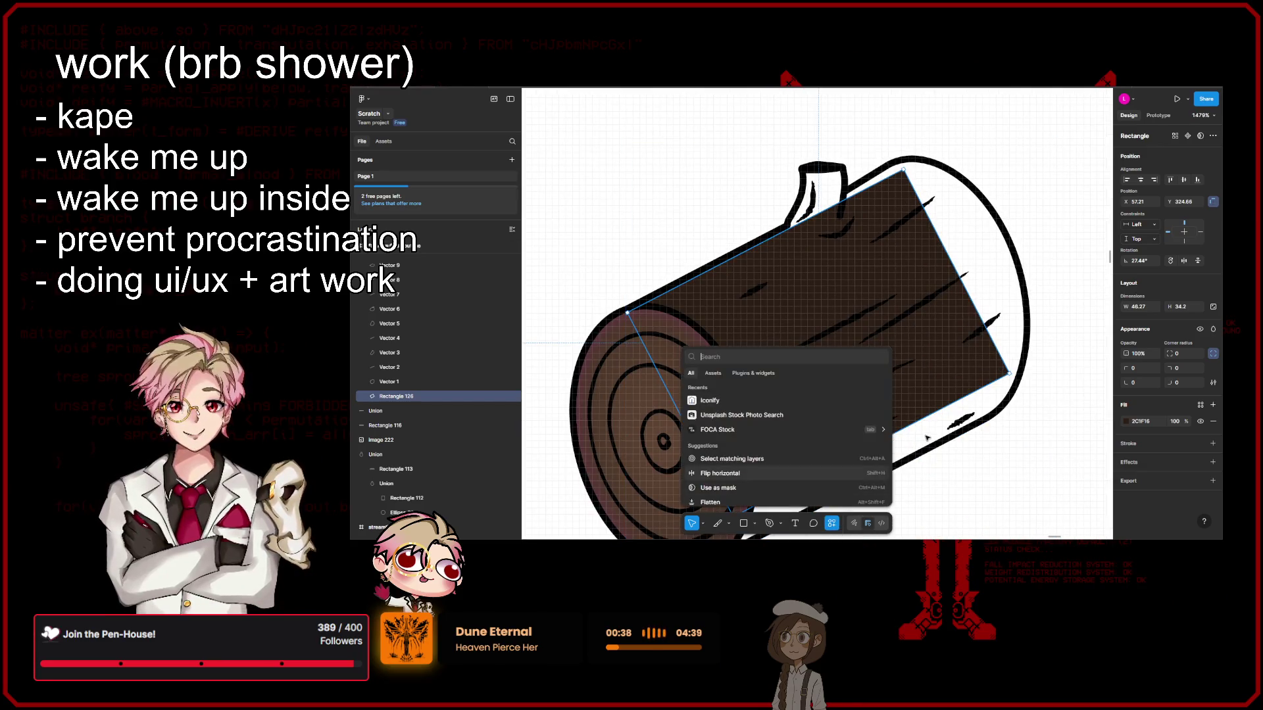
{"action": "type", "text": "color bu"}
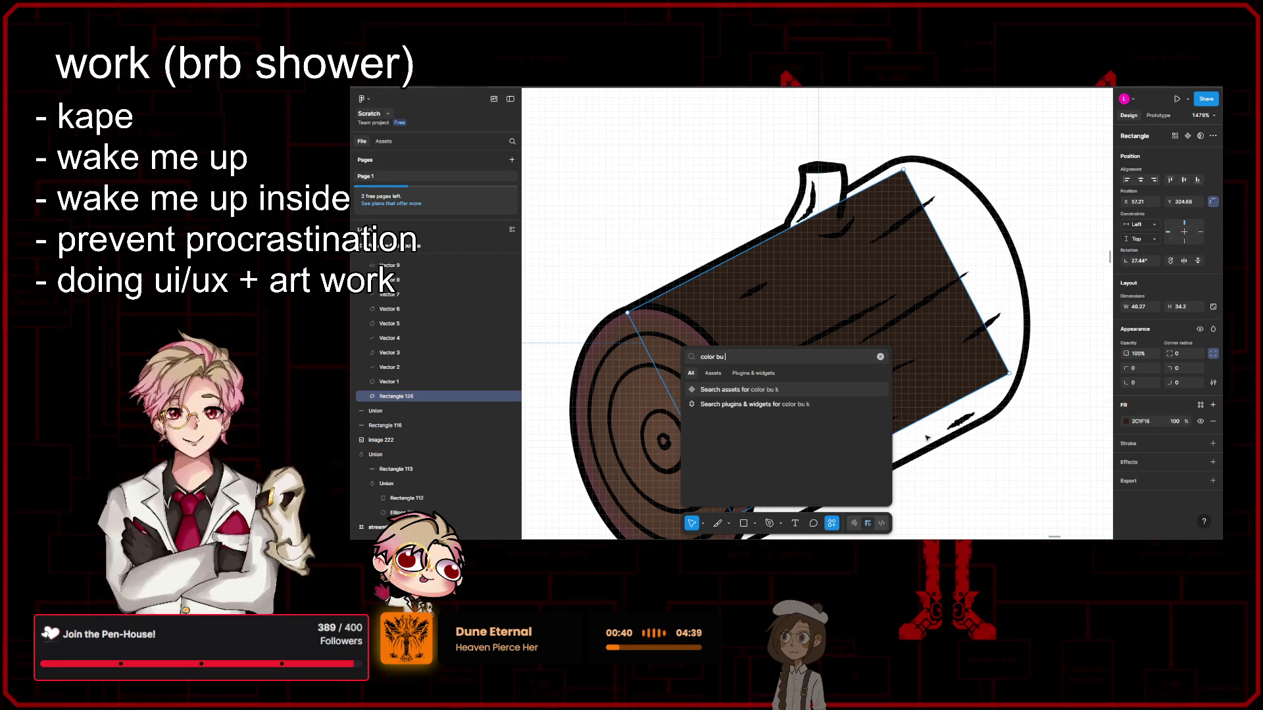
{"action": "type", "text": "cket"}
{"action": "key", "text": "Return"}
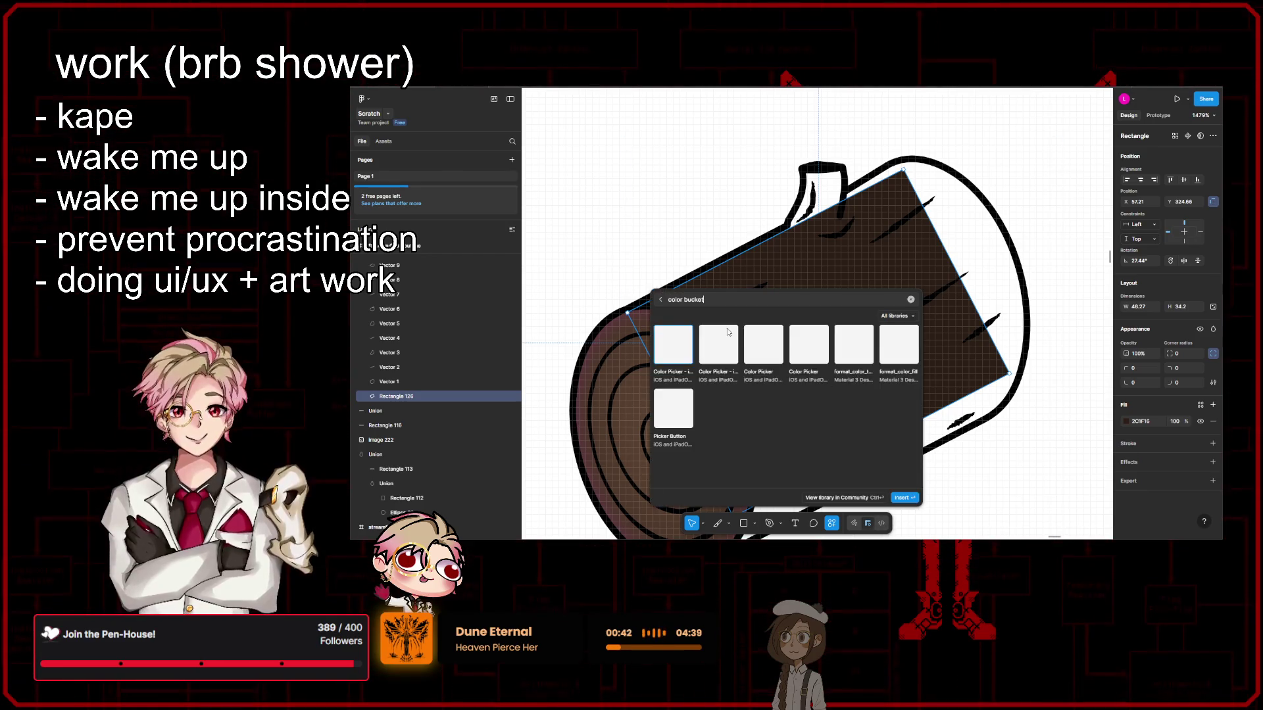
Step: Retry the 'color bucket' asset search, then open and dismiss Quick actions
{"action": "left_click", "coordinate": [911, 300]}
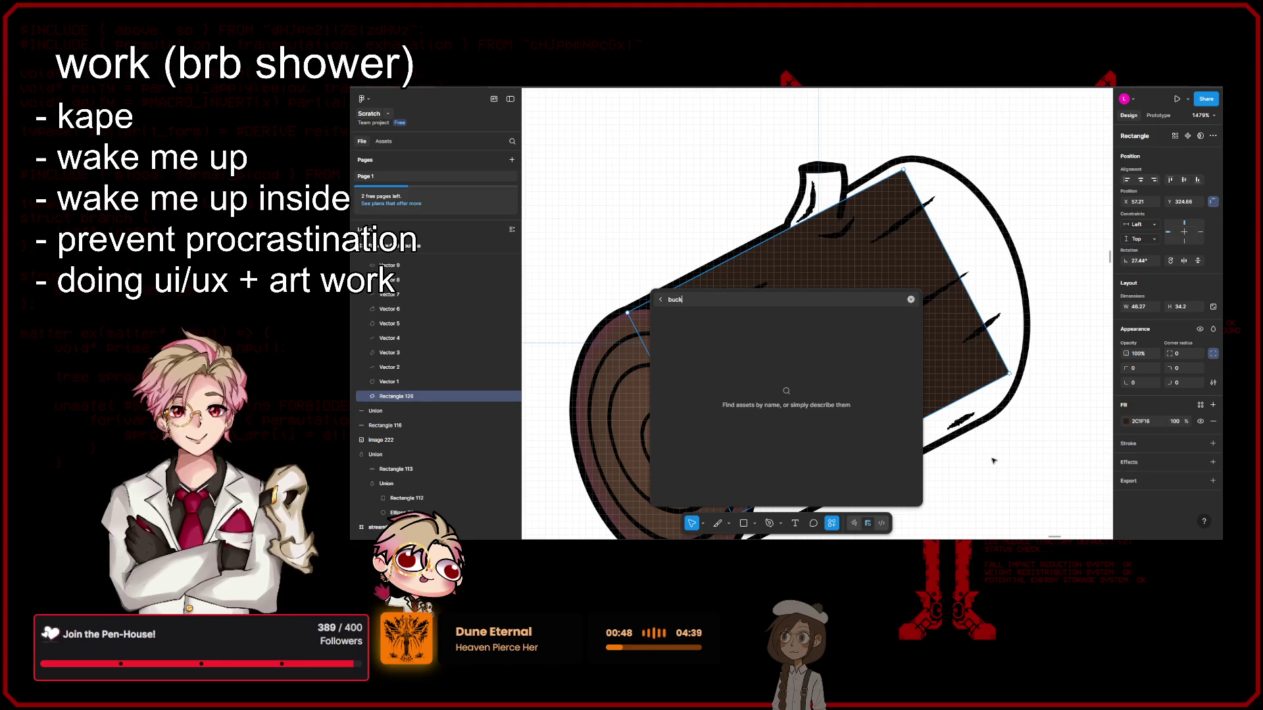
{"action": "type", "text": "color bucket"}
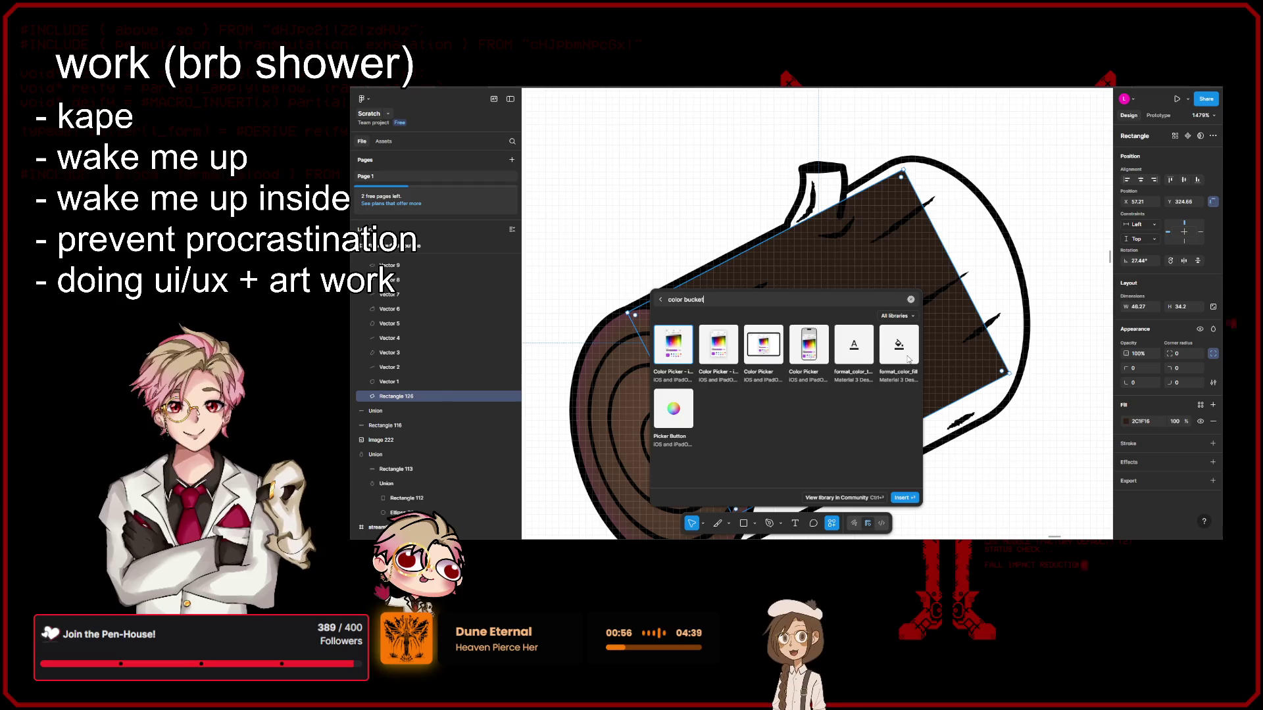
{"action": "left_click", "coordinate": [910, 299]}
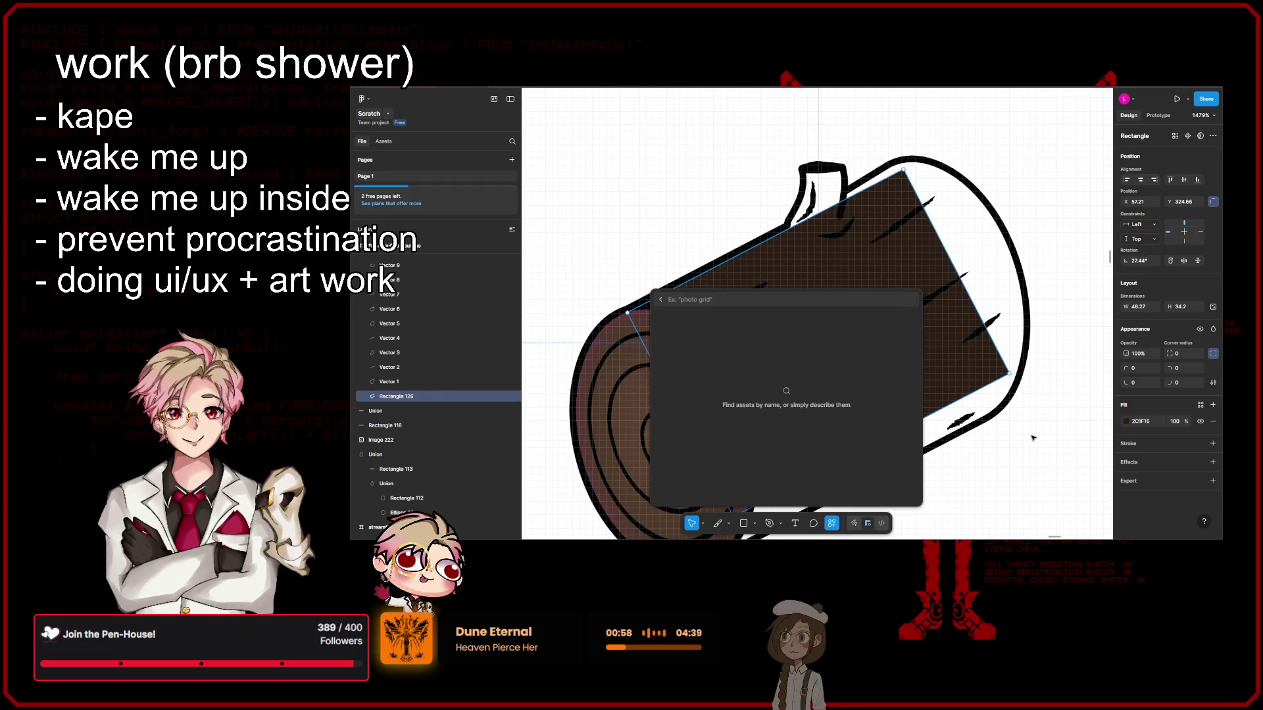
{"action": "key", "text": "Escape"}
{"action": "key", "text": "ctrl+k"}
{"action": "key", "text": "Escape"}
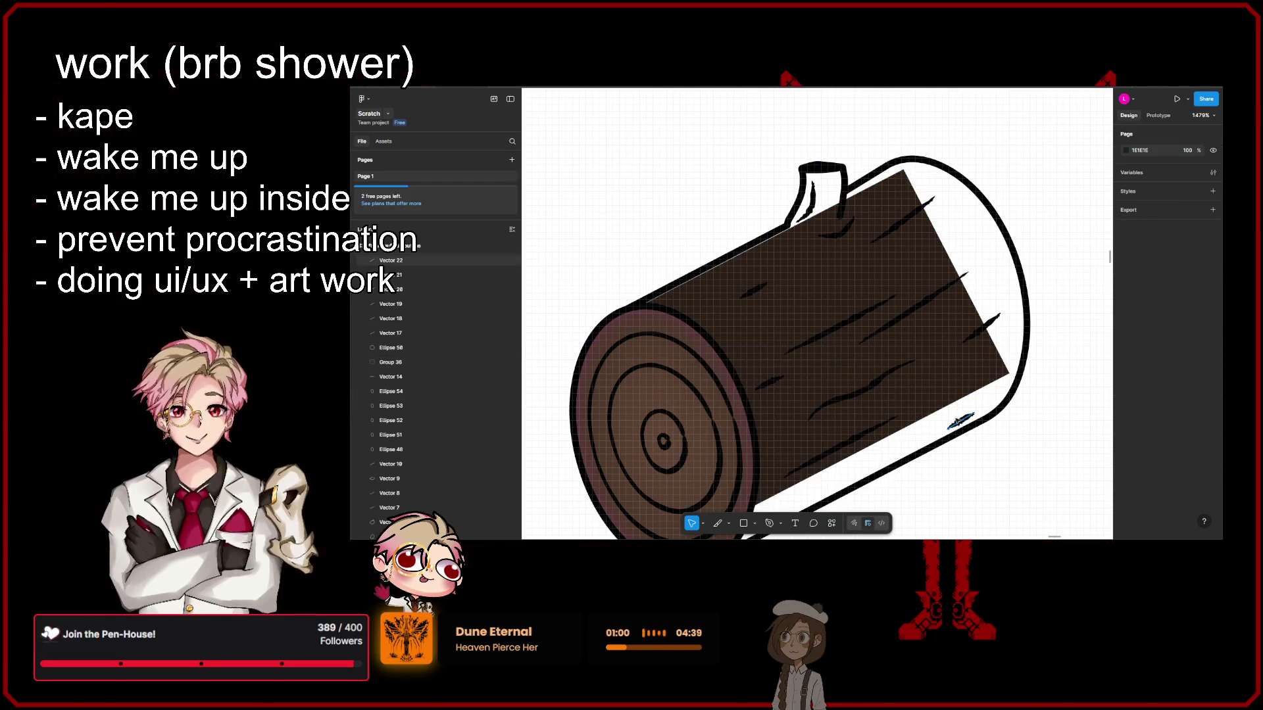
Step: Reselect the brown bark rectangle and search the actions for 'fill'
{"action": "left_click", "coordinate": [927, 288]}
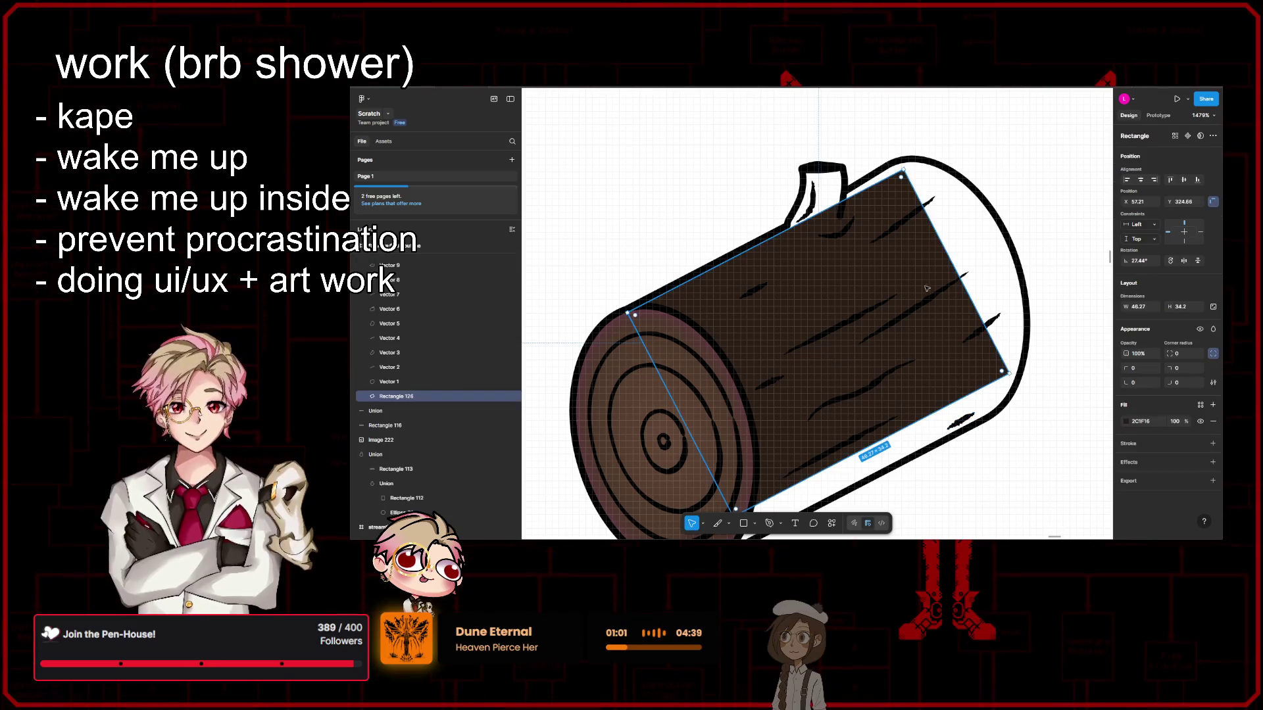
{"action": "left_click", "coordinate": [831, 523]}
{"action": "type", "text": "fil;"}
{"action": "key", "text": "BackSpace"}
{"action": "type", "text": "l"}
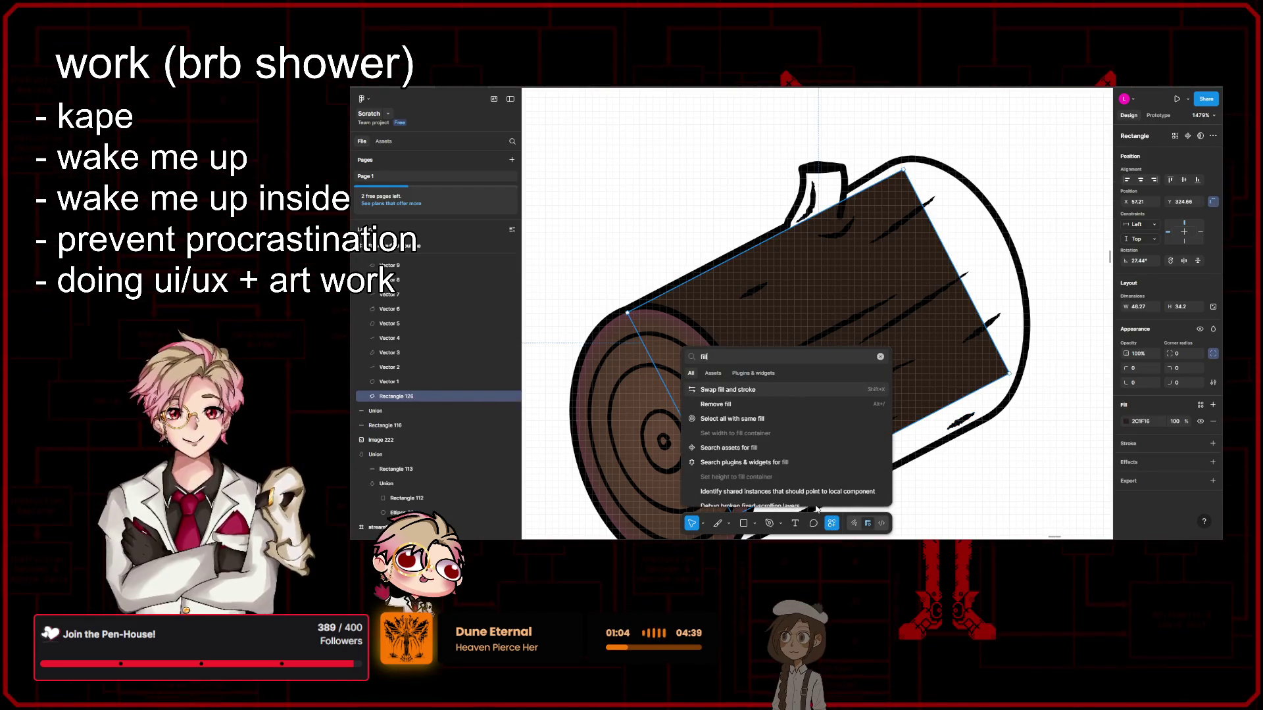
{"action": "scroll", "coordinate": [828, 412], "scroll_direction": "down", "scroll_amount": 2}
{"action": "scroll", "coordinate": [829, 408], "scroll_direction": "up", "scroll_amount": 2}
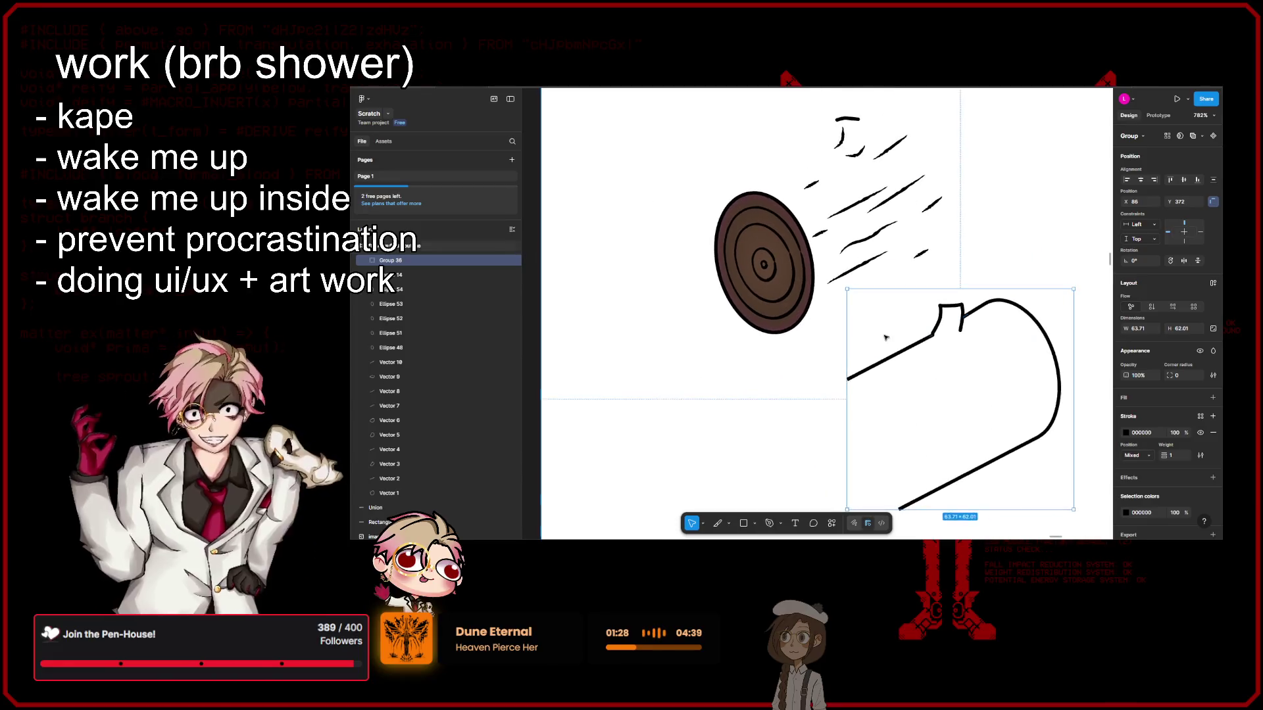
Step: Move the log body outline down-right, away from the ringed cut end
{"action": "key", "text": "ctrl+z"}
{"action": "left_click", "coordinate": [843, 261]}
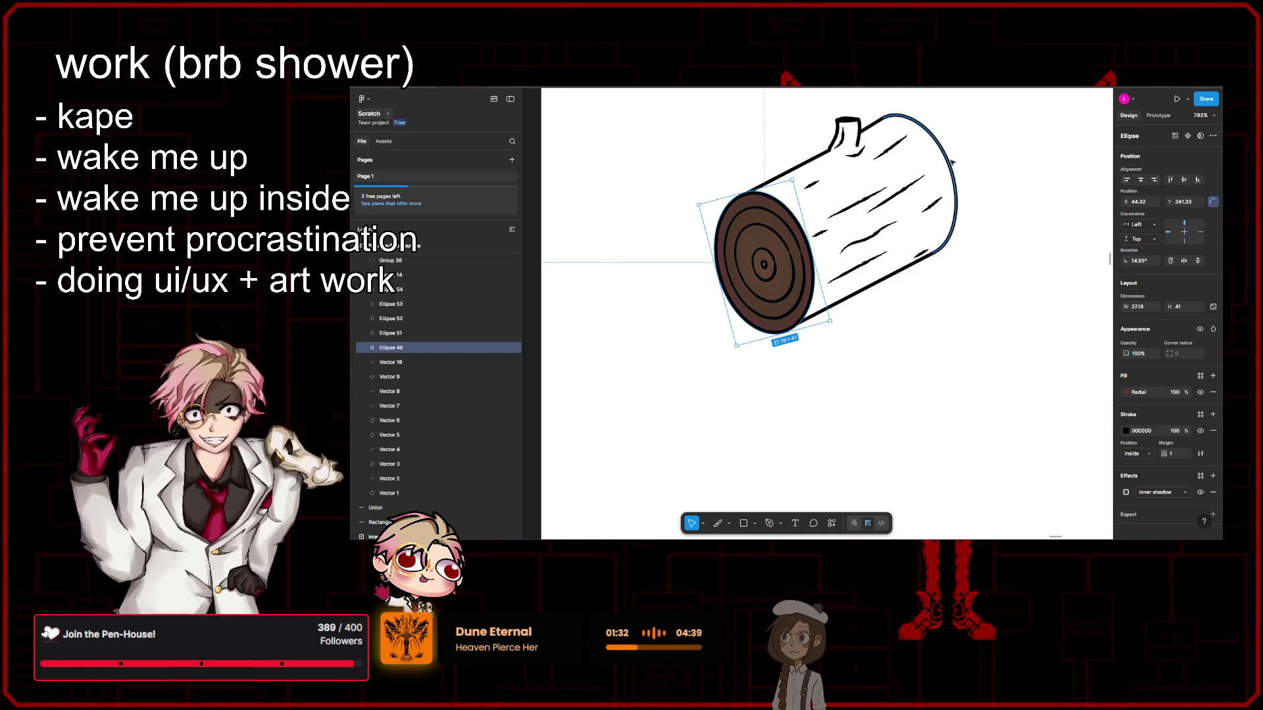
{"action": "key", "text": "Escape"}
{"action": "left_click_drag", "start_coordinate": [866, 224], "coordinate": [964, 372]}
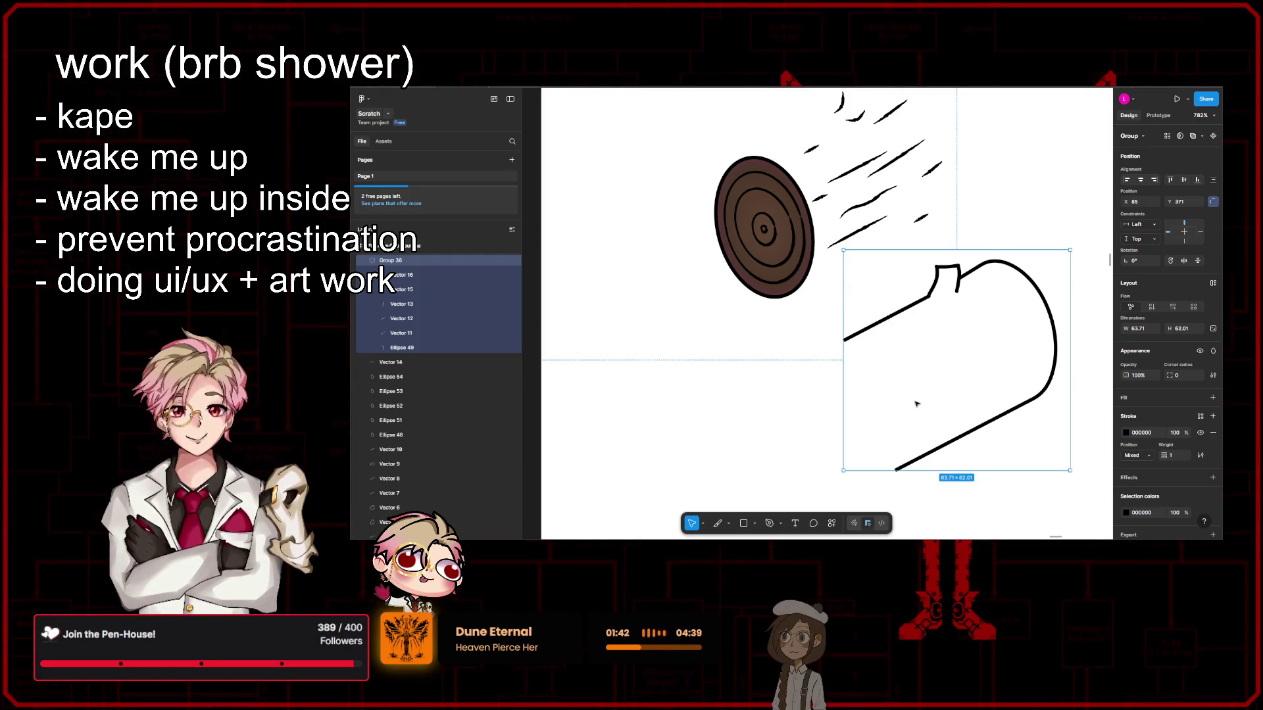
Step: Select the body's upper line, Vector 11, and continue its path with the Pen tool
{"action": "left_click", "coordinate": [761, 417]}
{"action": "scroll", "coordinate": [838, 399], "scroll_direction": "up", "scroll_amount": 3}
{"action": "double_click", "coordinate": [852, 337]}
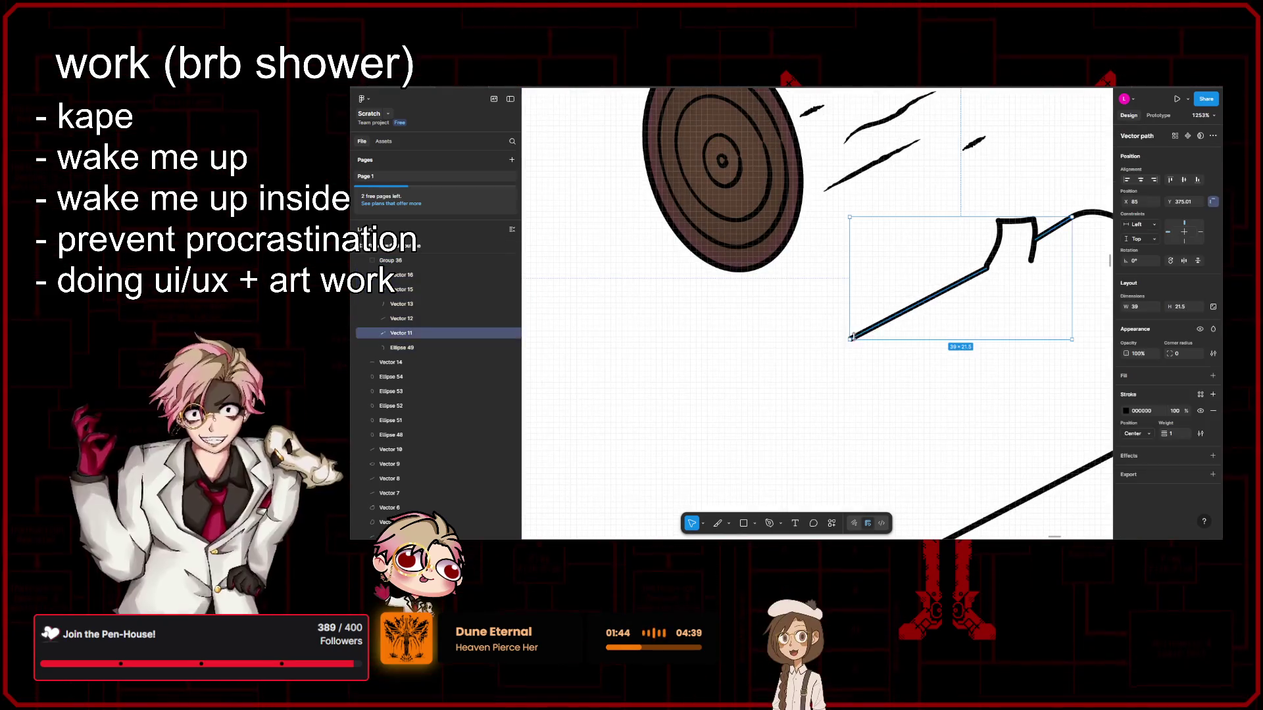
{"action": "scroll", "coordinate": [852, 285], "scroll_direction": "down", "scroll_amount": 2}
{"action": "scroll", "coordinate": [853, 285], "scroll_direction": "down", "scroll_amount": 1}
{"action": "key", "text": "p"}
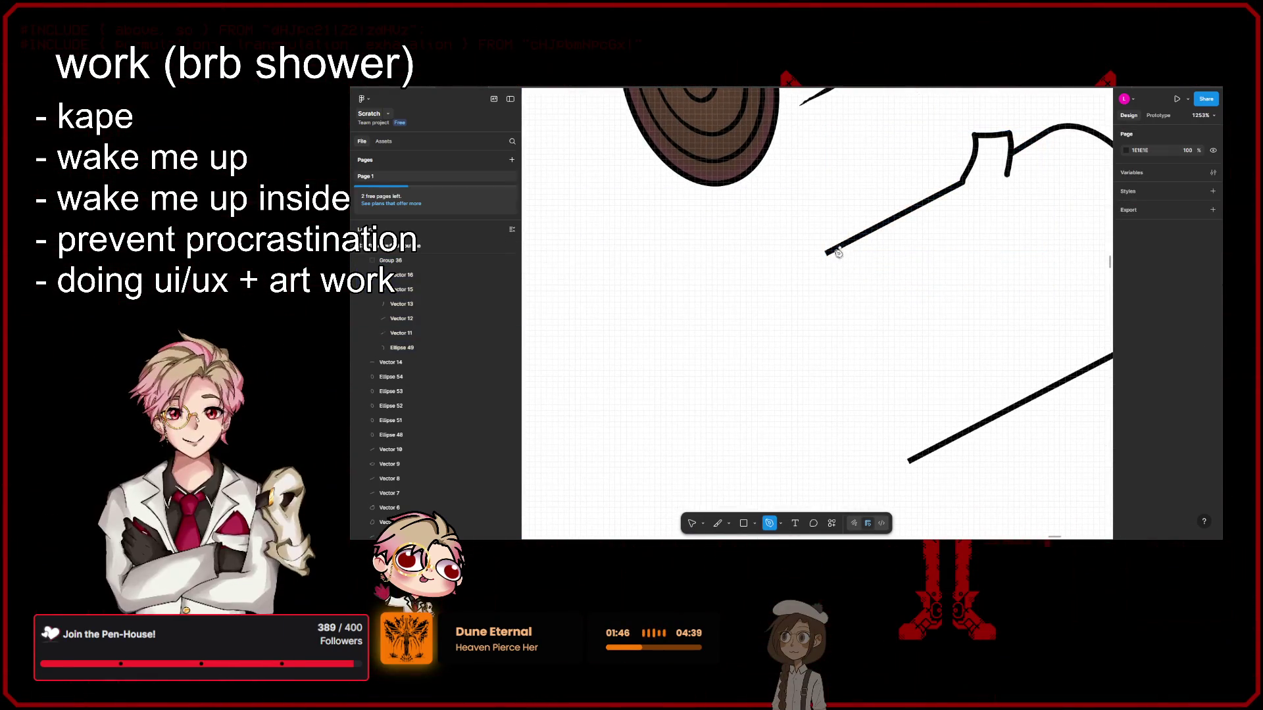
{"action": "left_click", "coordinate": [827, 254]}
{"action": "key", "text": "Escape"}
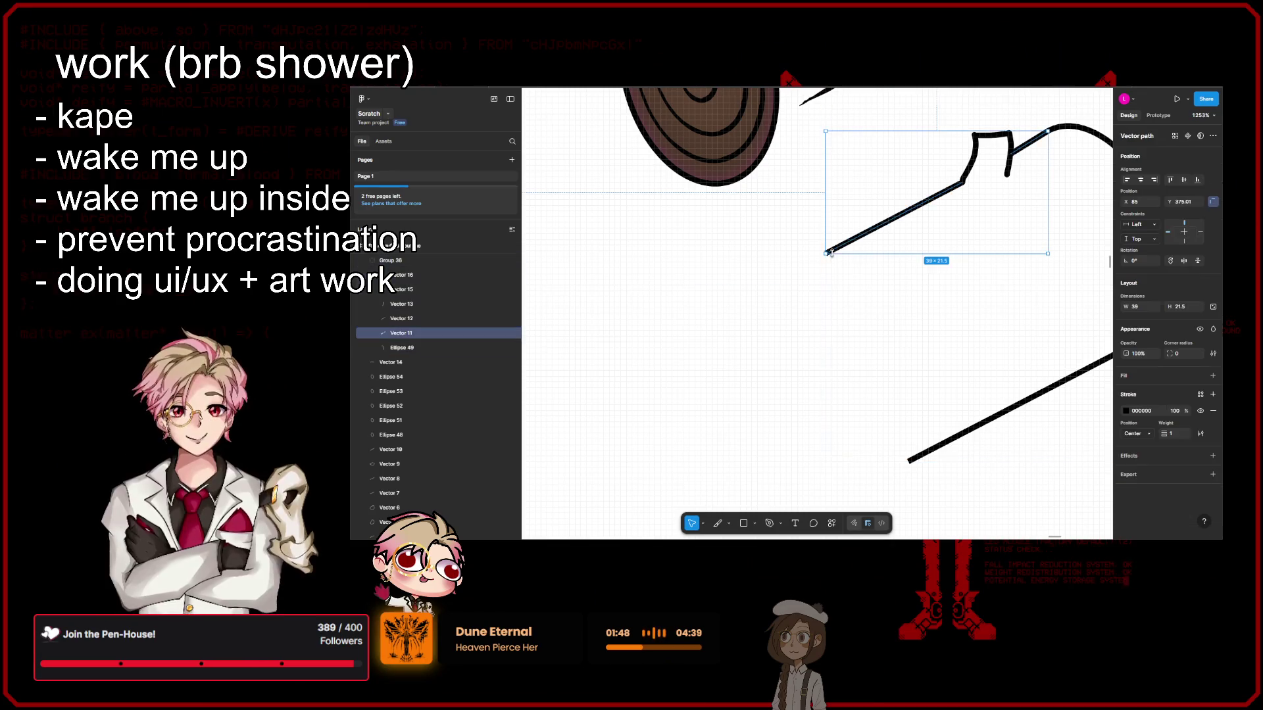
{"action": "scroll", "coordinate": [851, 287], "scroll_direction": "up", "scroll_amount": 3}
{"action": "scroll", "coordinate": [816, 291], "scroll_direction": "up", "scroll_amount": 2}
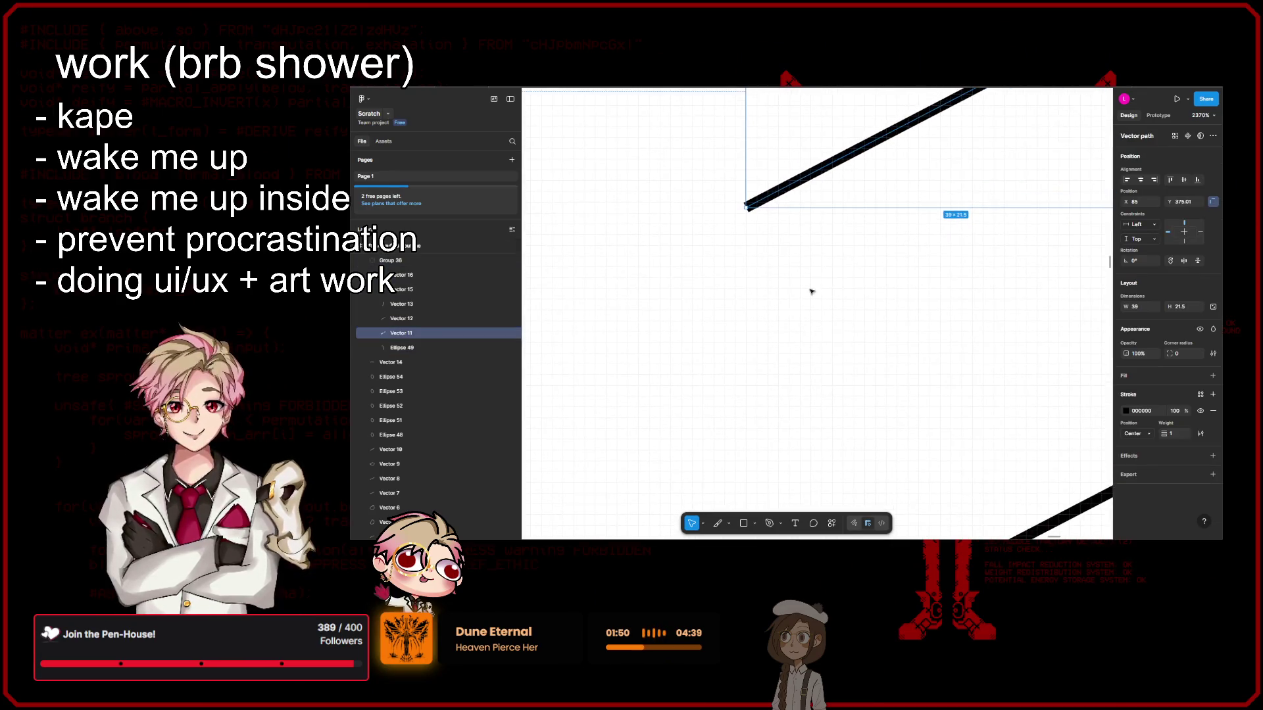
Step: Draw the closing segment from the upper line down to the bottom line's endpoint
{"action": "double_click", "coordinate": [755, 205]}
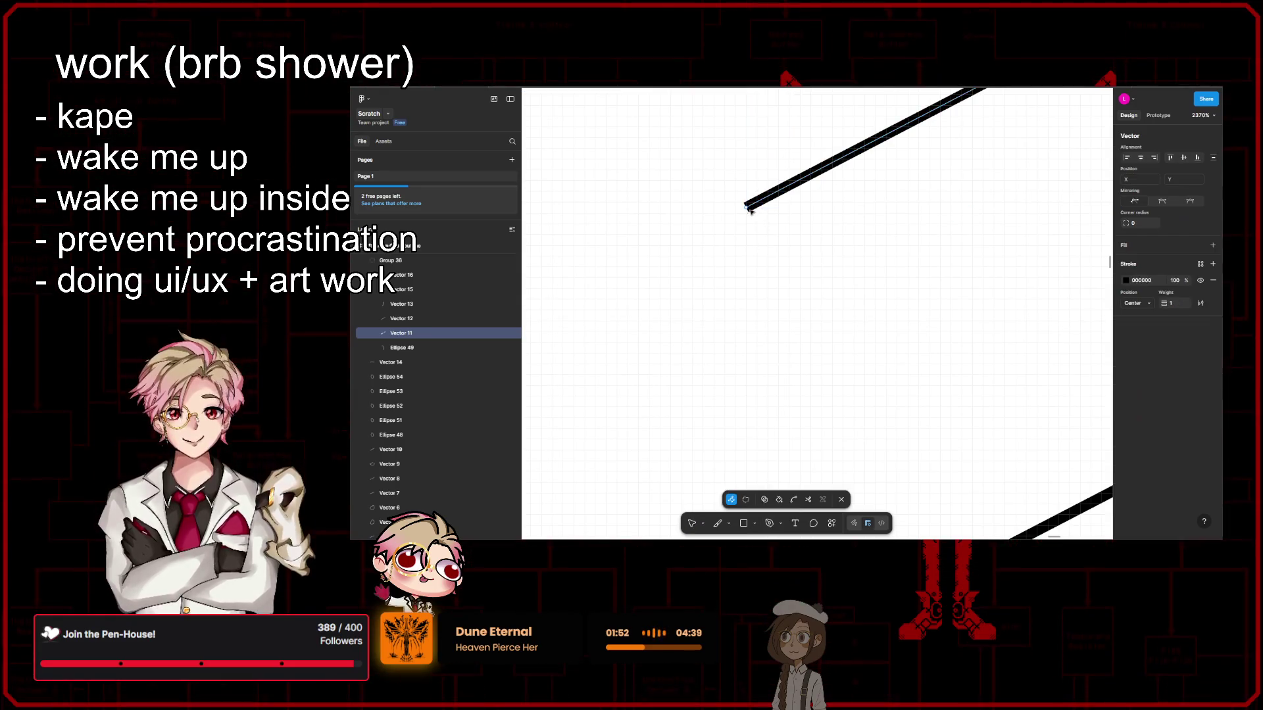
{"action": "scroll", "coordinate": [803, 211], "scroll_direction": "down", "scroll_amount": 2}
{"action": "scroll", "coordinate": [783, 386], "scroll_direction": "down", "scroll_amount": 2}
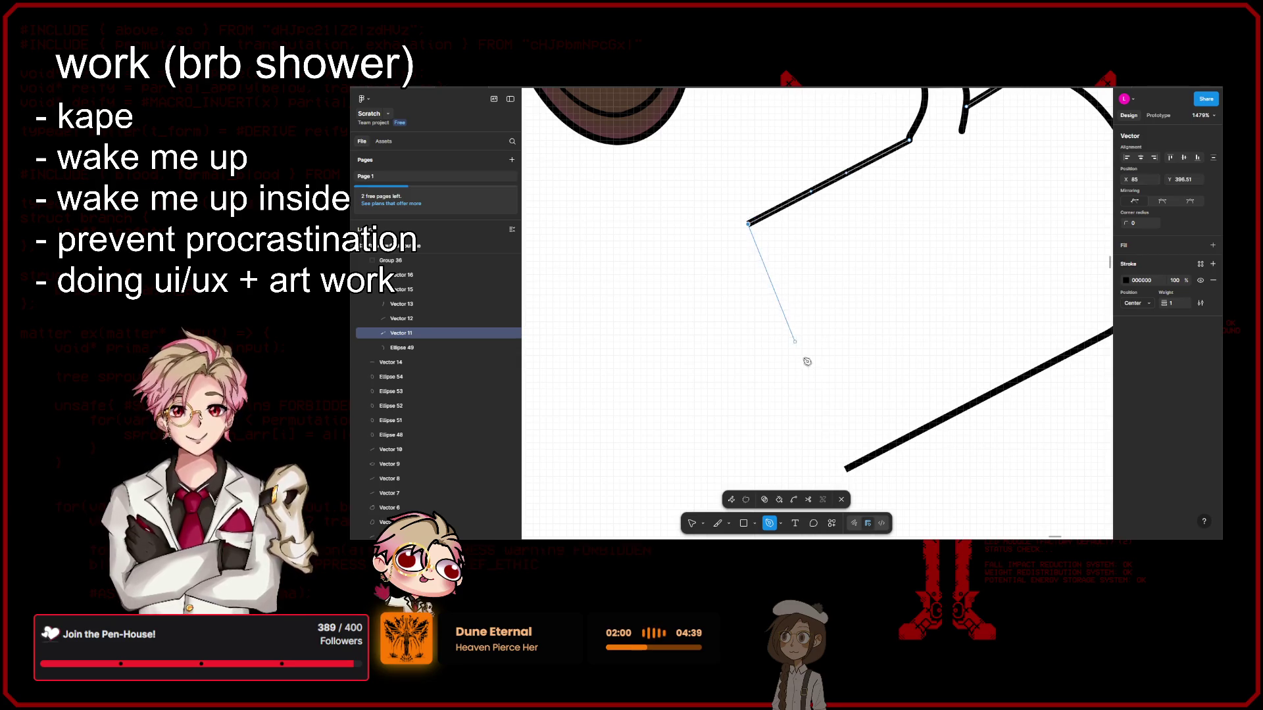
{"action": "left_click", "coordinate": [847, 469]}
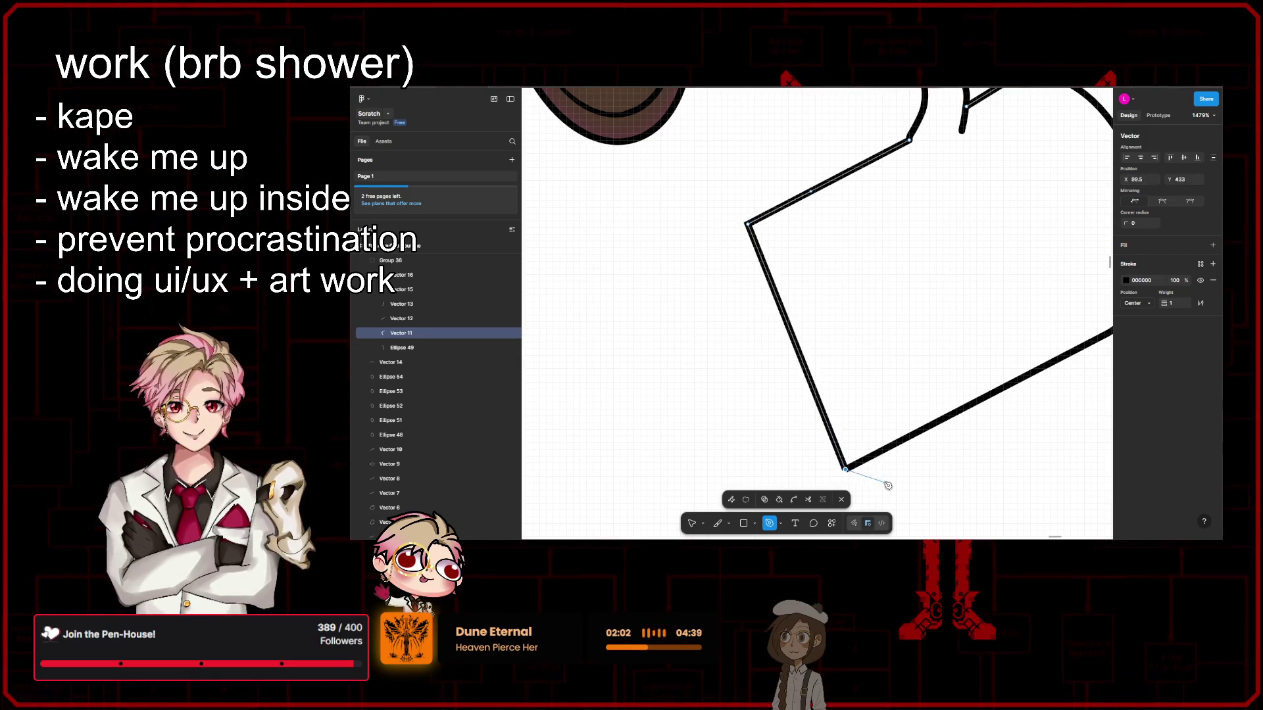
{"action": "scroll", "coordinate": [823, 427], "scroll_direction": "up", "scroll_amount": 10}
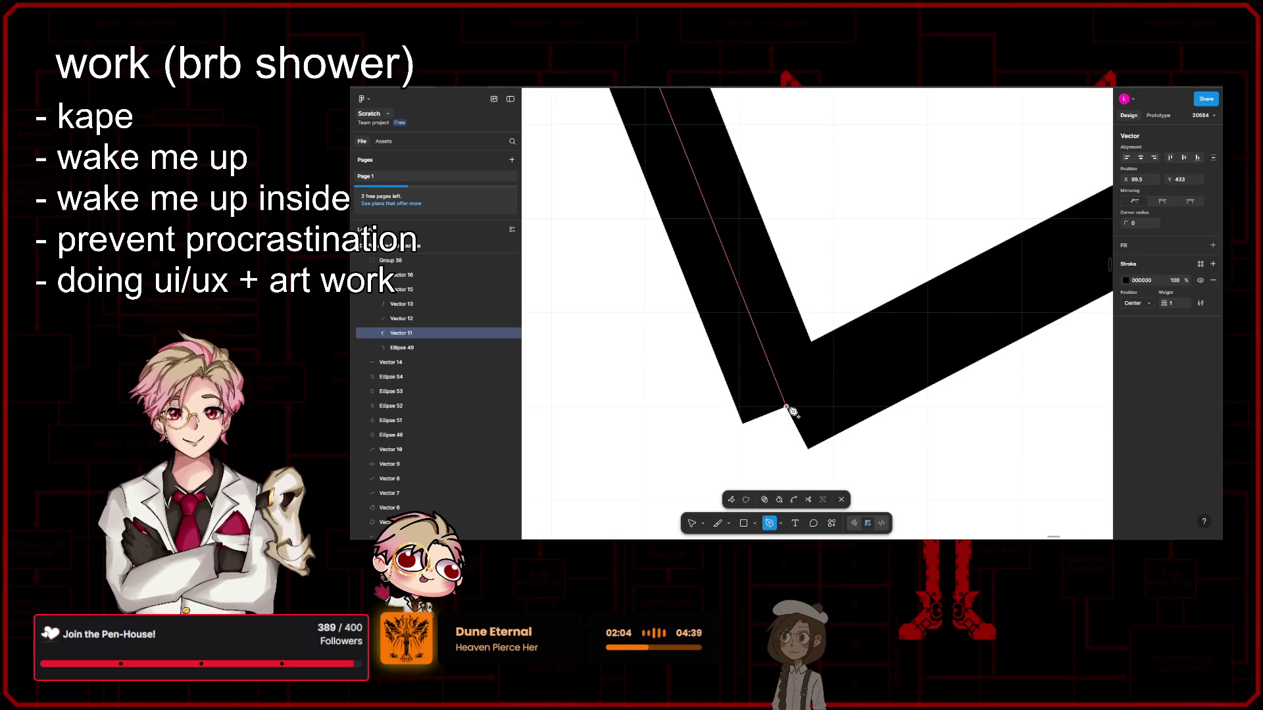
{"action": "scroll", "coordinate": [822, 427], "scroll_direction": "down", "scroll_amount": 10}
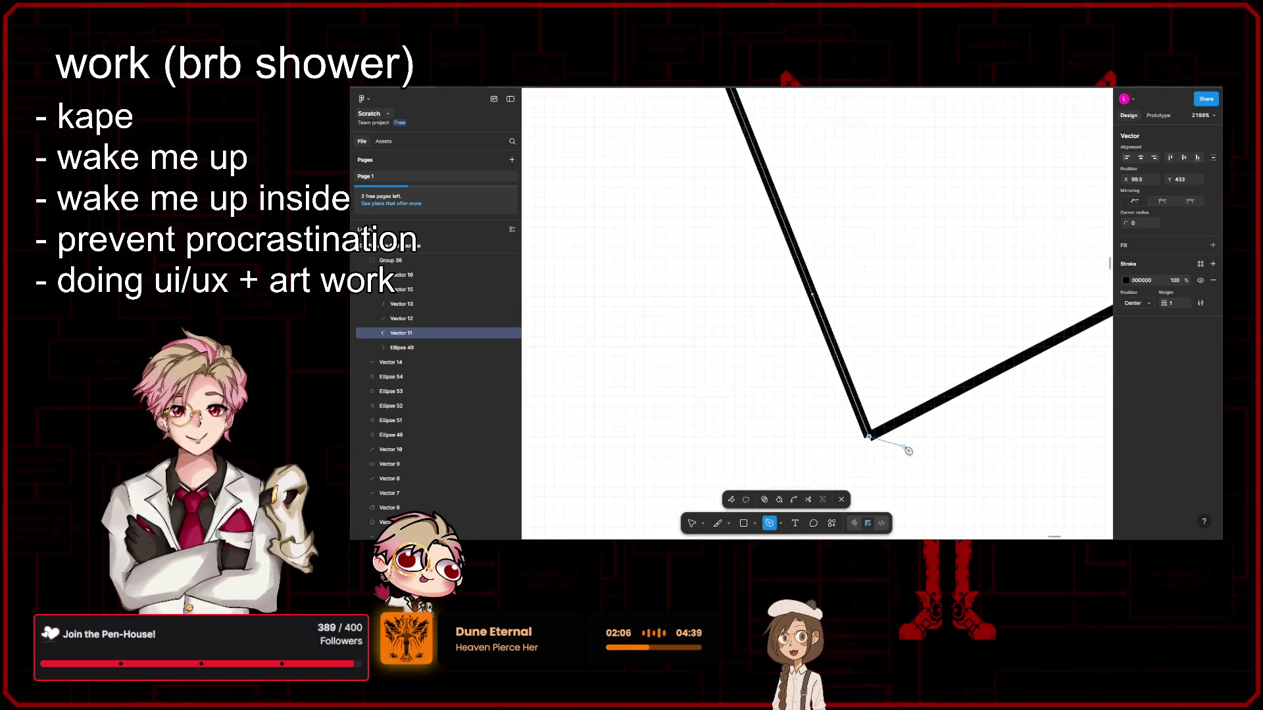
{"action": "key", "text": "Escape"}
{"action": "scroll", "coordinate": [867, 437], "scroll_direction": "up", "scroll_amount": 5}
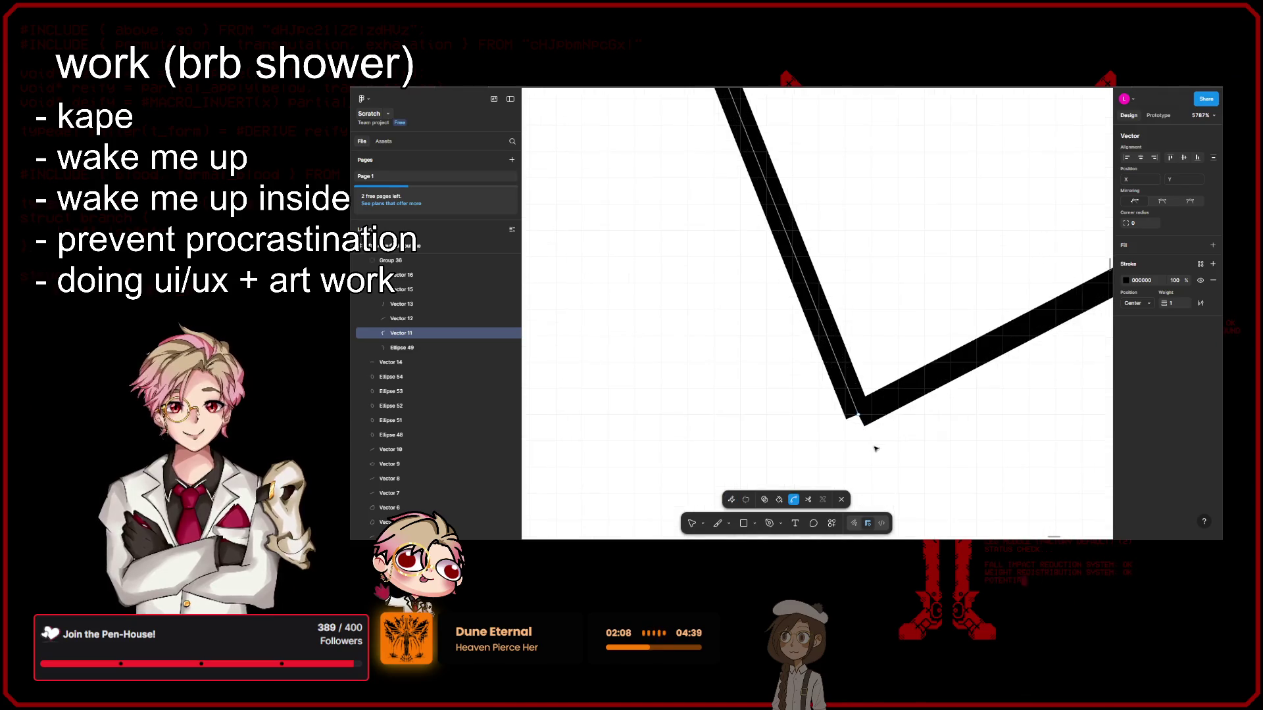
{"action": "key", "text": "Escape"}
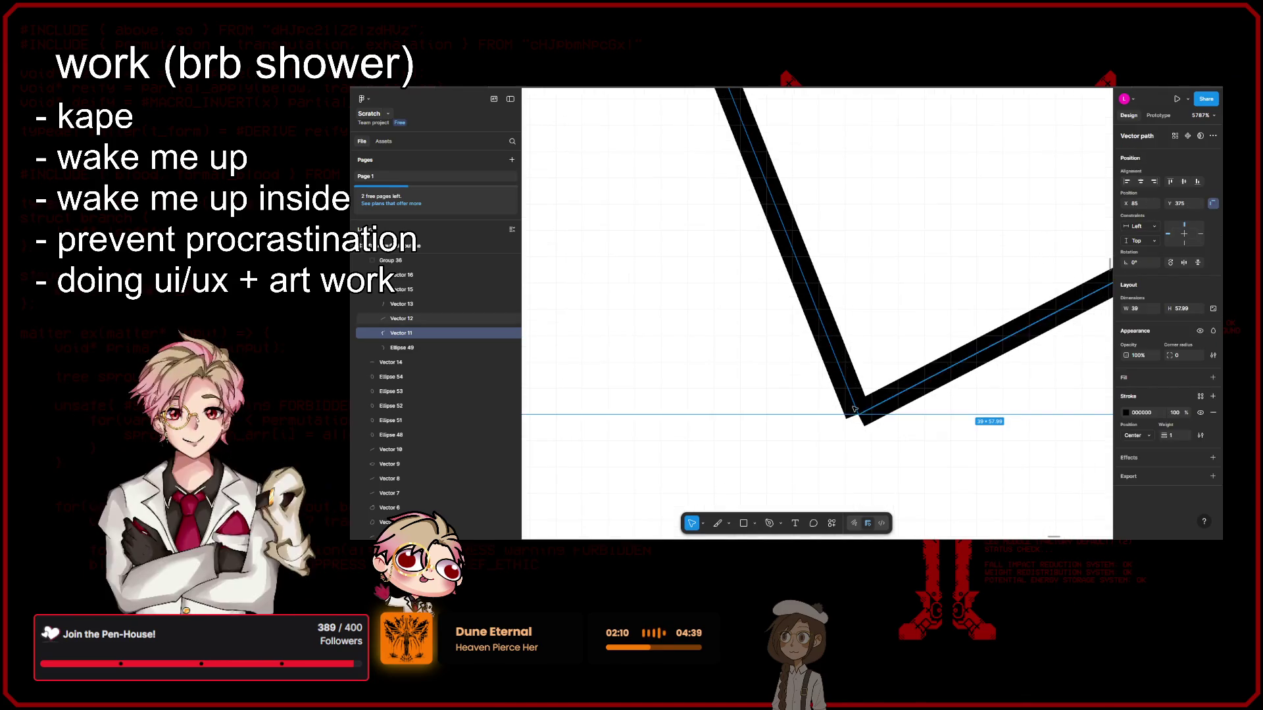
Step: Nudge the new corner point so it meets the bottom line in a sharp join
{"action": "left_click", "coordinate": [855, 411]}
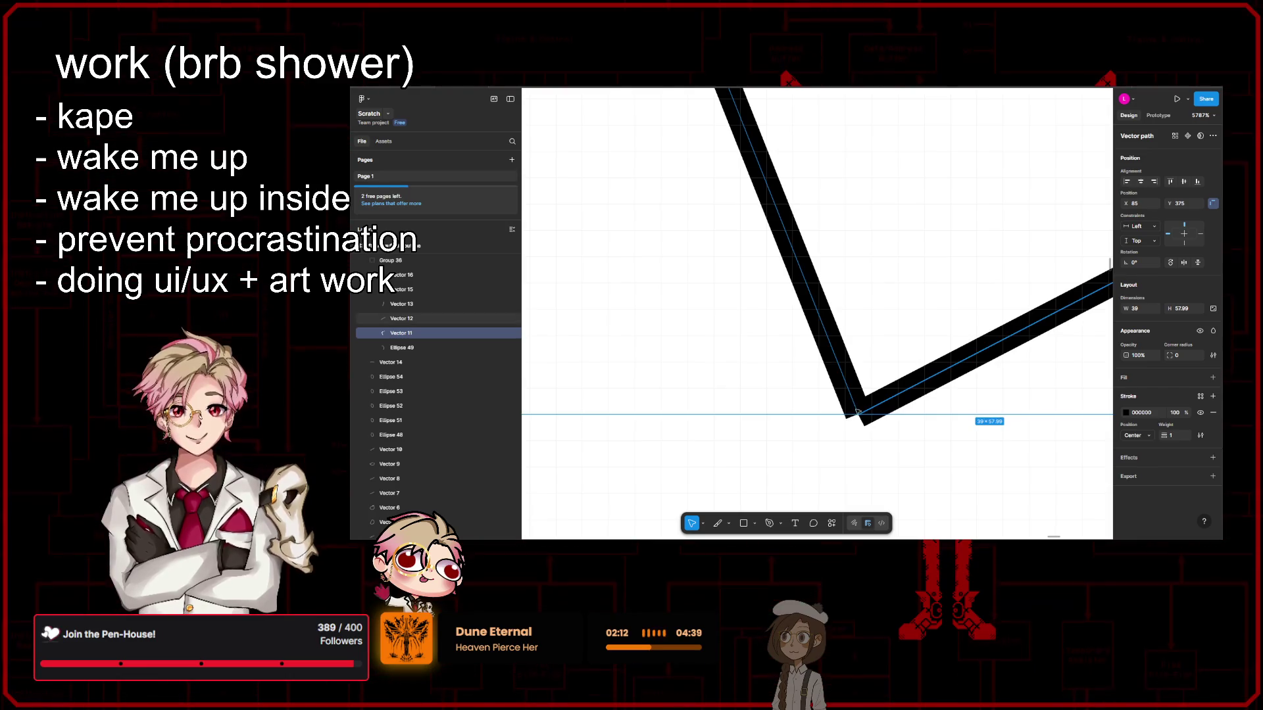
{"action": "double_click", "coordinate": [855, 409]}
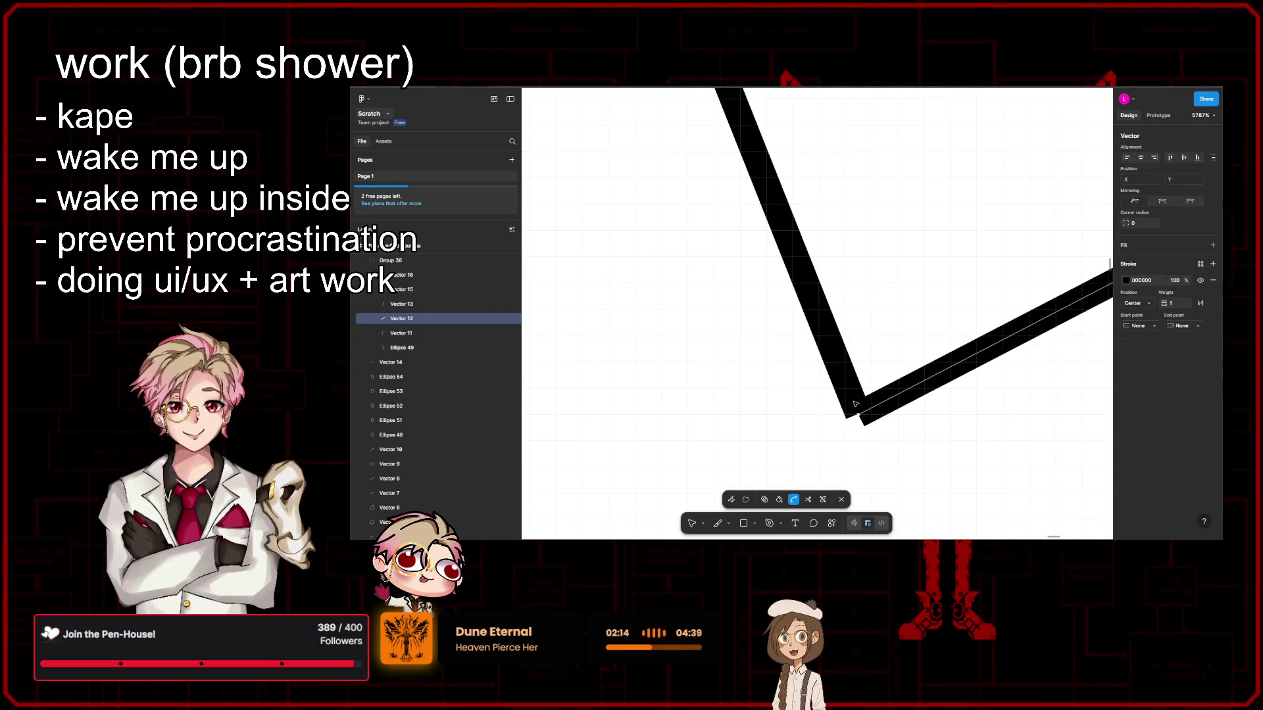
{"action": "key", "text": "Escape"}
{"action": "double_click", "coordinate": [843, 371]}
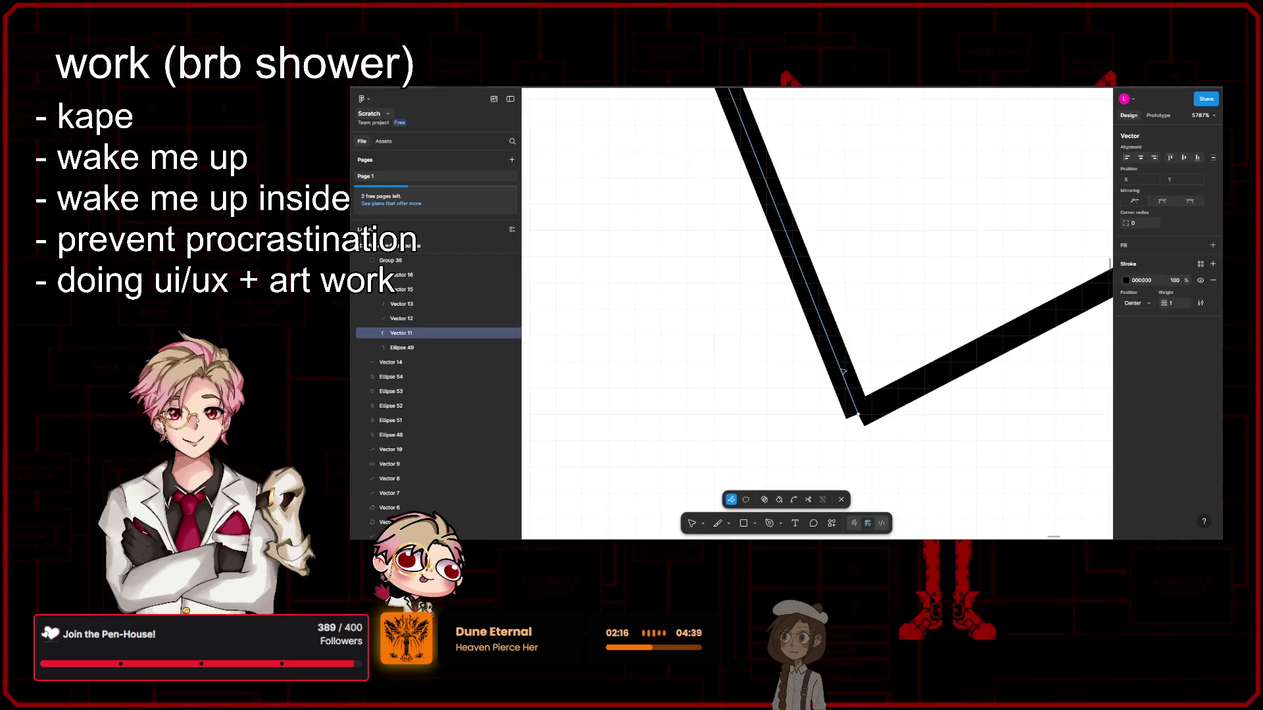
{"action": "mouse_move", "coordinate": [859, 419]}
{"action": "left_mouse_down"}
{"action": "mouse_move", "coordinate": [877, 421]}
{"action": "mouse_move", "coordinate": [858, 394]}
{"action": "left_mouse_up"}
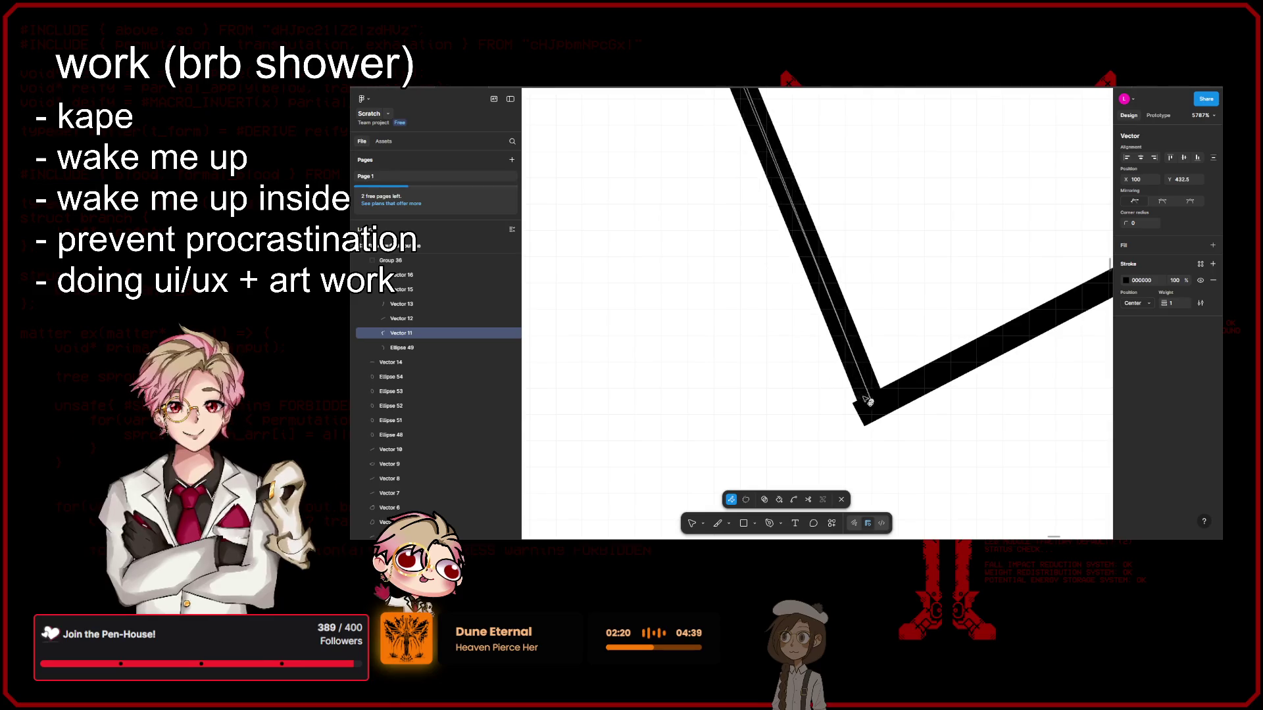
{"action": "key", "text": "Escape"}
{"action": "scroll", "coordinate": [930, 401], "scroll_direction": "down", "scroll_amount": 10}
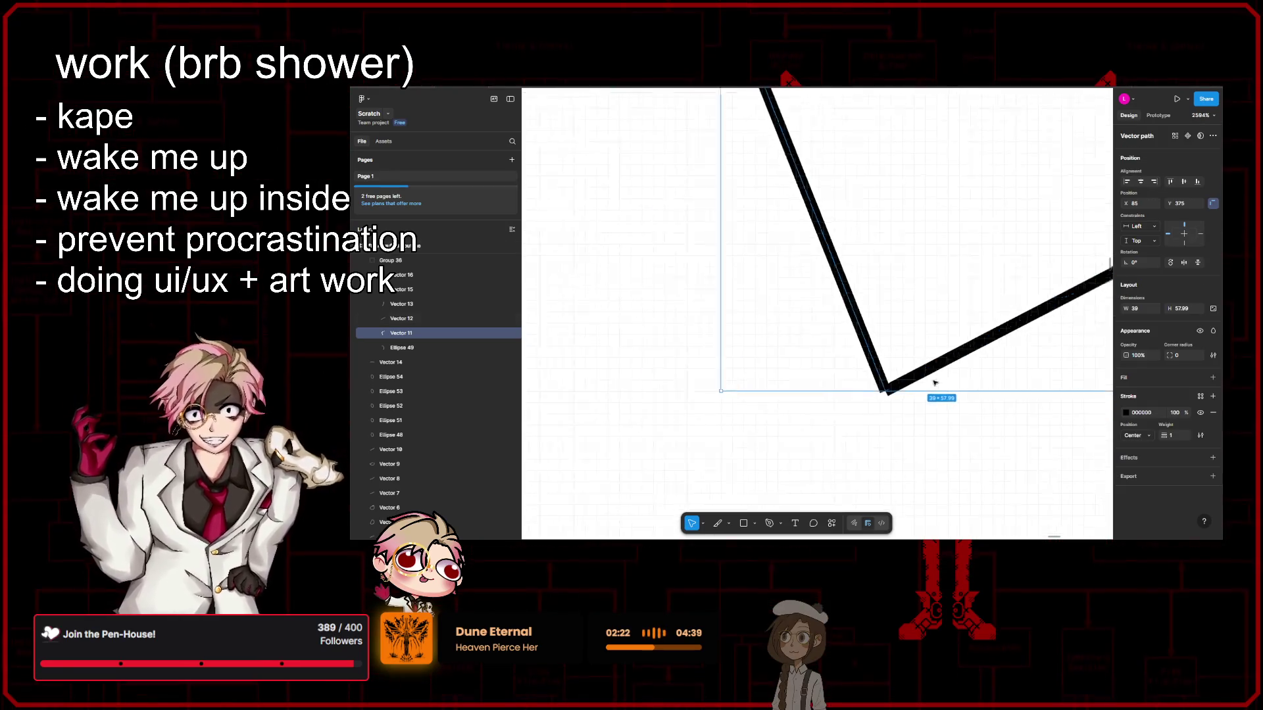
{"action": "left_click", "coordinate": [950, 428]}
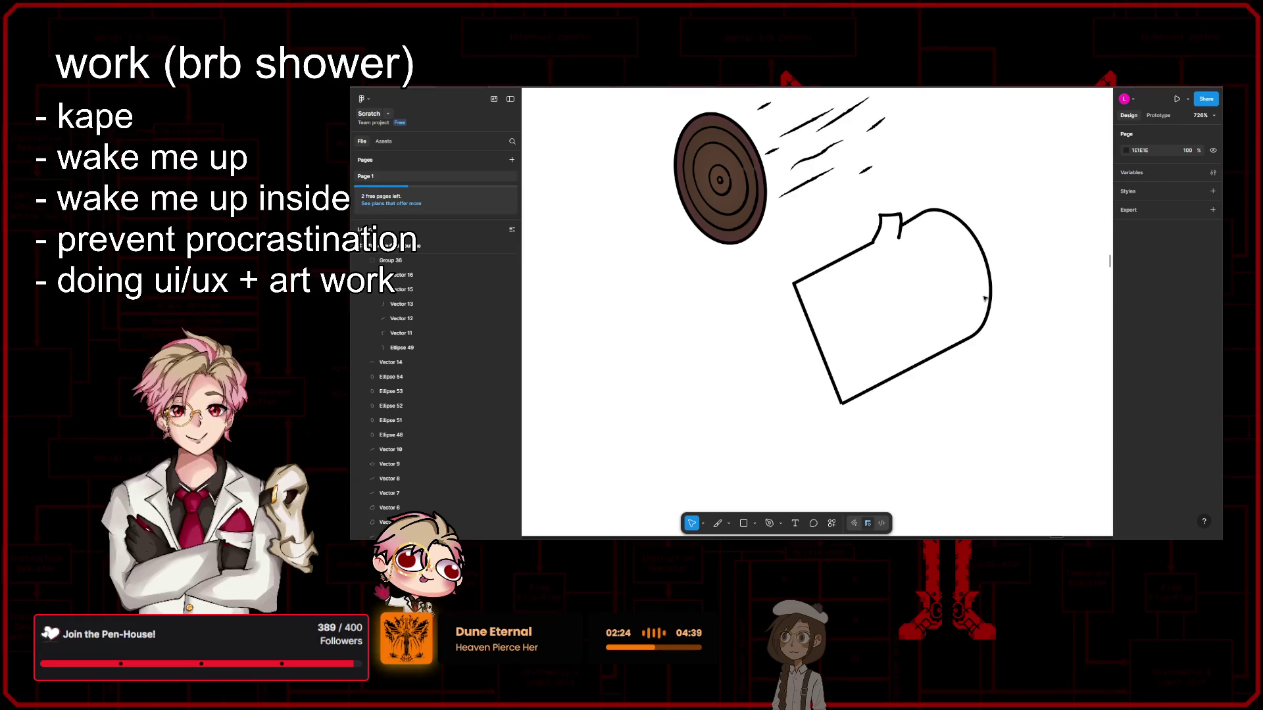
Step: Select the log body group and try adding a fill, then close the colour picker
{"action": "left_click", "coordinate": [918, 399]}
{"action": "scroll", "coordinate": [822, 412], "scroll_direction": "up", "scroll_amount": 3}
{"action": "scroll", "coordinate": [822, 413], "scroll_direction": "up", "scroll_amount": 4}
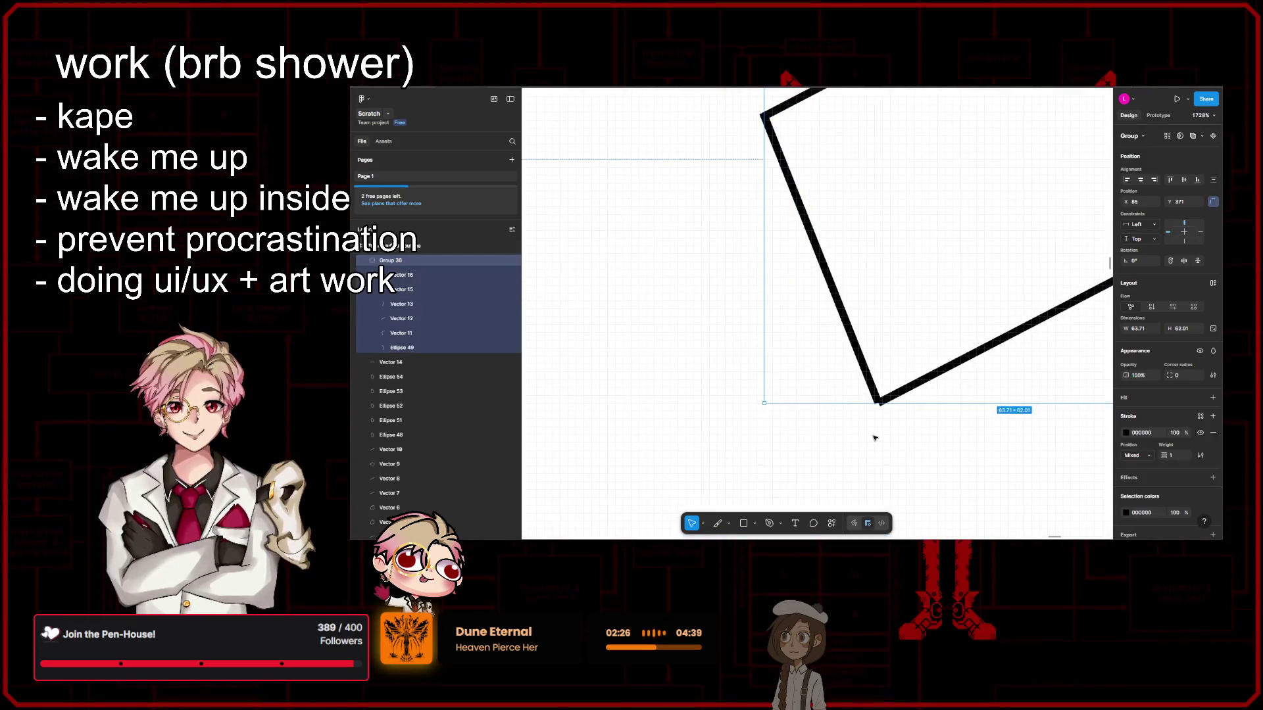
{"action": "scroll", "coordinate": [875, 438], "scroll_direction": "down", "scroll_amount": 5}
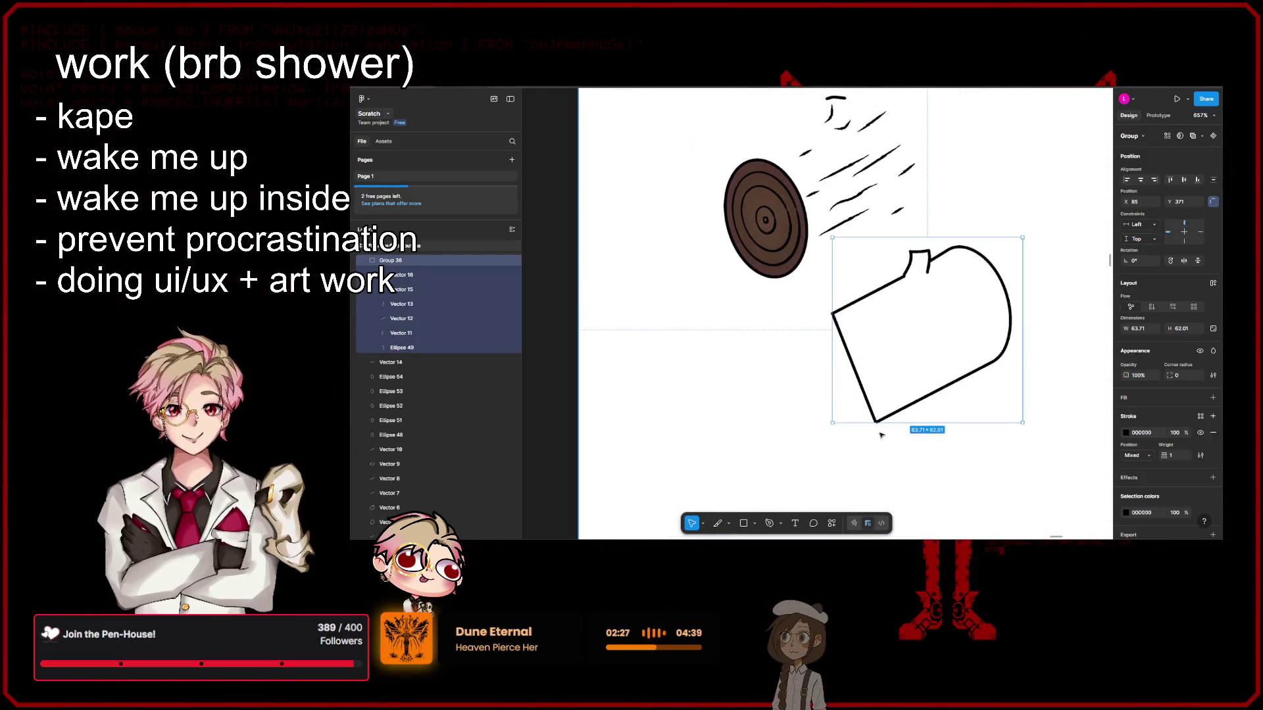
{"action": "left_click", "coordinate": [1211, 398]}
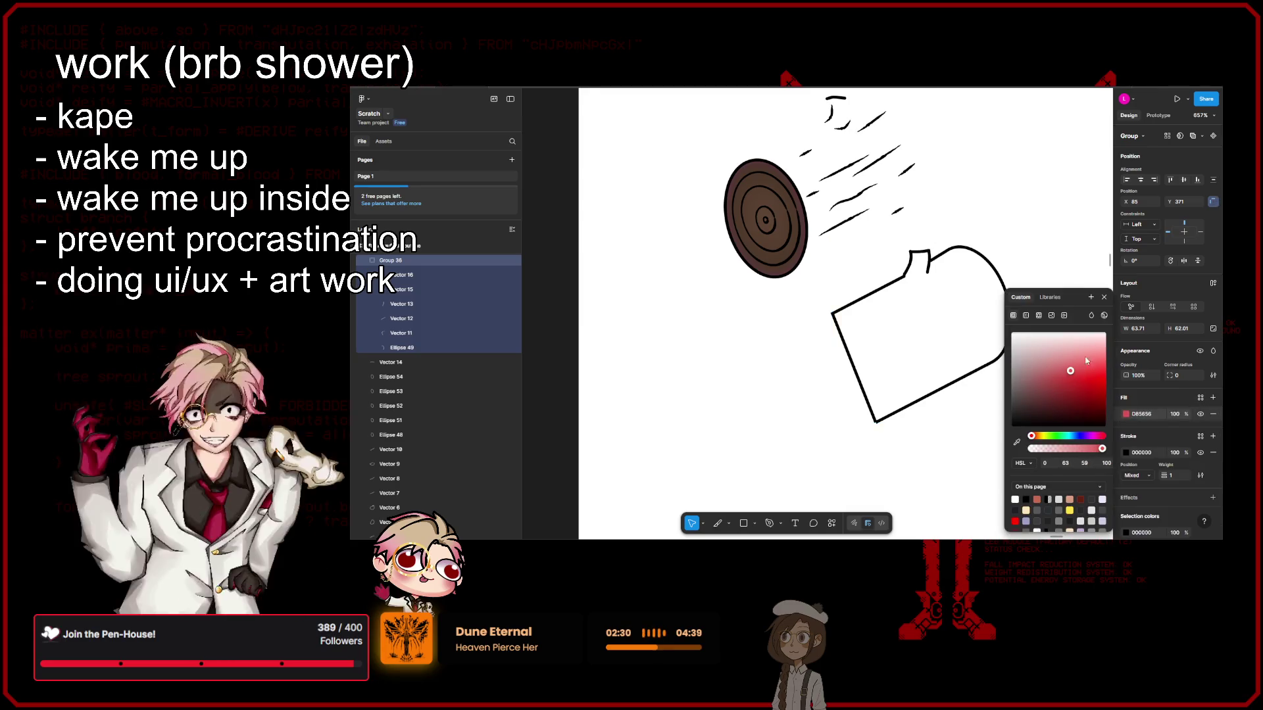
{"action": "left_click", "coordinate": [1106, 298]}
{"action": "scroll", "coordinate": [910, 446], "scroll_direction": "up", "scroll_amount": 3}
{"action": "scroll", "coordinate": [835, 415], "scroll_direction": "up", "scroll_amount": 2}
{"action": "left_click", "coordinate": [835, 415]}
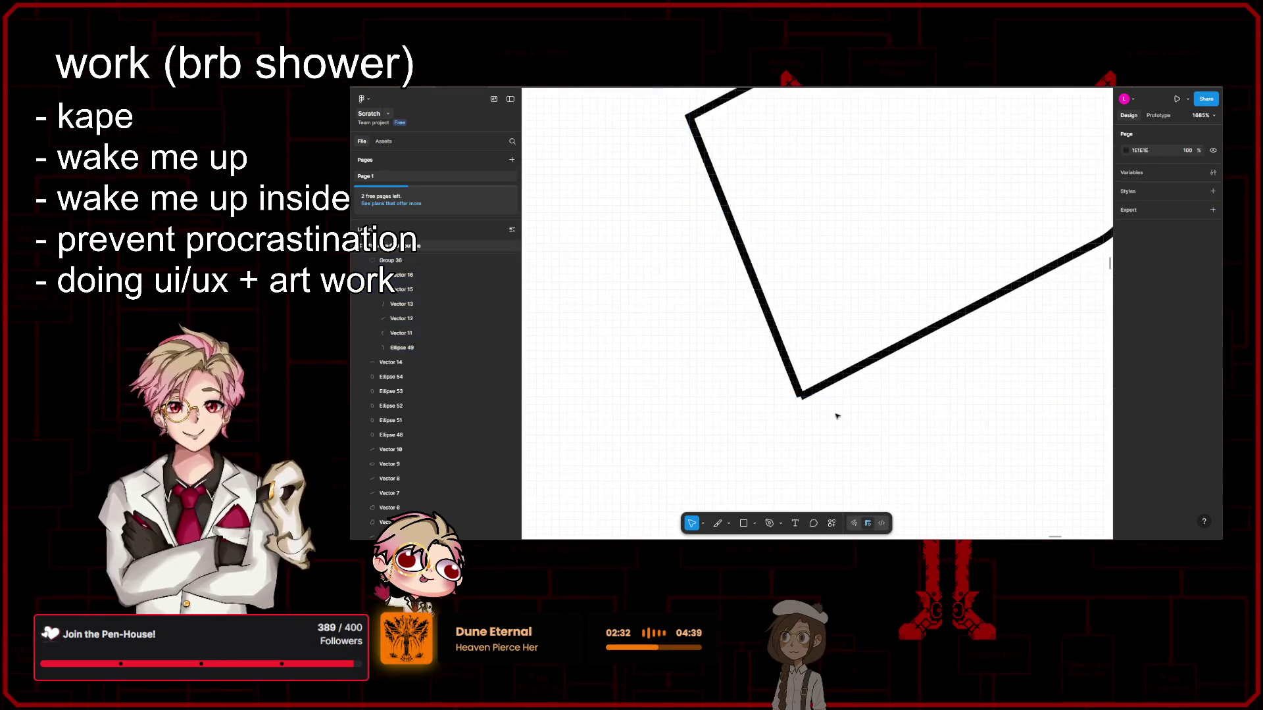
Step: Delete the straight left segment from the upper outline path, Vector 11
{"action": "left_click", "coordinate": [810, 335]}
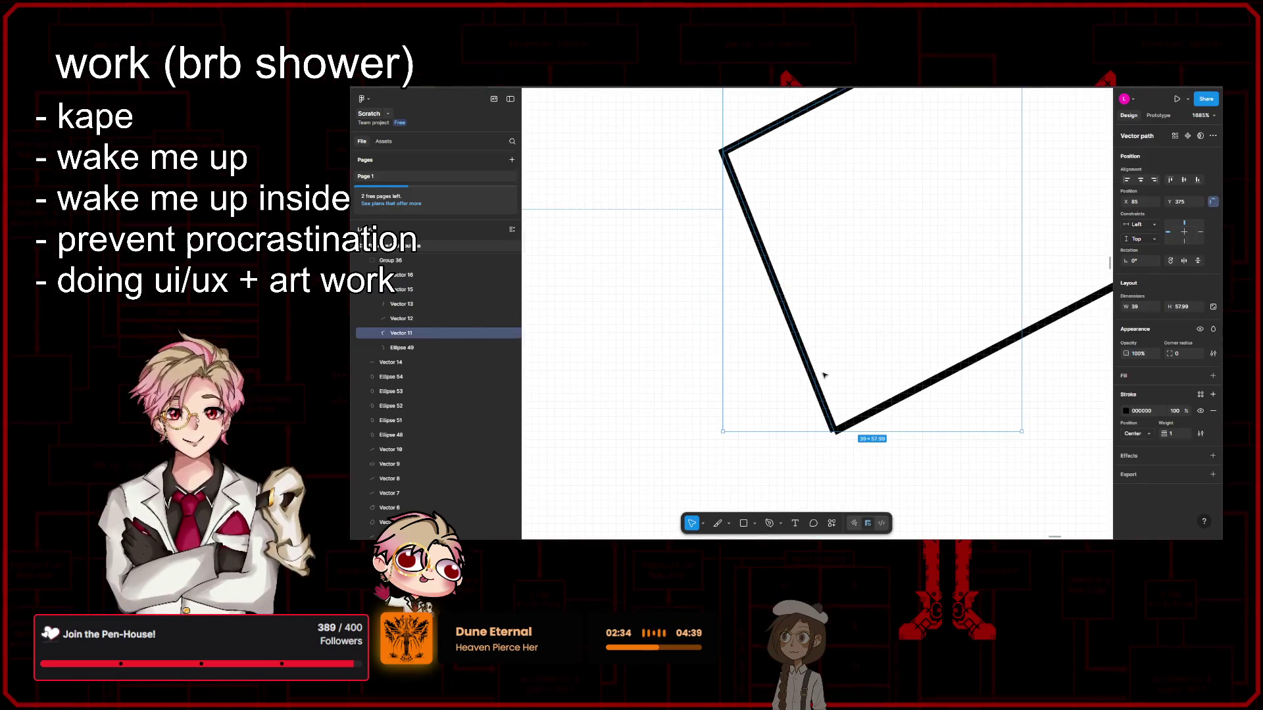
{"action": "scroll", "coordinate": [840, 431], "scroll_direction": "down", "scroll_amount": 2}
{"action": "scroll", "coordinate": [990, 424], "scroll_direction": "down", "scroll_amount": 2}
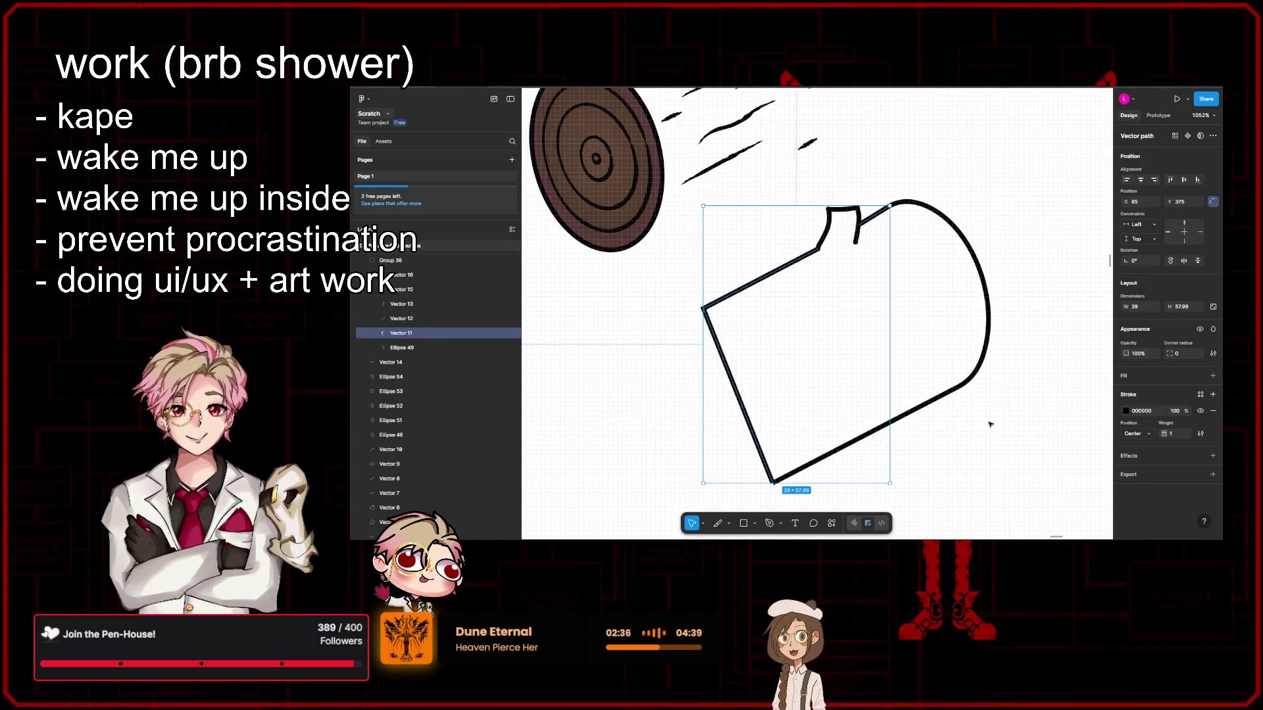
{"action": "key", "text": "shift+Tab"}
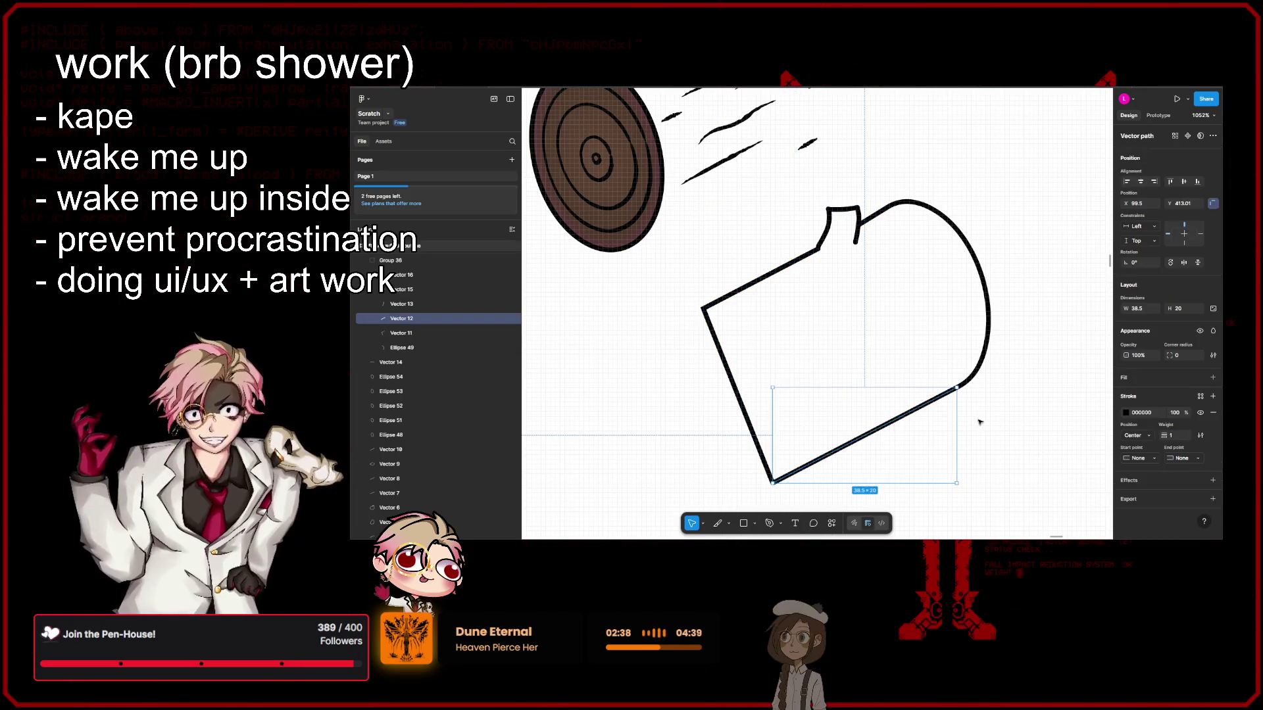
{"action": "key", "text": "Tab"}
{"action": "key", "text": "Return"}
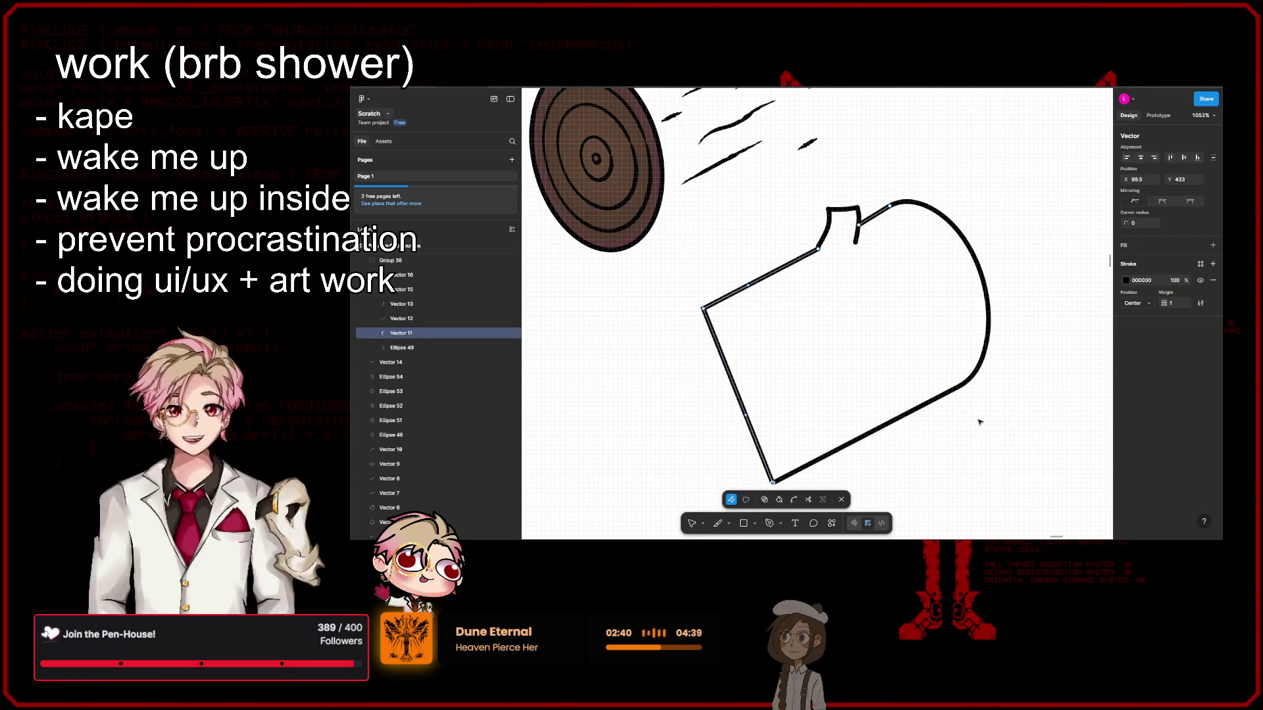
{"action": "key", "text": "Delete"}
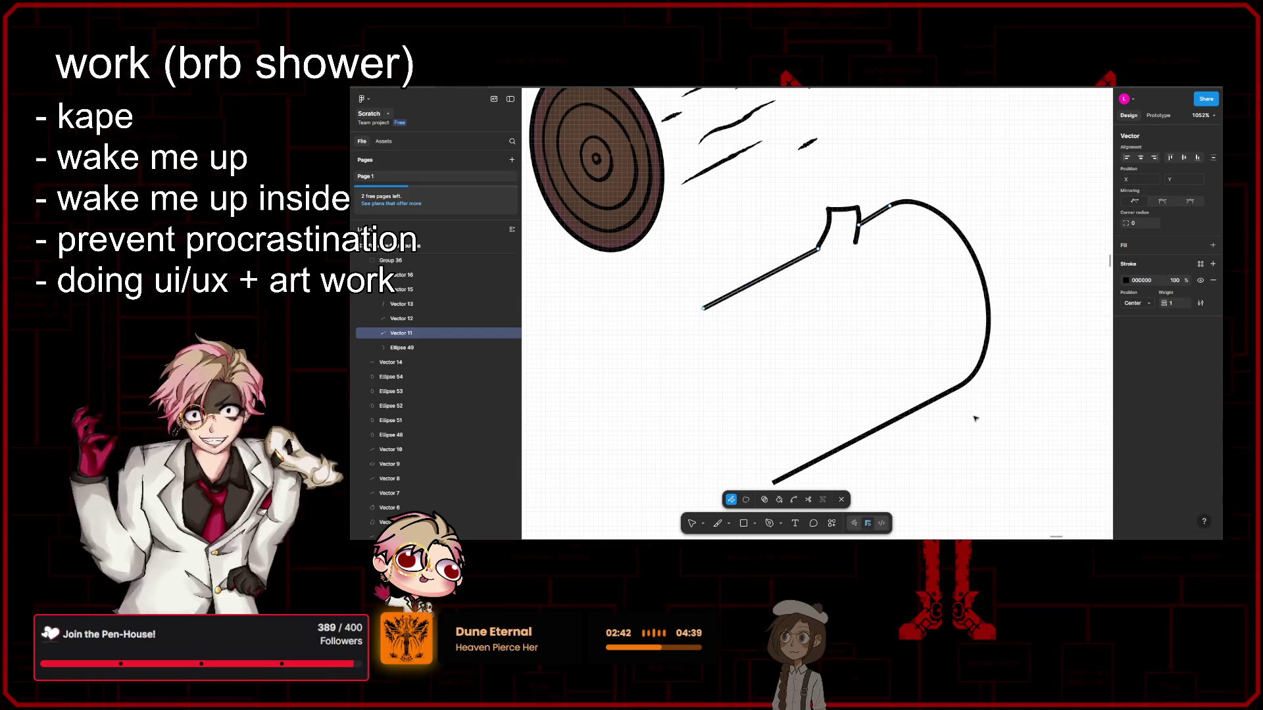
{"action": "key", "text": "Escape"}
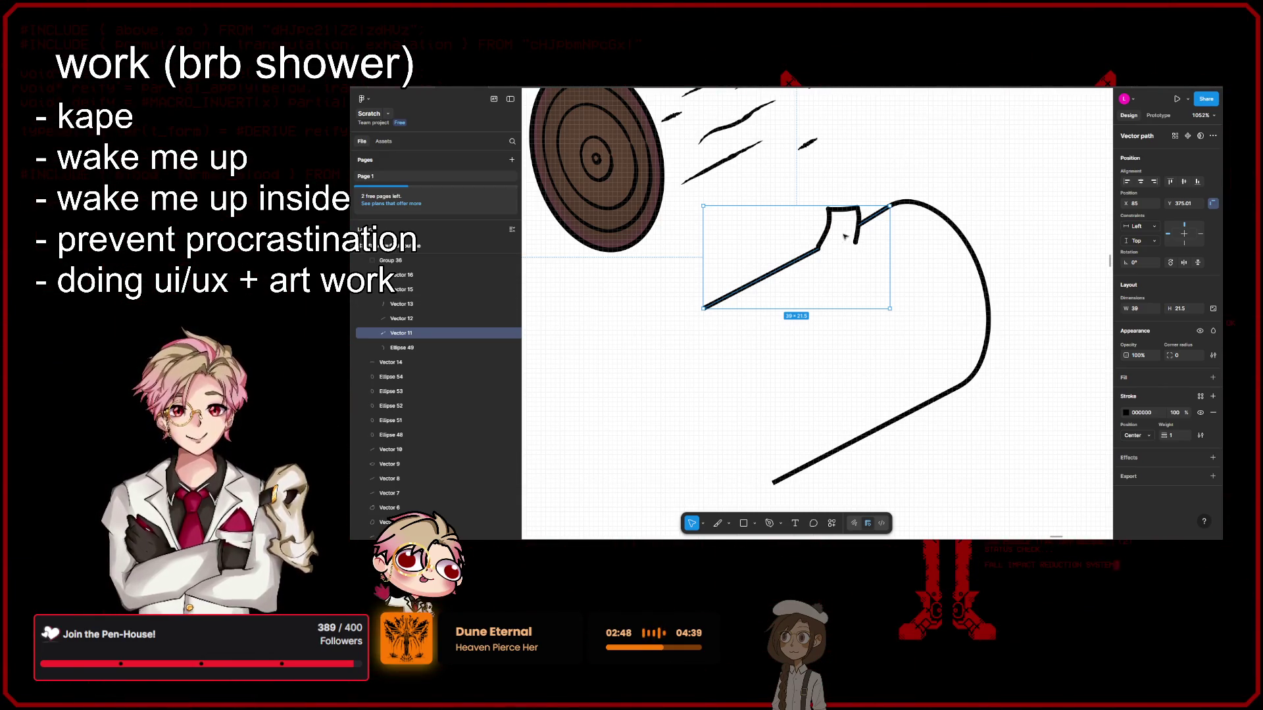
{"action": "left_click", "coordinate": [924, 326]}
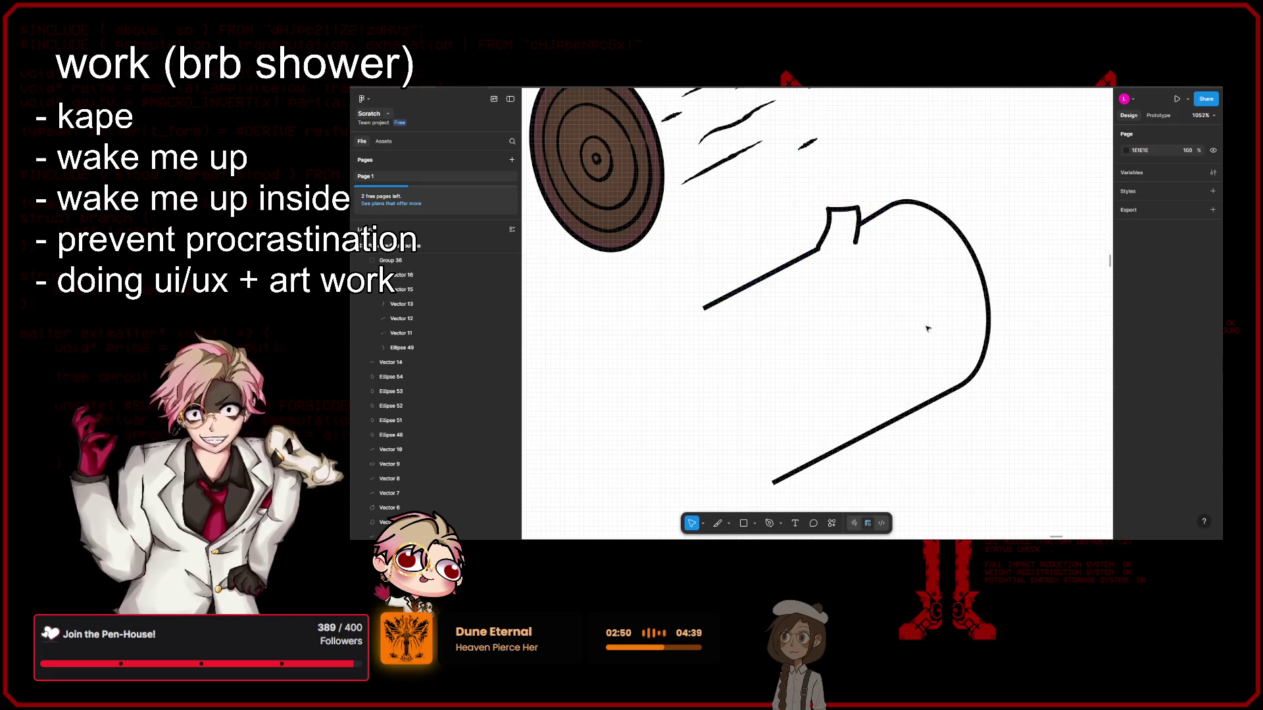
Step: Union all the log body outline strokes in Group 36 into one shape
{"action": "left_click_drag", "start_coordinate": [1027, 483], "coordinate": [754, 223]}
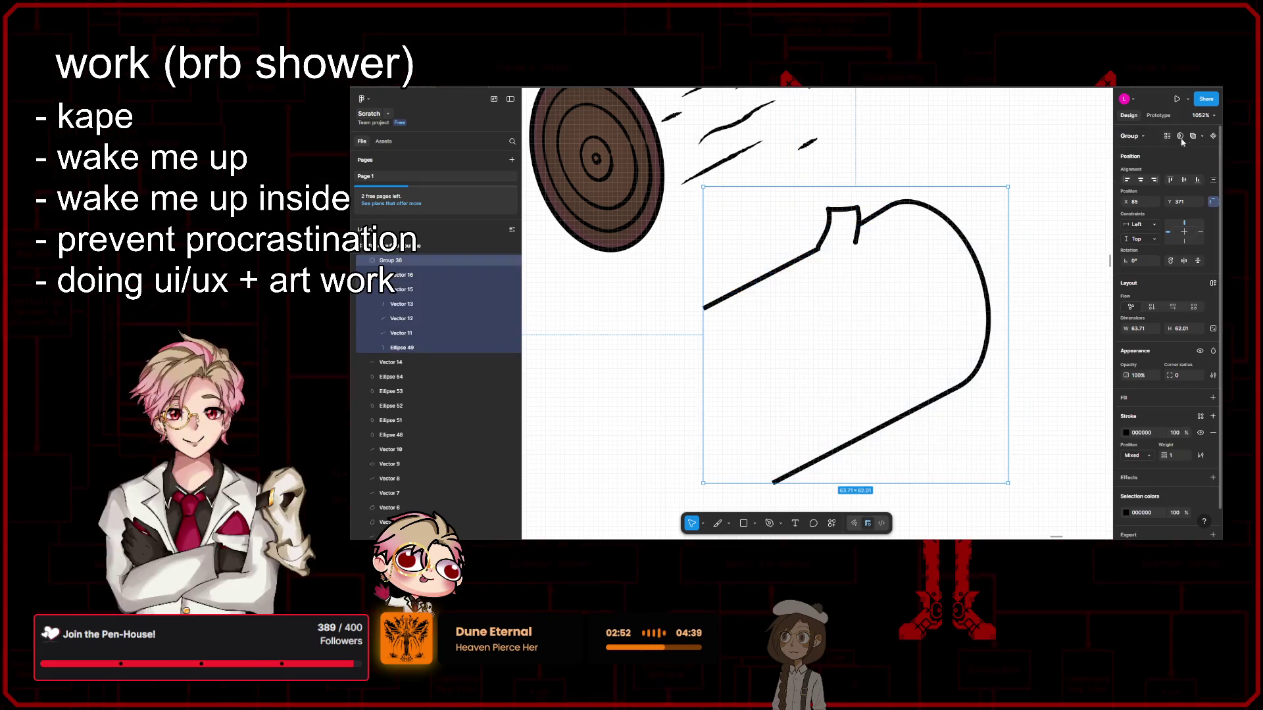
{"action": "left_click", "coordinate": [1201, 136]}
{"action": "left_click", "coordinate": [1157, 152]}
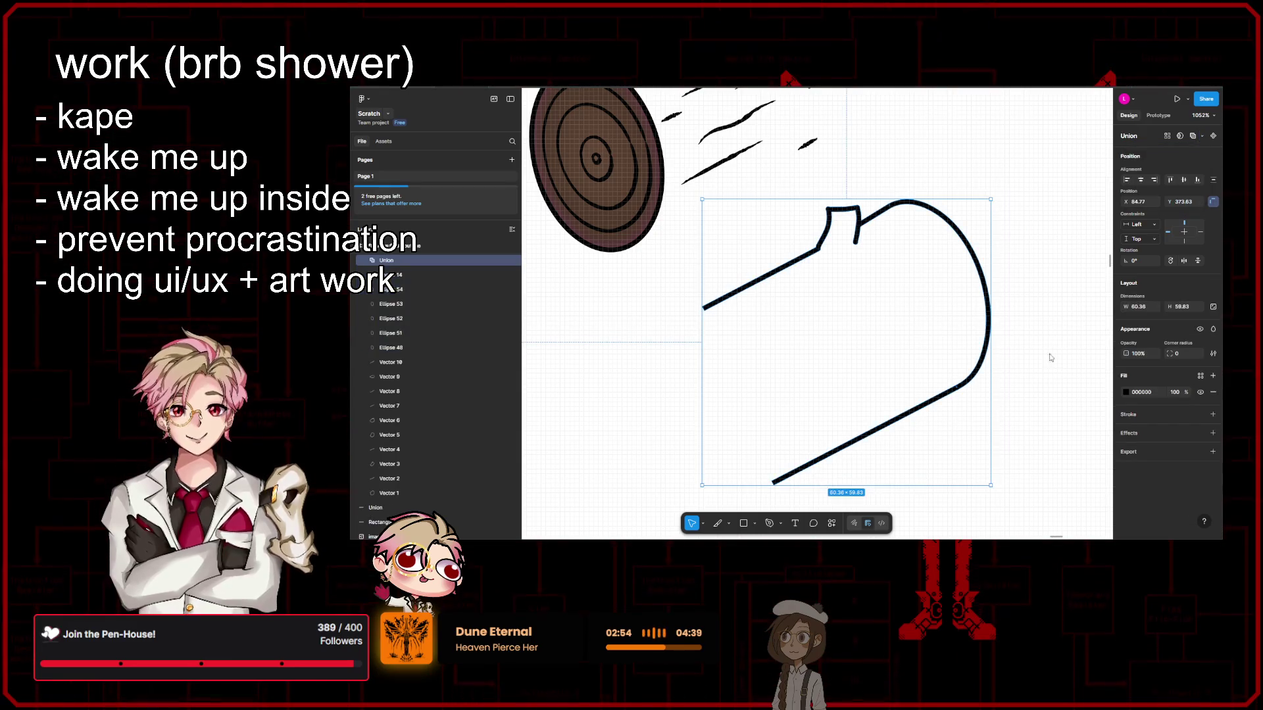
{"action": "left_click", "coordinate": [956, 392]}
{"action": "scroll", "coordinate": [973, 355], "scroll_direction": "down", "scroll_amount": 2}
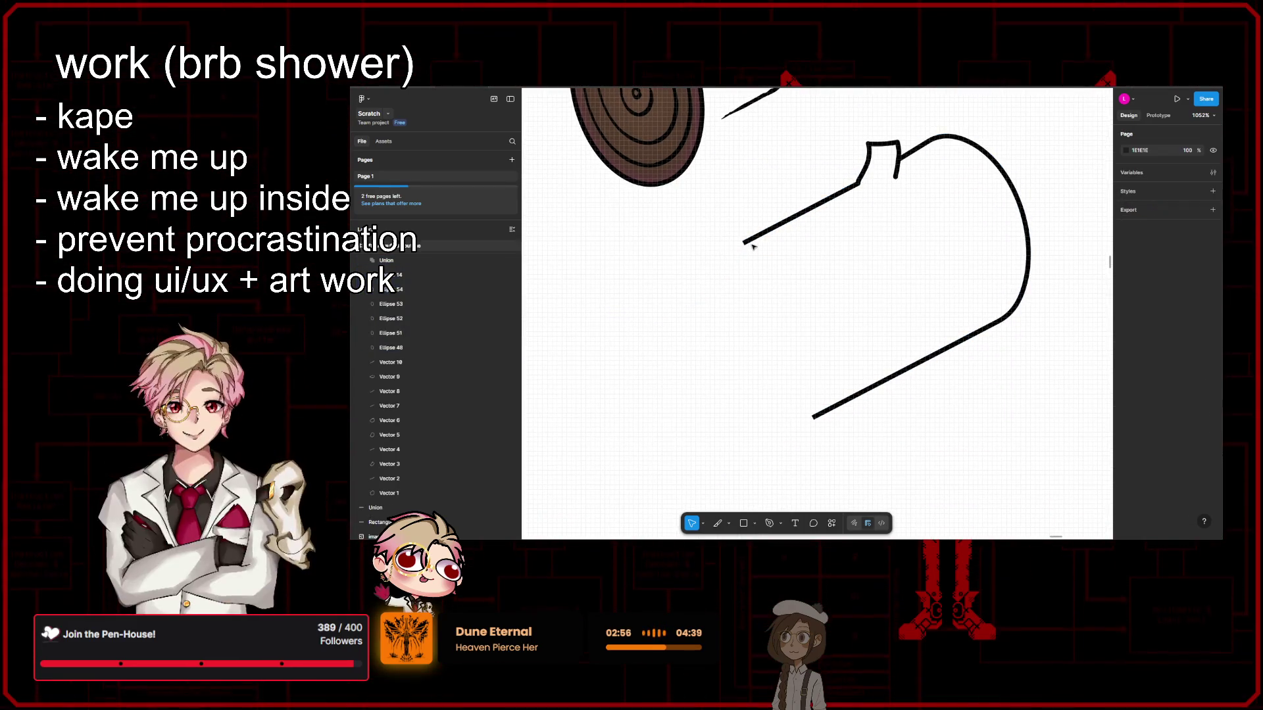
{"action": "scroll", "coordinate": [769, 263], "scroll_direction": "left", "scroll_amount": 1}
{"action": "scroll", "coordinate": [775, 261], "scroll_direction": "up", "scroll_amount": 1}
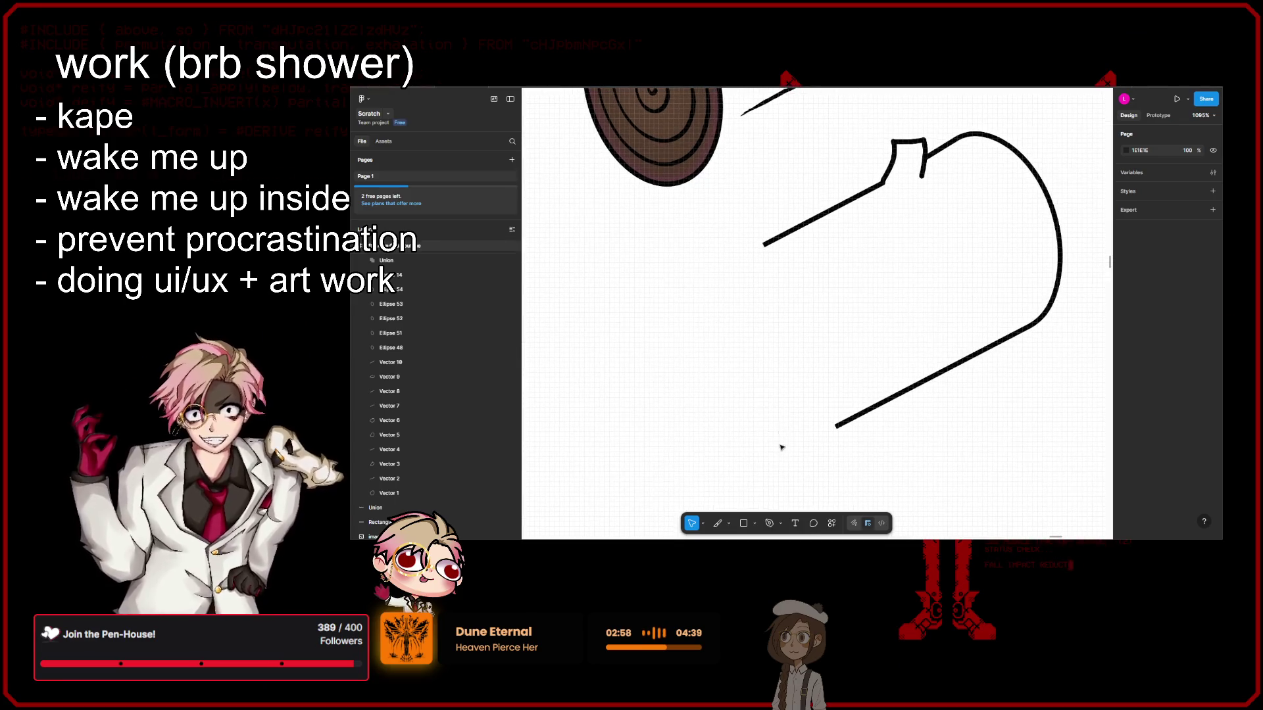
Step: Draw a black (000000) straight line joining the top and bottom edges on the left
{"action": "key", "text": "l"}
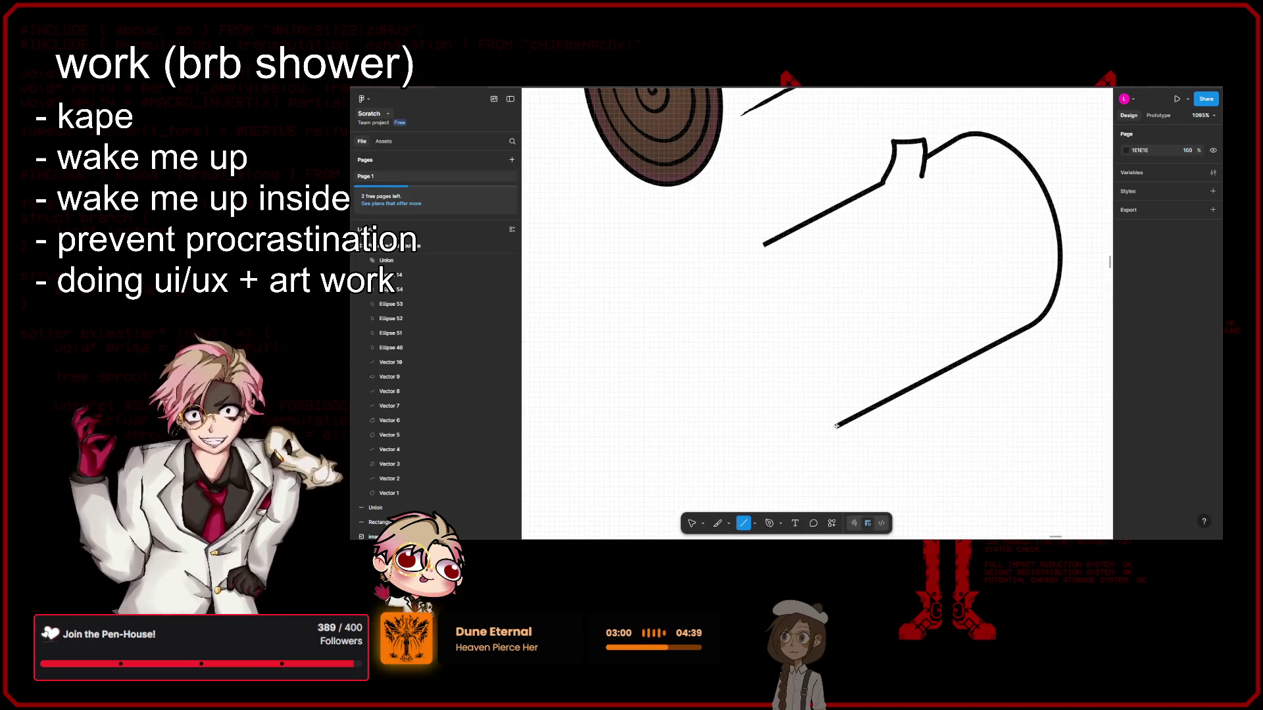
{"action": "scroll", "coordinate": [834, 426], "scroll_direction": "up", "scroll_amount": 3}
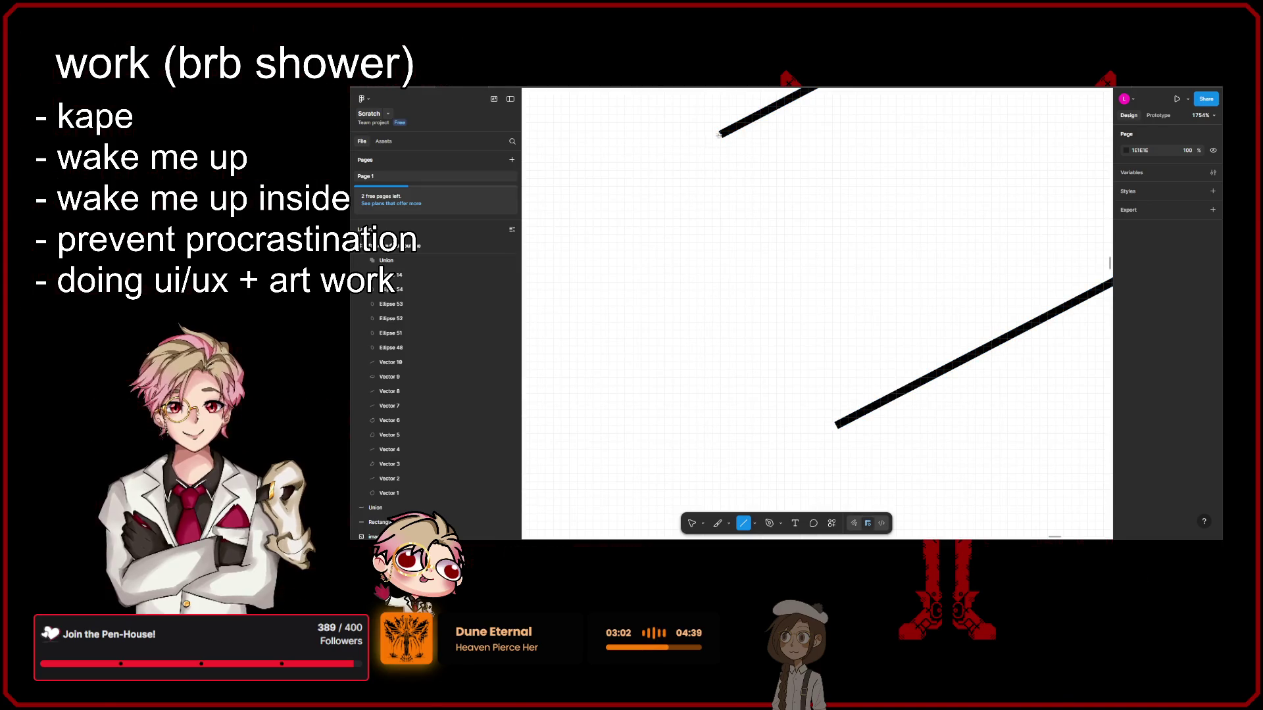
{"action": "left_click_drag", "start_coordinate": [720, 134], "coordinate": [833, 426]}
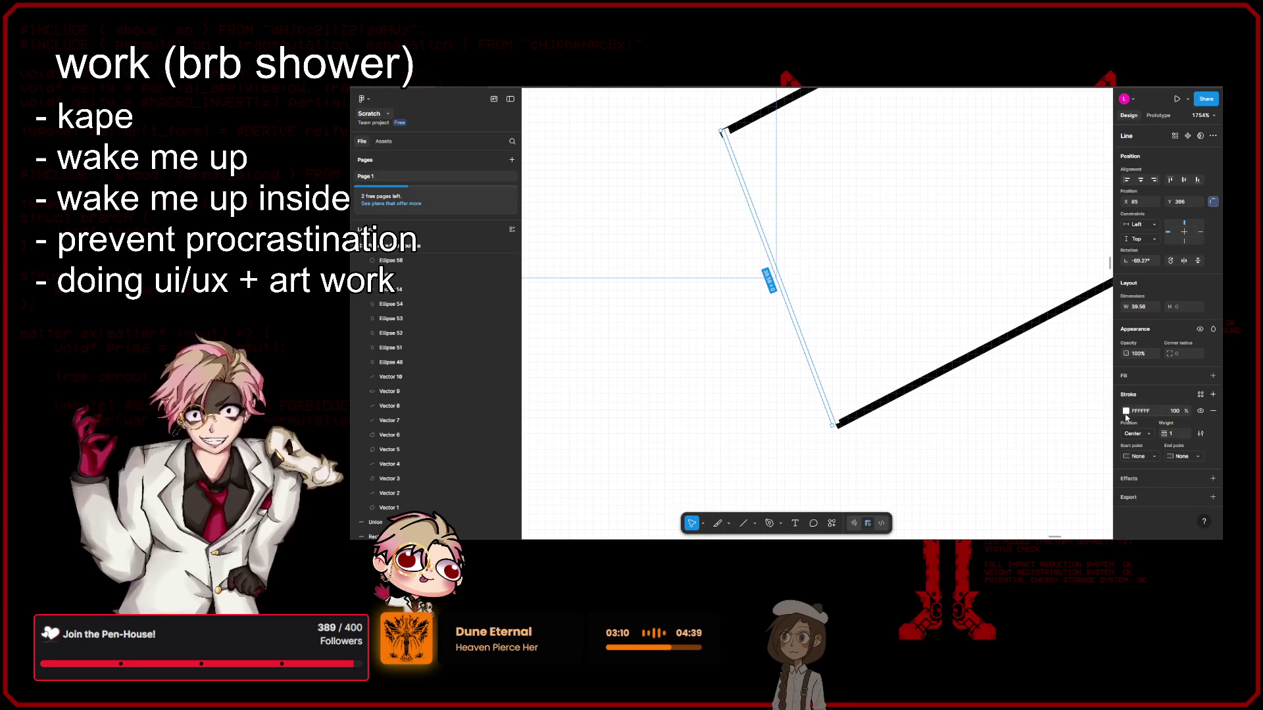
{"action": "left_click", "coordinate": [1125, 411]}
{"action": "left_click", "coordinate": [1006, 416]}
{"action": "key", "text": "Escape"}
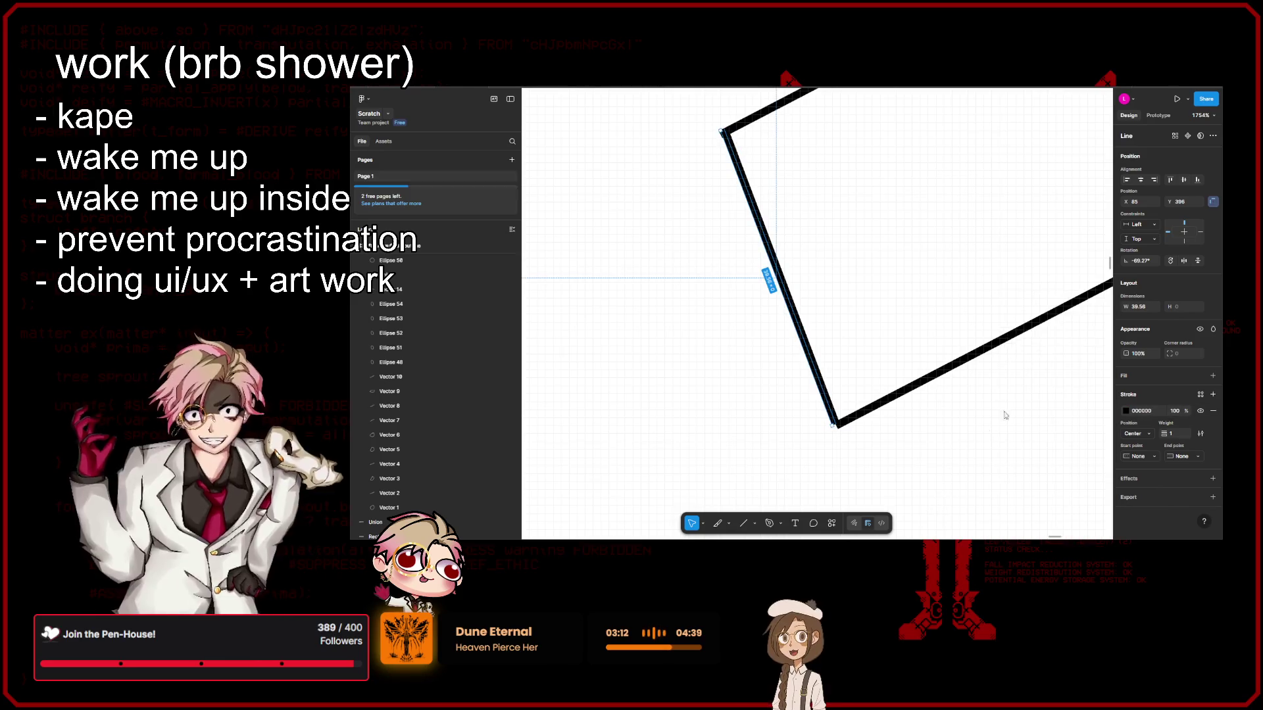
{"action": "left_click", "coordinate": [950, 442]}
{"action": "scroll", "coordinate": [1051, 446], "scroll_direction": "down", "scroll_amount": 5}
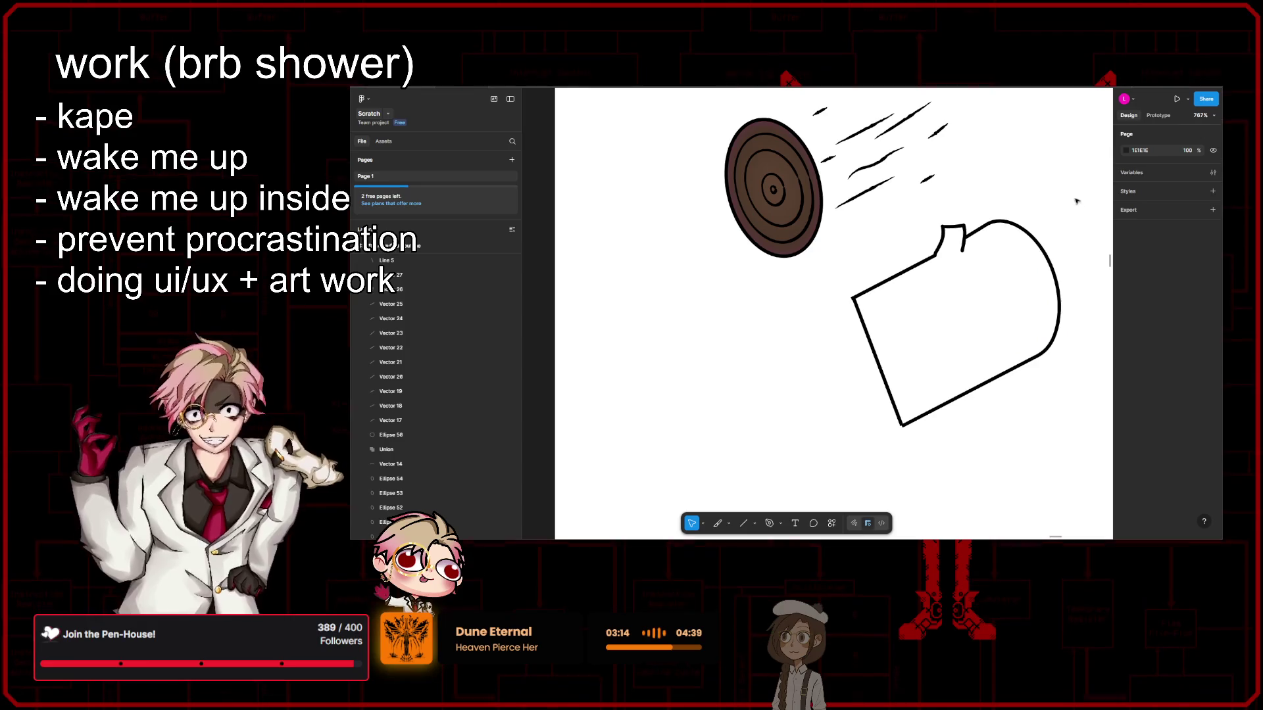
{"action": "left_click_drag", "start_coordinate": [1076, 201], "coordinate": [848, 441]}
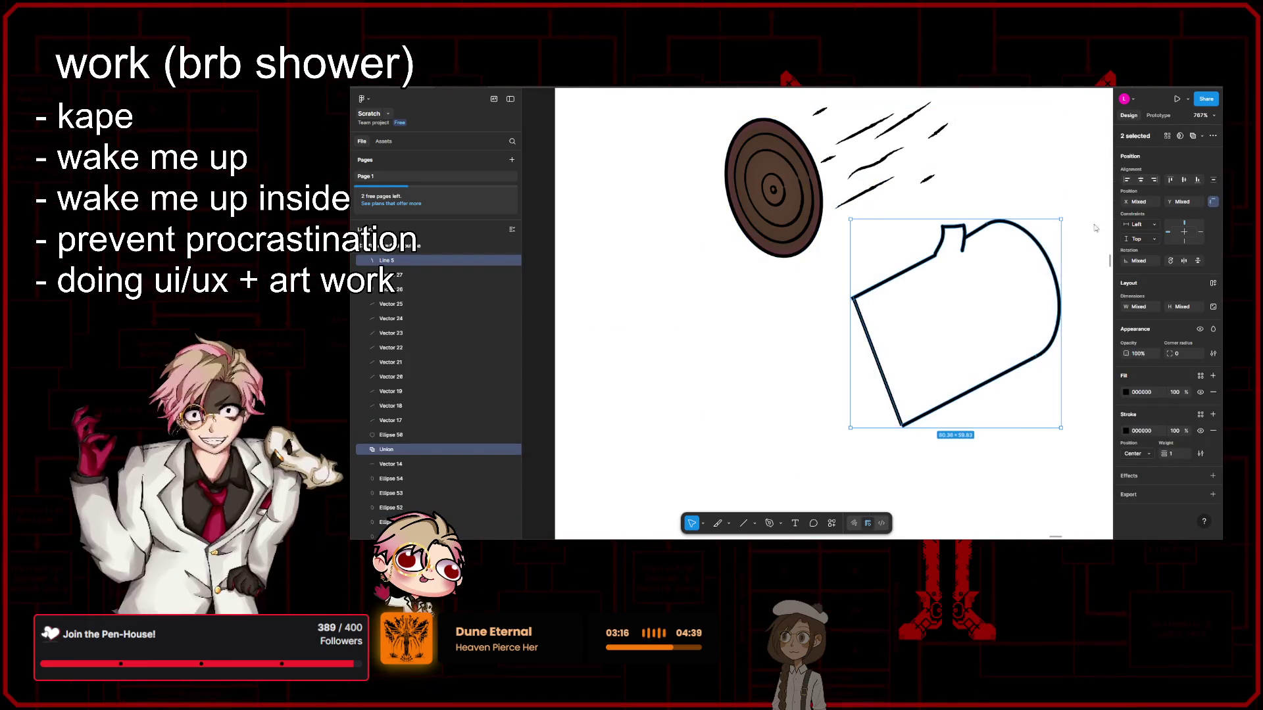
Step: Union the line with the log body and flatten the result into a single path
{"action": "left_click", "coordinate": [1201, 138]}
{"action": "left_click", "coordinate": [1149, 152]}
{"action": "left_click", "coordinate": [1201, 136]}
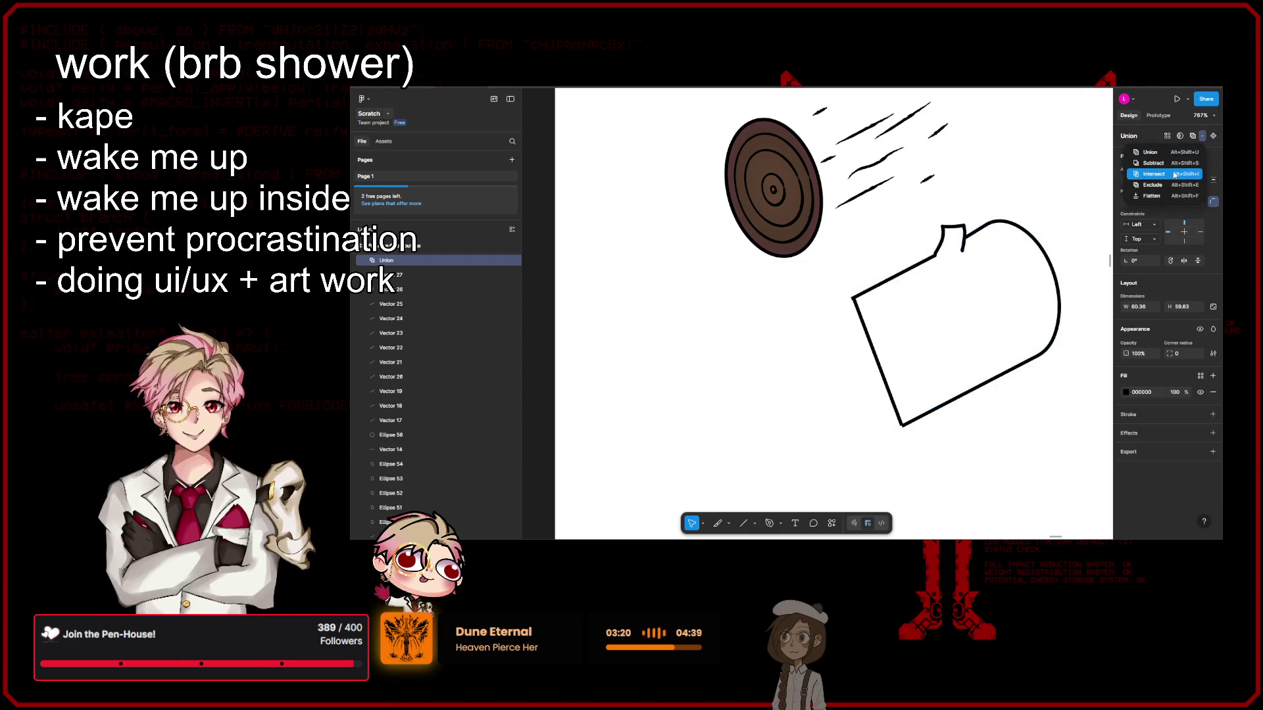
{"action": "left_click", "coordinate": [1151, 196]}
Step: Try a red fill and a dark red outline stroke on the flattened body
{"action": "left_click", "coordinate": [1126, 392]}
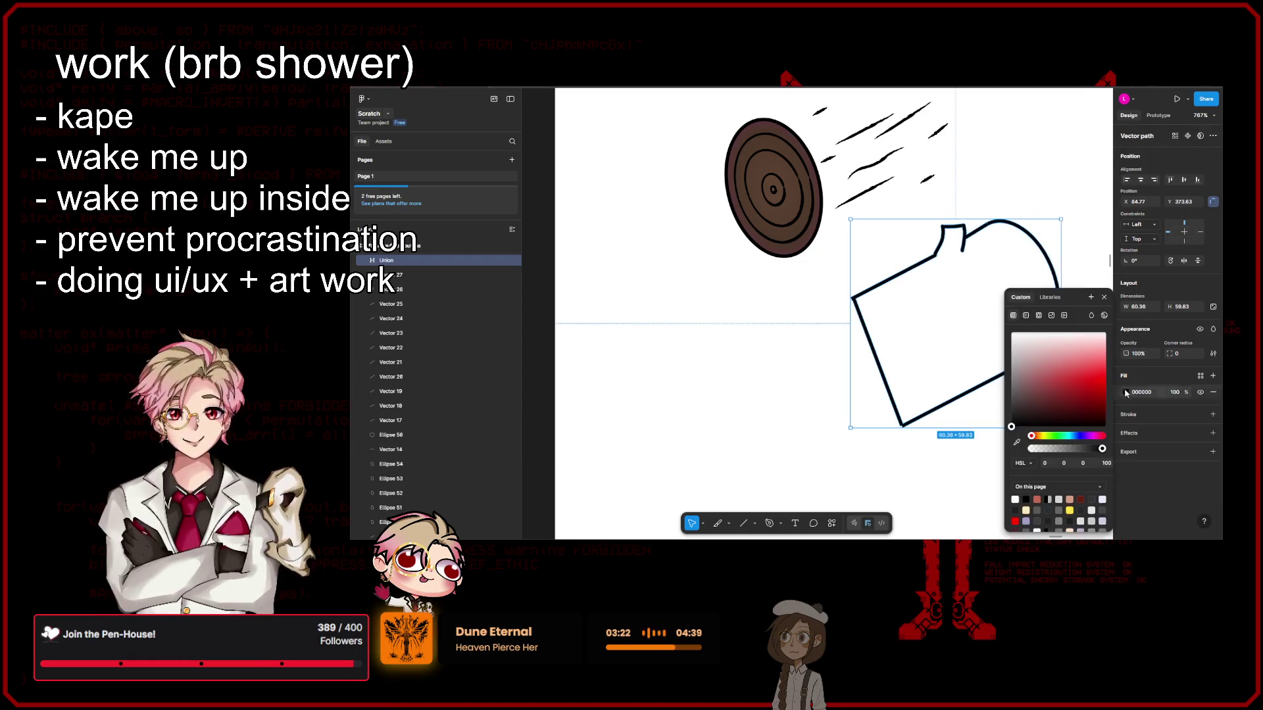
{"action": "left_click_drag", "start_coordinate": [1079, 375], "coordinate": [1159, 426]}
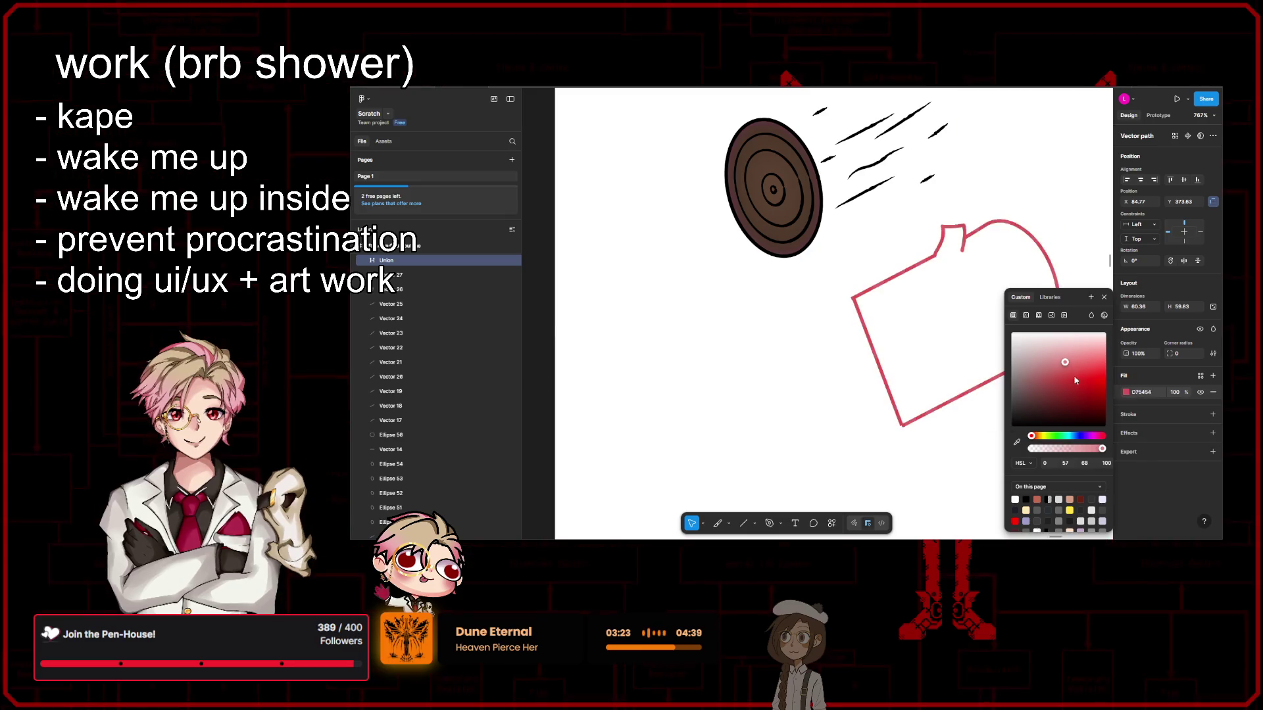
{"action": "left_click", "coordinate": [1213, 415]}
{"action": "left_click", "coordinate": [1126, 431]}
{"action": "left_click_drag", "start_coordinate": [1045, 368], "coordinate": [1059, 381]}
Step: Undo back to Group 36's separate outline strokes, with the body against the ringed end
{"action": "key", "text": "ctrl+z"}
{"action": "key", "text": "ctrl+z"}
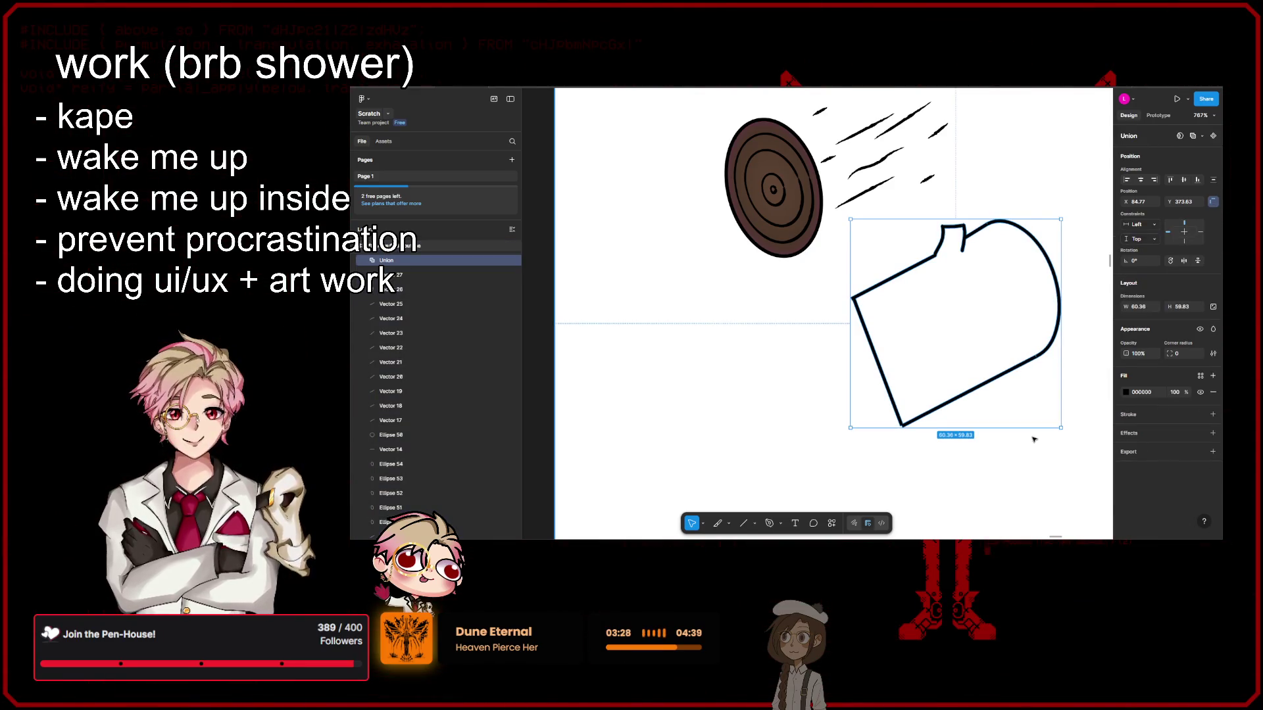
{"action": "key", "text": "ctrl+z"}
{"action": "key", "text": "ctrl+z"}
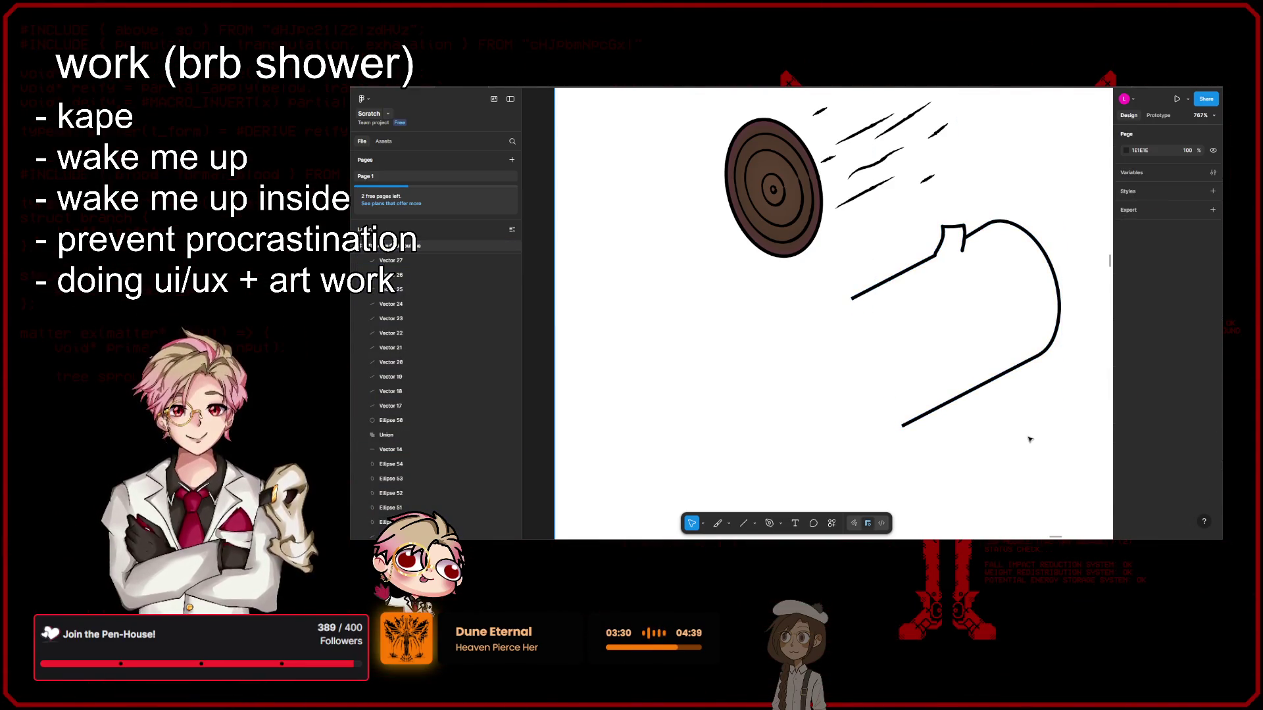
{"action": "scroll", "coordinate": [1026, 447], "scroll_direction": "up", "scroll_amount": 2}
{"action": "scroll", "coordinate": [1026, 448], "scroll_direction": "right", "scroll_amount": 2}
{"action": "key", "text": "ctrl+shift+z"}
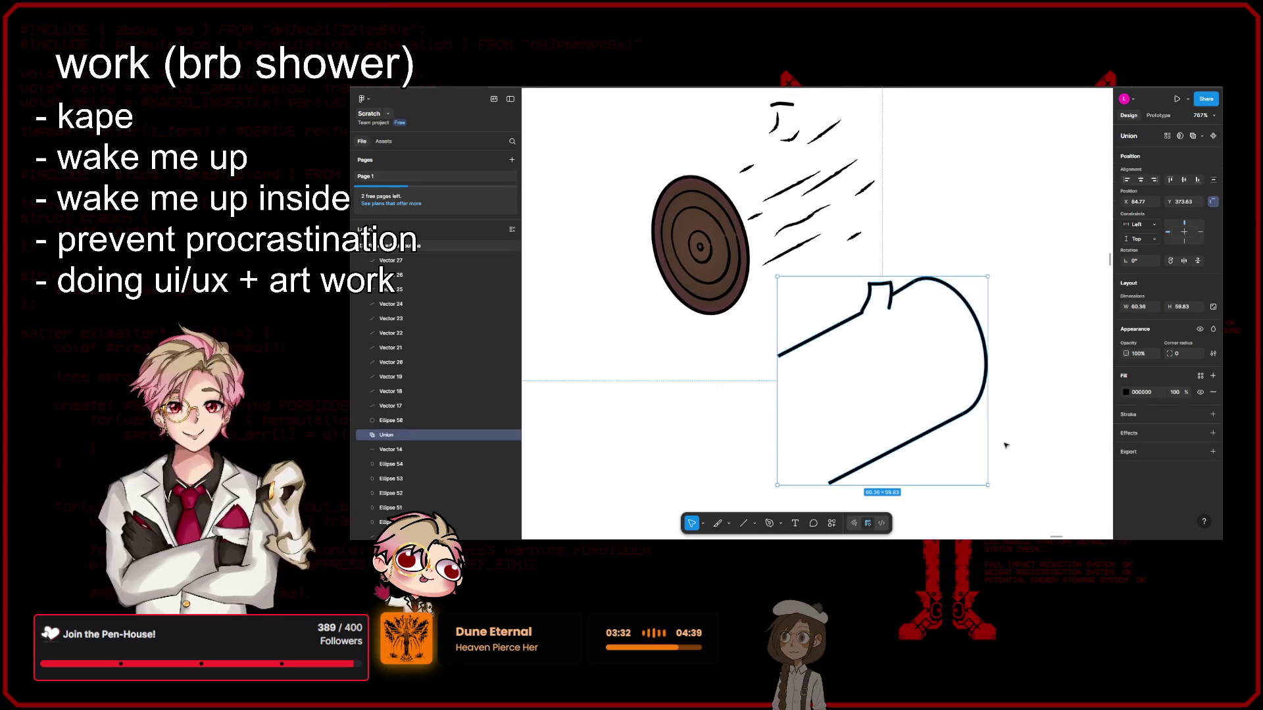
{"action": "key", "text": "ctrl+z"}
{"action": "key", "text": "ctrl+z"}
{"action": "key", "text": "ctrl+shift+z"}
{"action": "key", "text": "ctrl+z"}
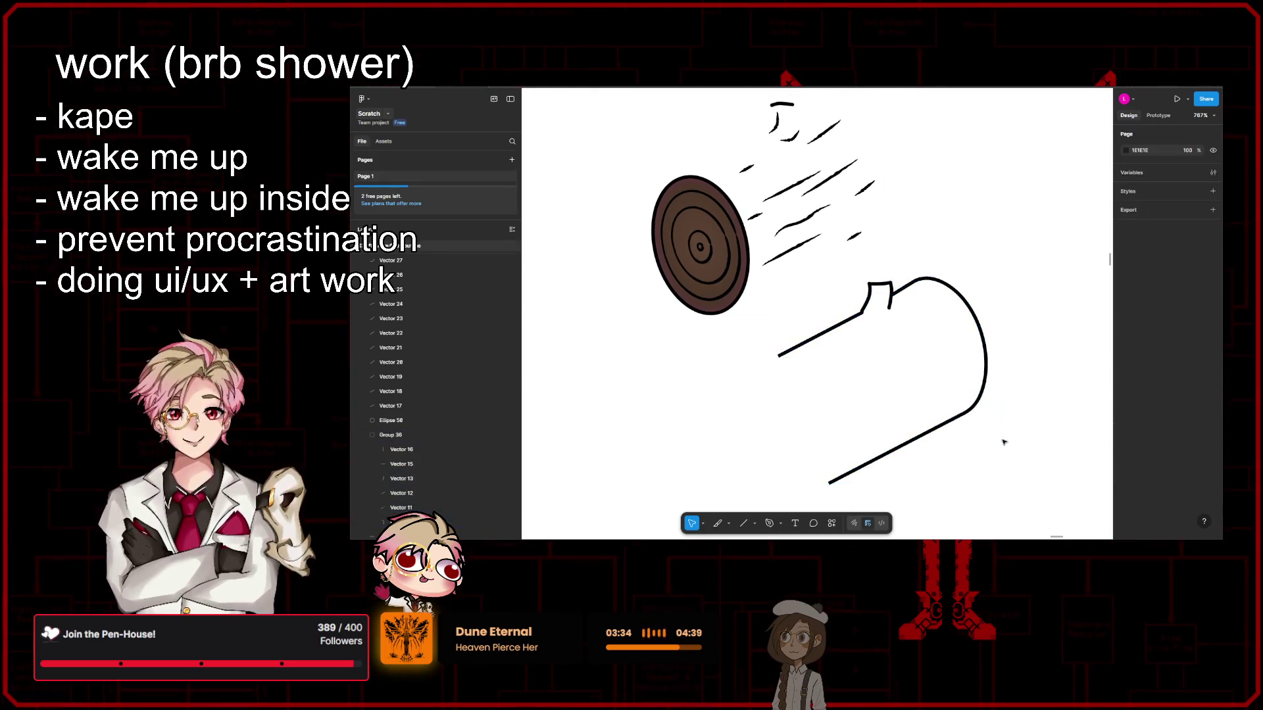
{"action": "key", "text": "ctrl+shift+z"}
{"action": "key", "text": "ctrl+shift+z"}
{"action": "key", "text": "ctrl+z"}
{"action": "key", "text": "ctrl+shift+z"}
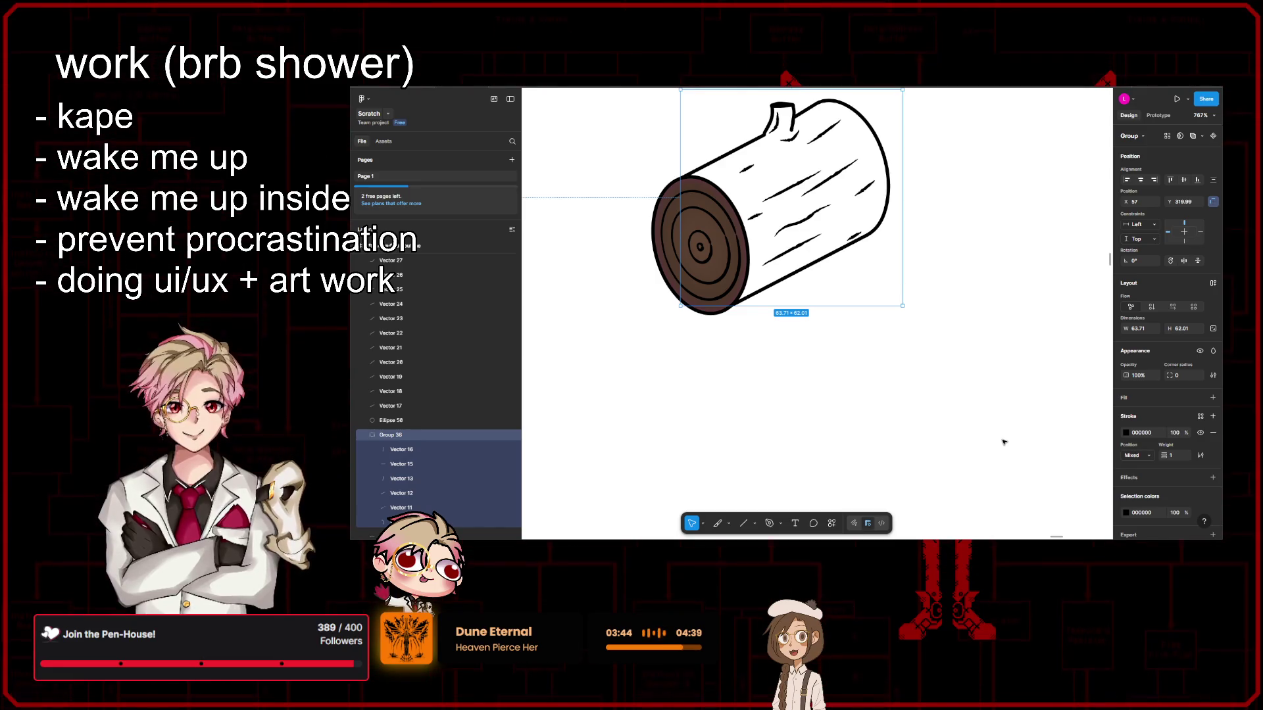
Step: Add a white FFFFFF fill to Group 36, the log body outline group
{"action": "left_click", "coordinate": [1203, 136]}
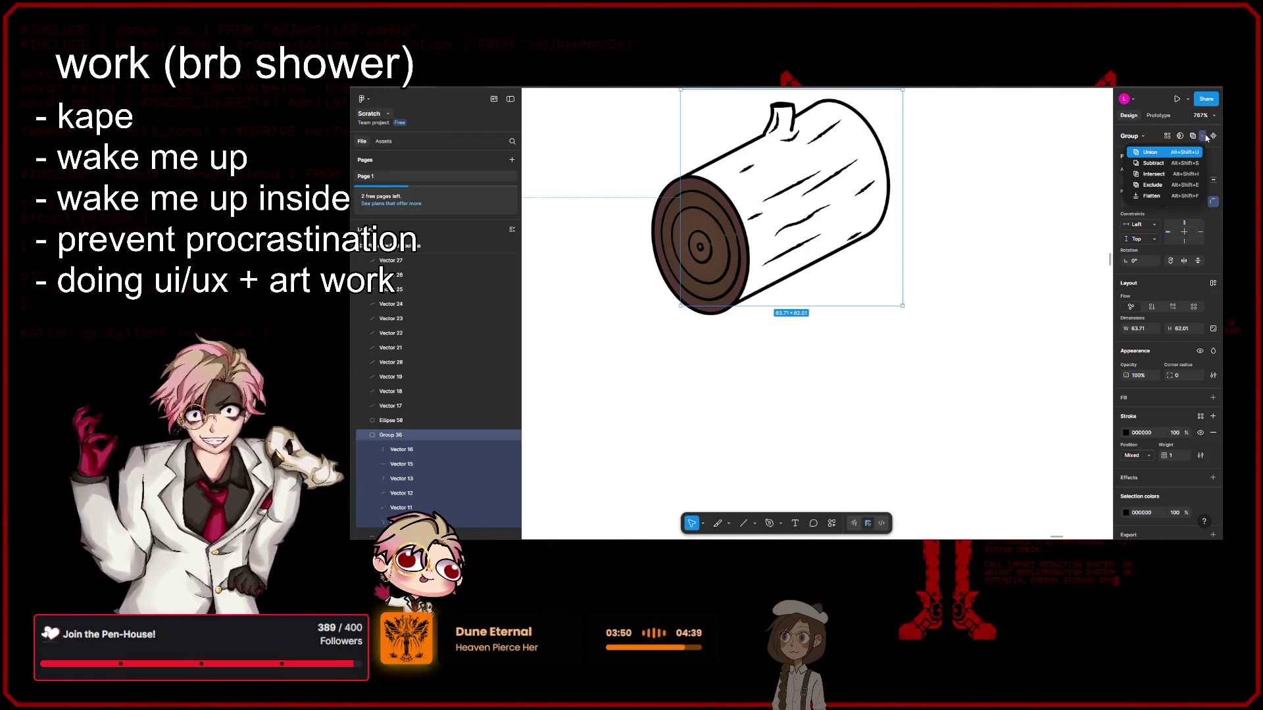
{"action": "left_click", "coordinate": [1205, 137]}
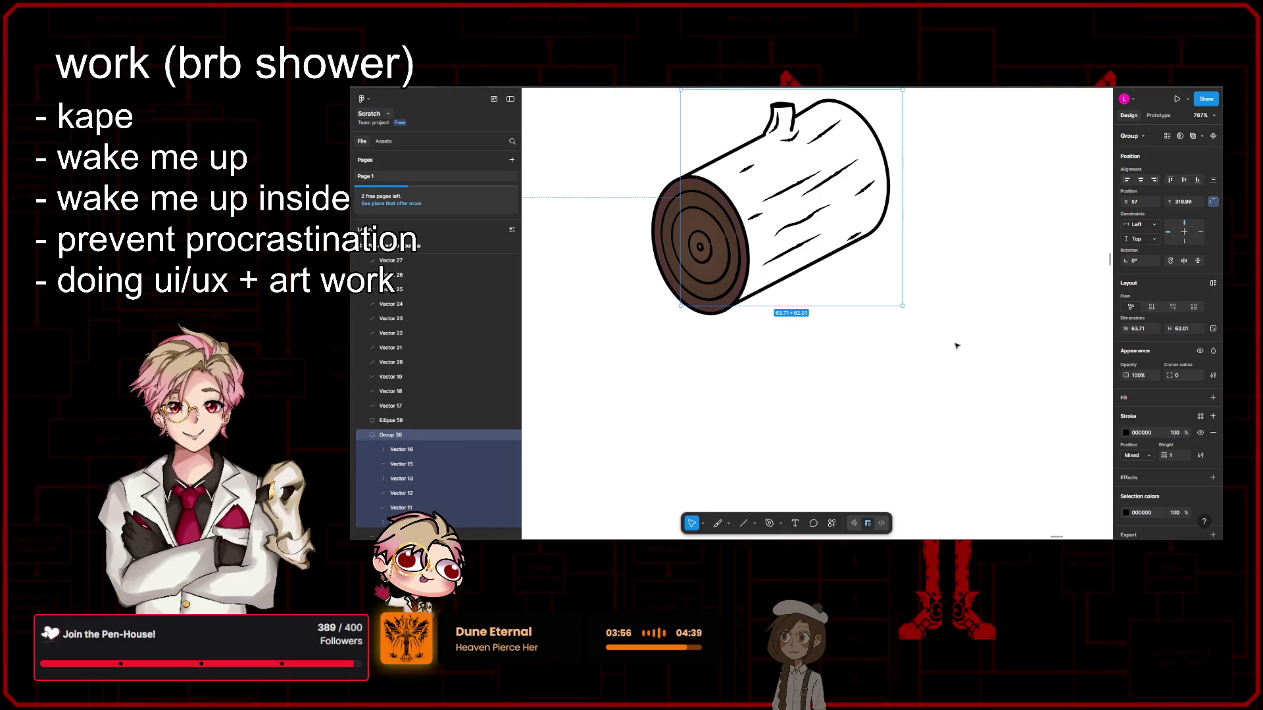
{"action": "left_click", "coordinate": [1212, 397]}
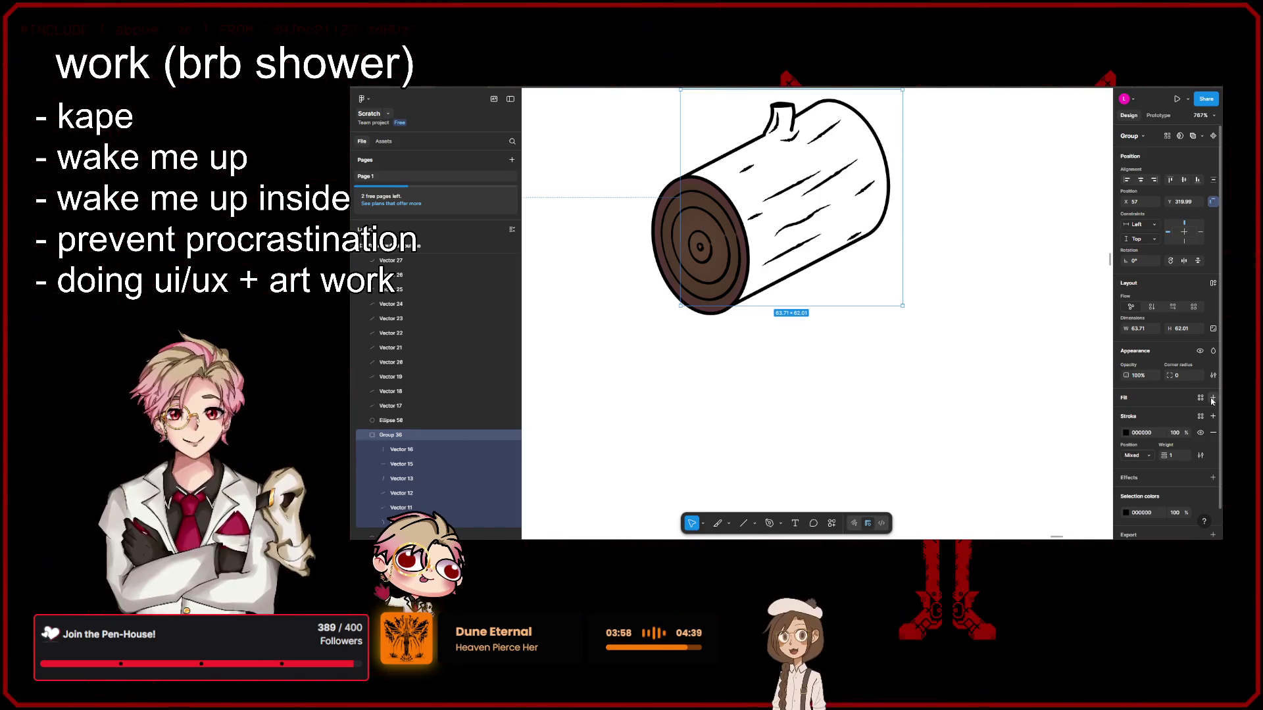
{"action": "left_click", "coordinate": [1125, 413]}
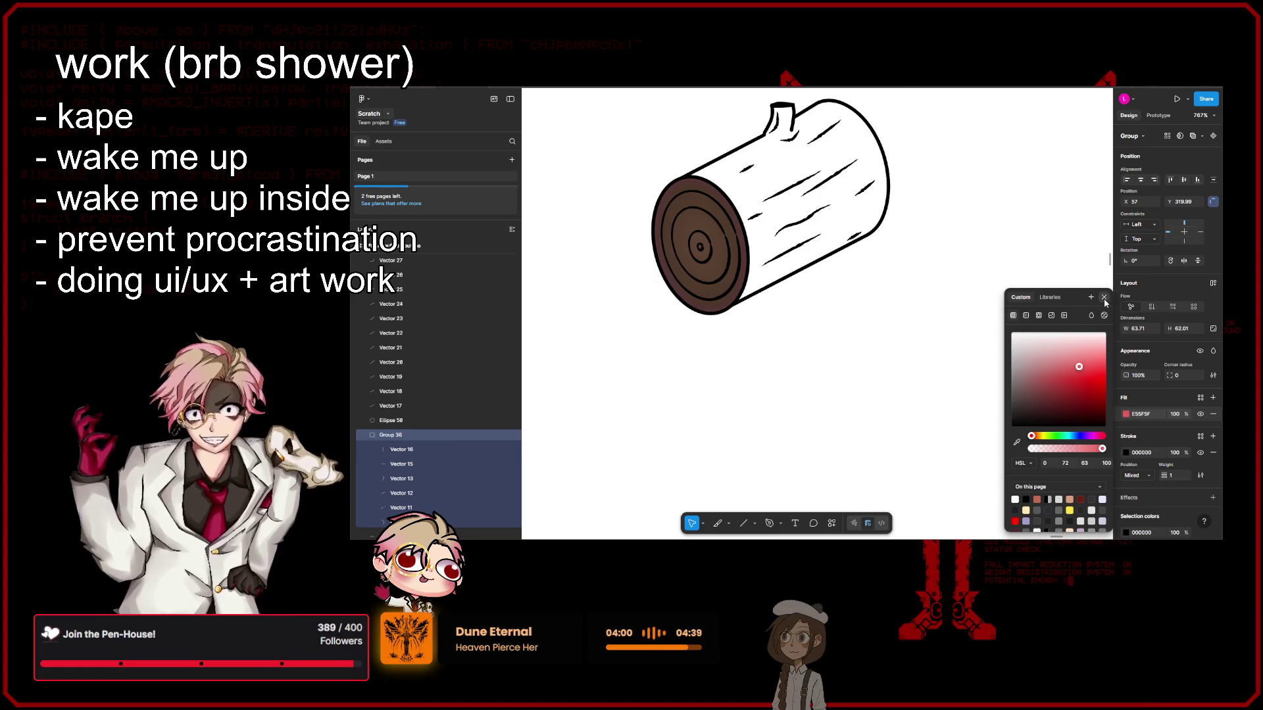
{"action": "key", "text": "Escape"}
Step: Deselect the group and select the log's bottom edge stroke
{"action": "scroll", "coordinate": [929, 408], "scroll_direction": "up", "scroll_amount": 2}
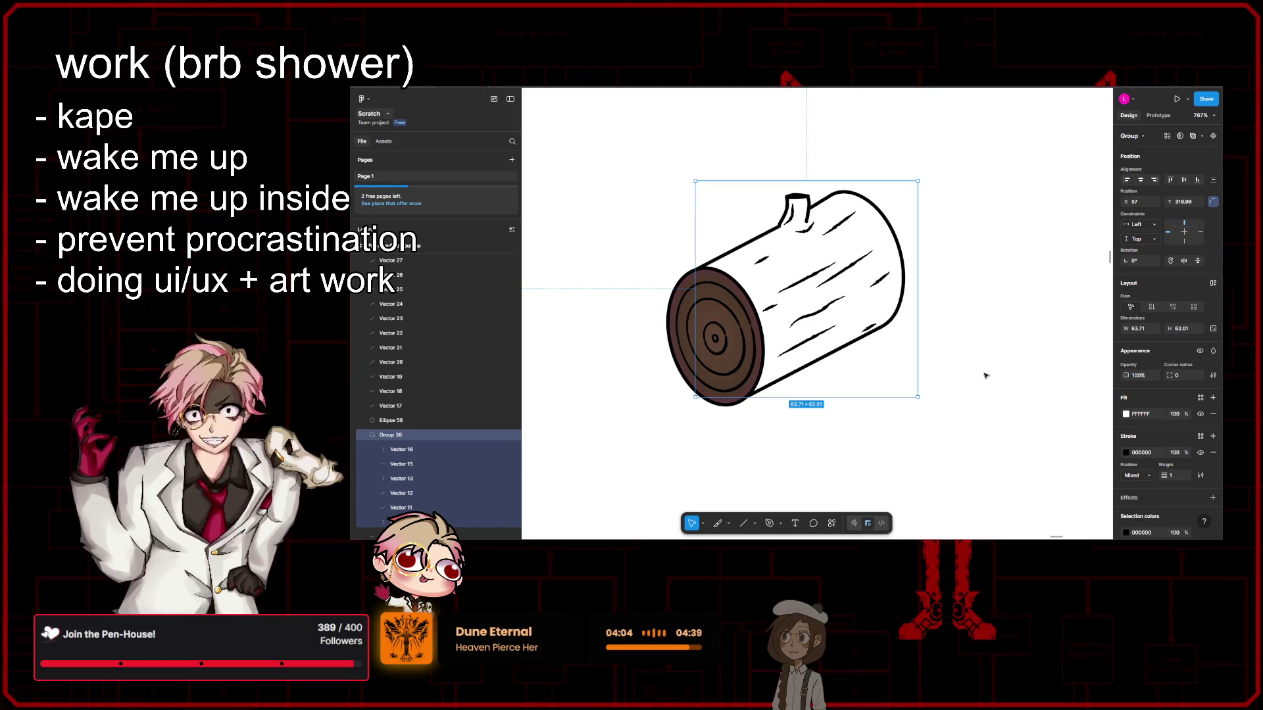
{"action": "left_click", "coordinate": [905, 372]}
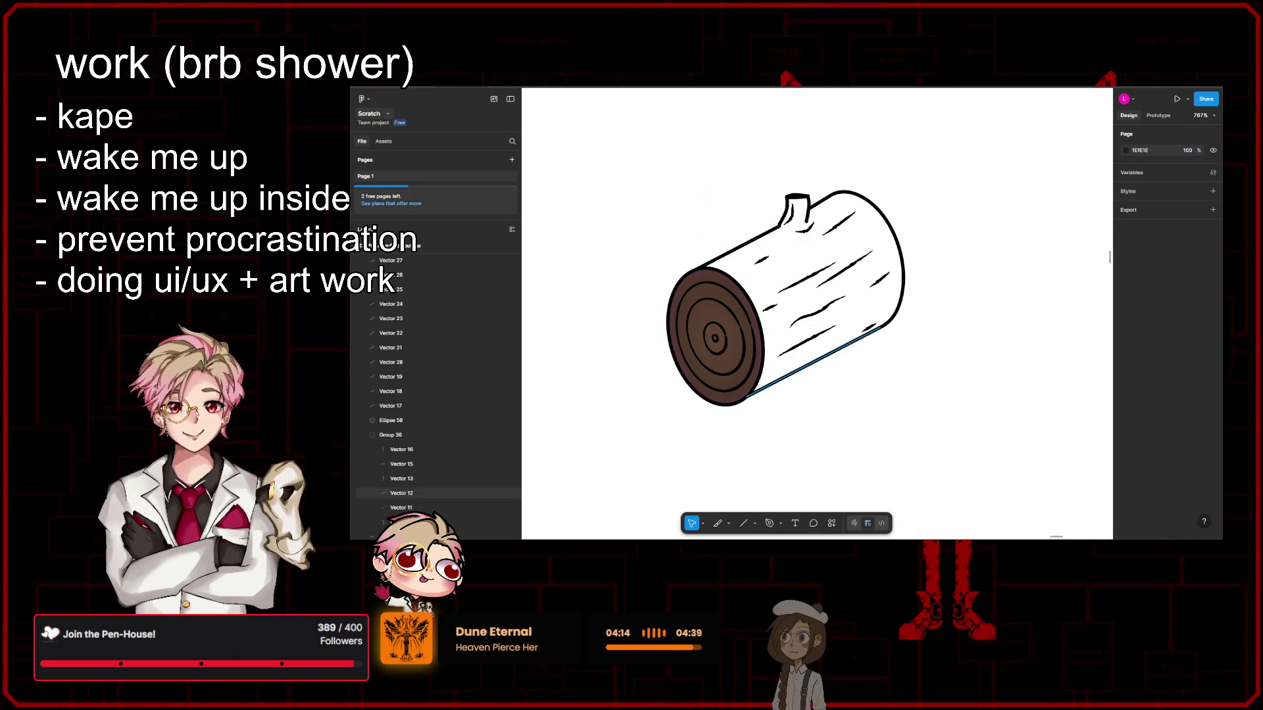
{"action": "left_click", "coordinate": [816, 362]}
{"action": "scroll", "coordinate": [880, 299], "scroll_direction": "up", "scroll_amount": 5}
Step: Union the bottom edge stroke and the rounded right end into one shape
{"action": "left_click", "coordinate": [921, 250], "text": "shift"}
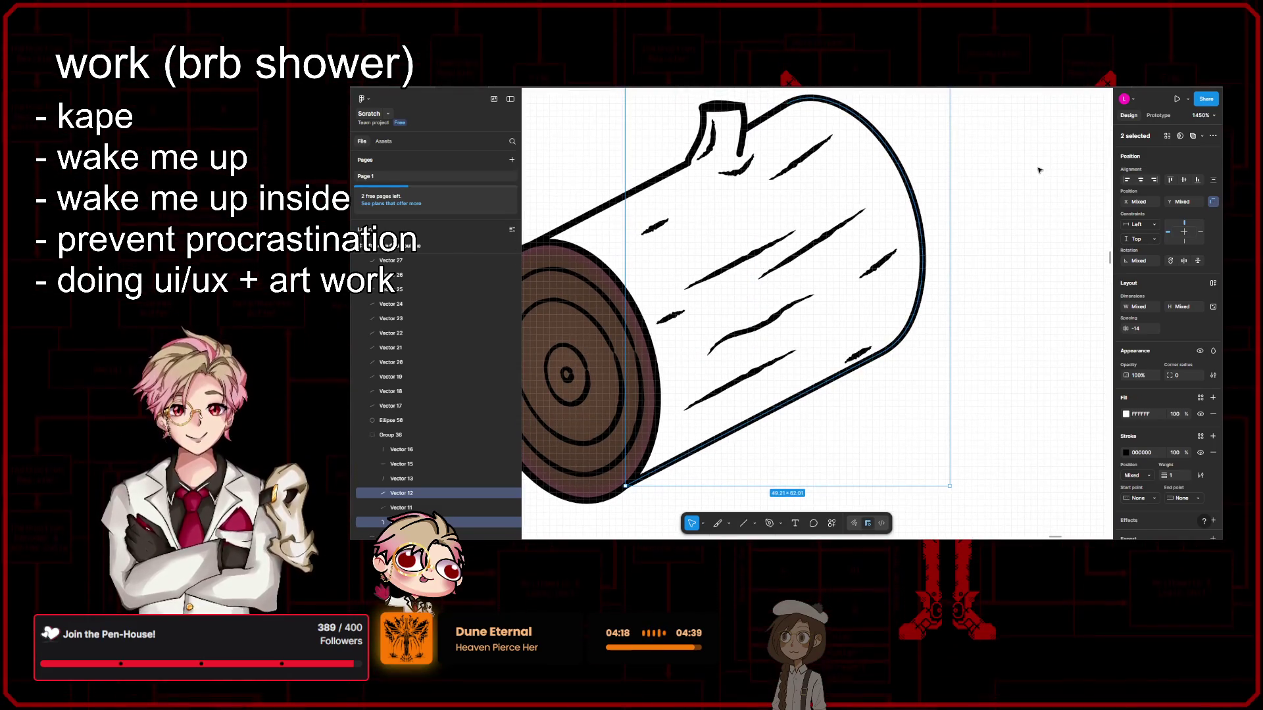
{"action": "scroll", "coordinate": [1039, 171], "scroll_direction": "left", "scroll_amount": 1}
{"action": "left_click", "coordinate": [1200, 136]}
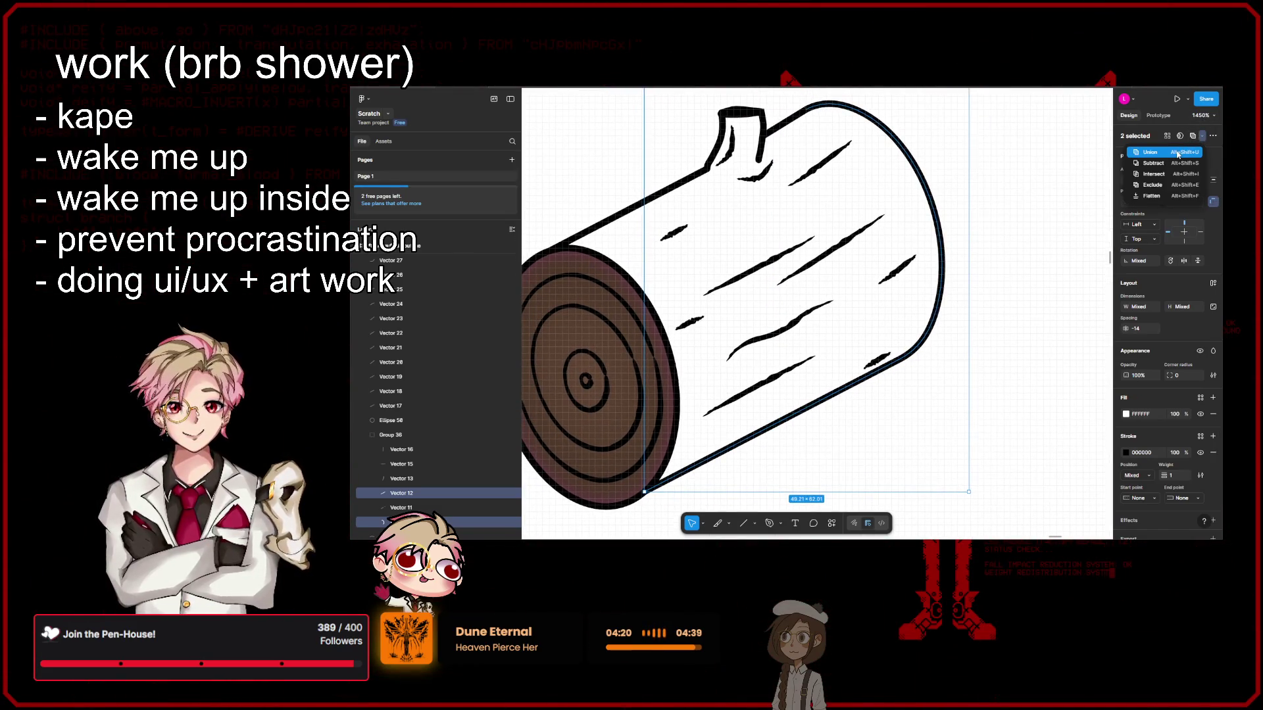
{"action": "left_click", "coordinate": [1149, 152]}
{"action": "left_click", "coordinate": [1012, 250]}
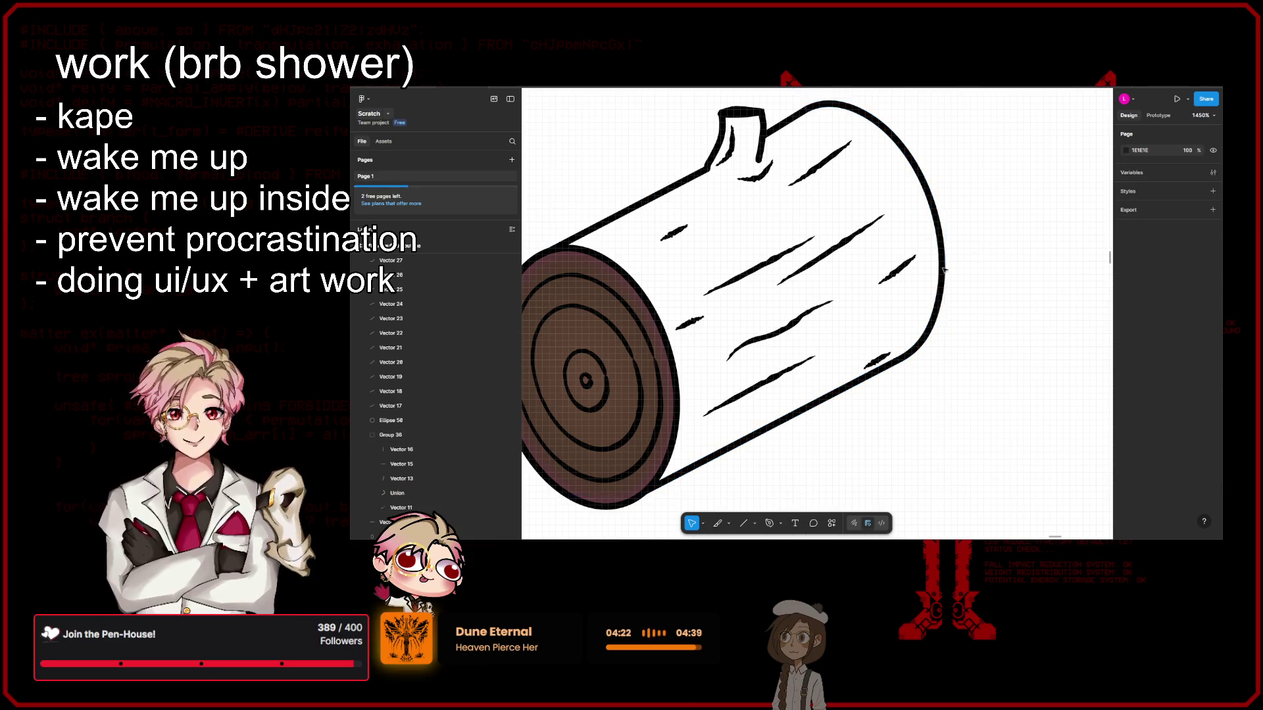
Step: Select the merged outline shape, then the top edge stroke inside it
{"action": "left_click", "coordinate": [843, 392]}
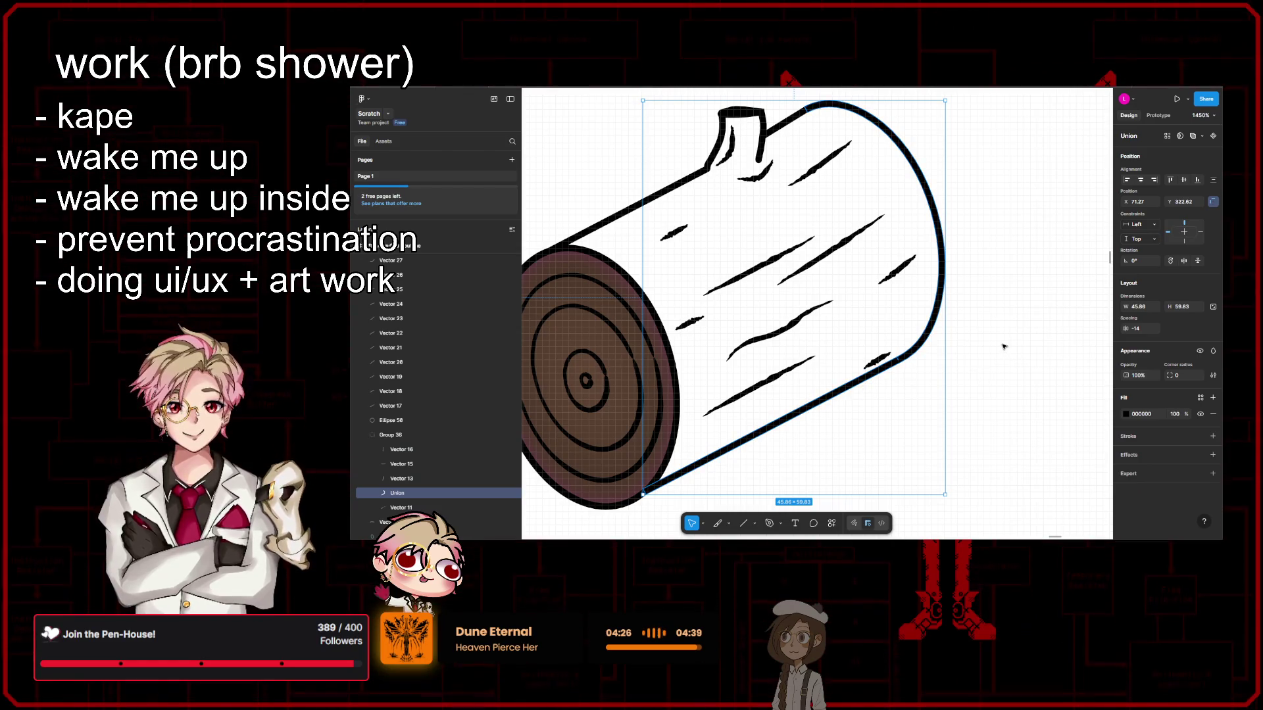
{"action": "scroll", "coordinate": [1039, 316], "scroll_direction": "up", "scroll_amount": 1}
{"action": "scroll", "coordinate": [1040, 316], "scroll_direction": "left", "scroll_amount": 1}
{"action": "double_click", "coordinate": [816, 141]}
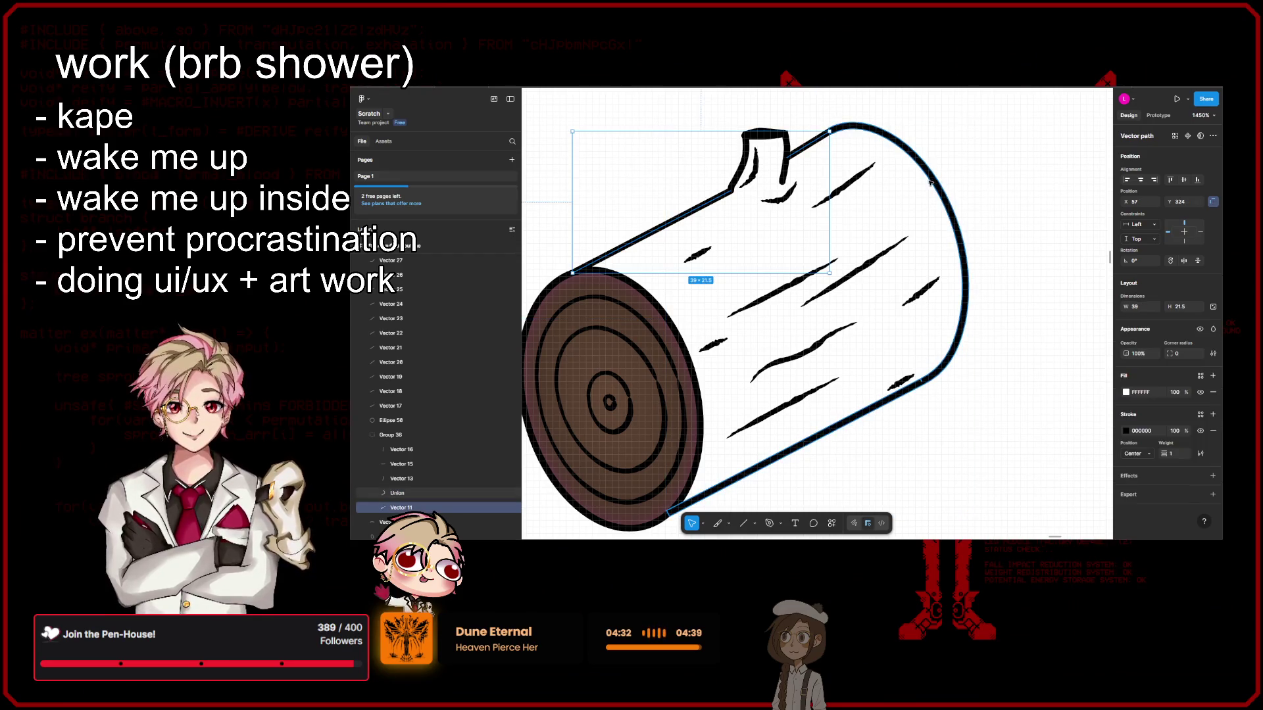
{"action": "left_click", "coordinate": [884, 138]}
{"action": "double_click", "coordinate": [885, 138]}
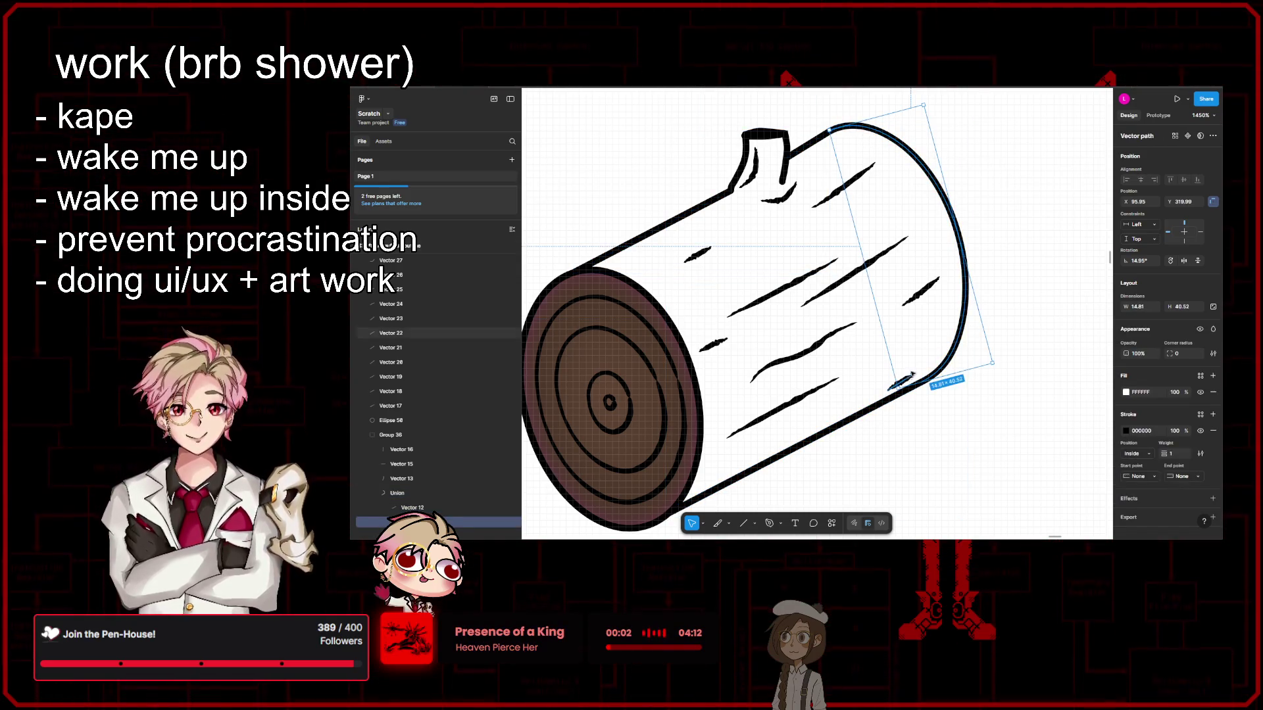
{"action": "scroll", "coordinate": [907, 152], "scroll_direction": "up", "scroll_amount": 1}
{"action": "double_click", "coordinate": [906, 153]}
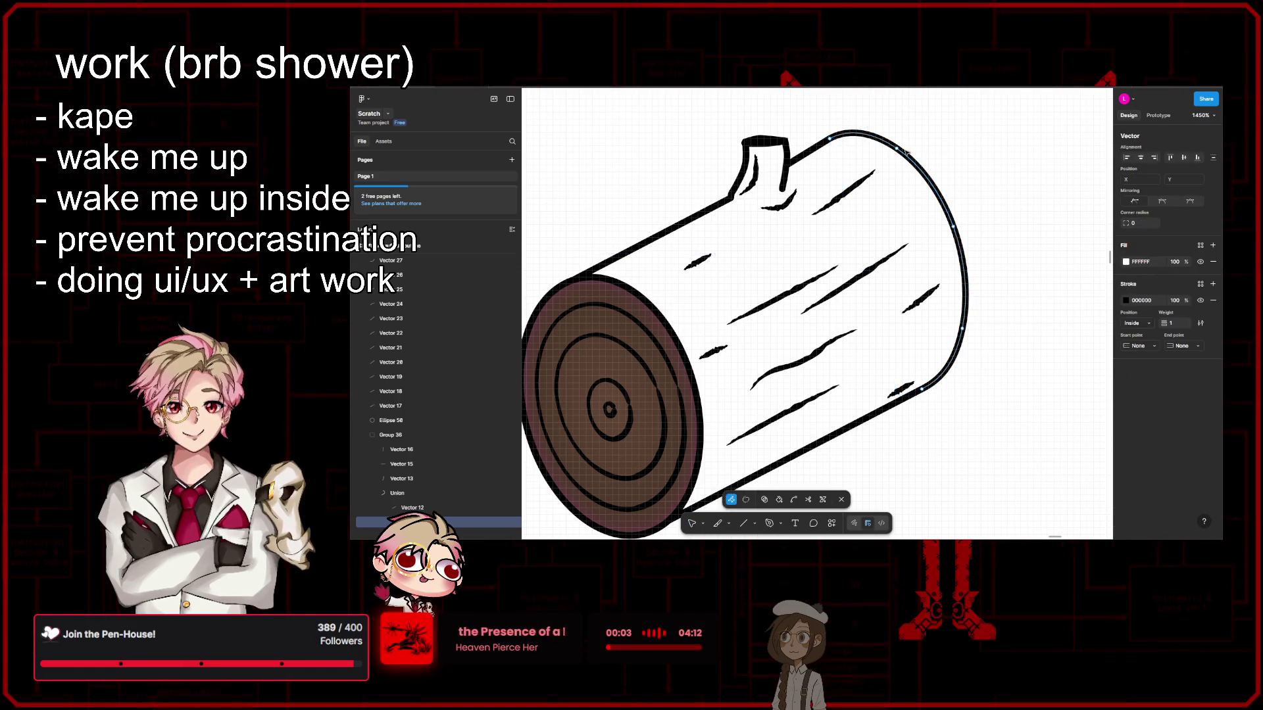
{"action": "scroll", "coordinate": [924, 392], "scroll_direction": "down", "scroll_amount": 5}
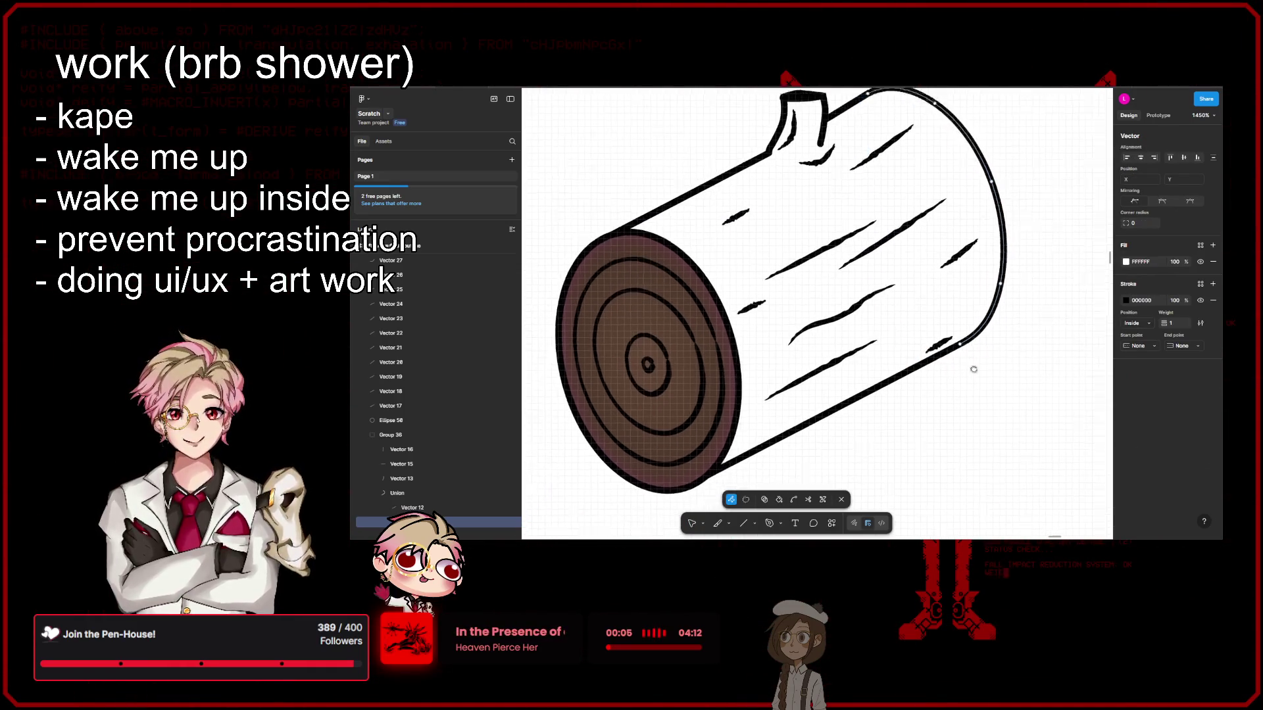
{"action": "left_click", "coordinate": [778, 500]}
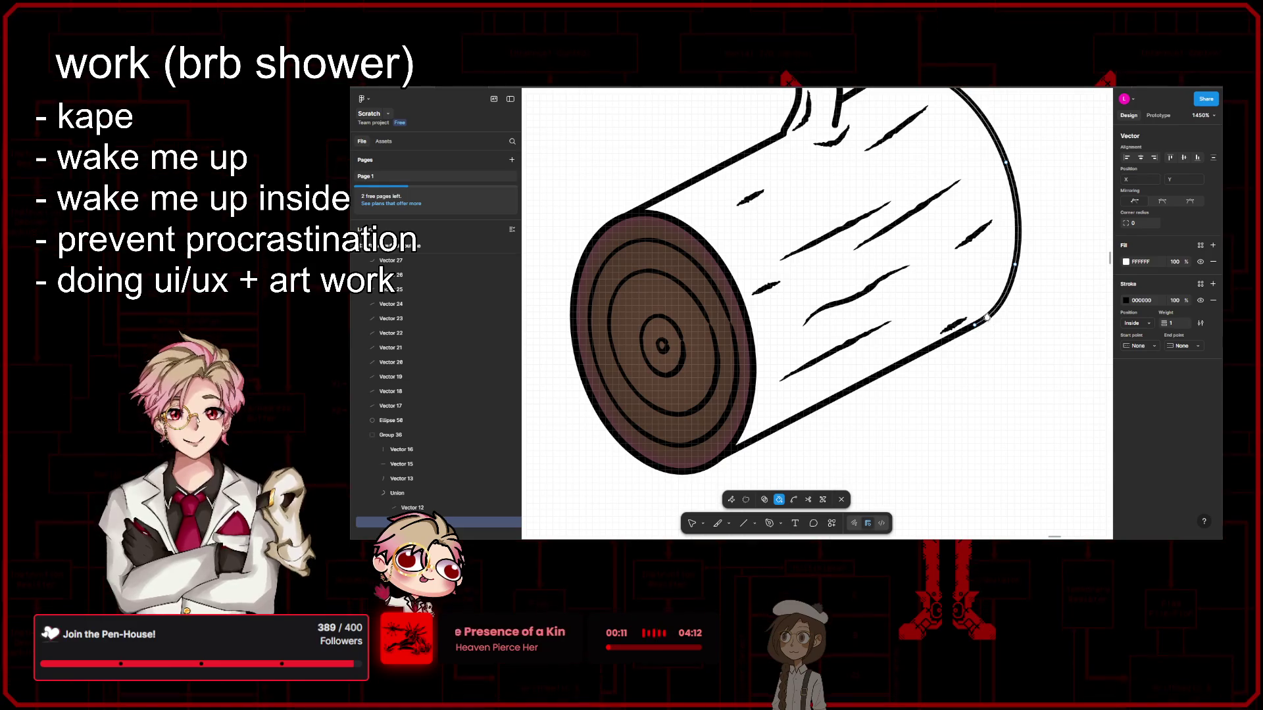
{"action": "left_click", "coordinate": [1126, 301]}
{"action": "left_click", "coordinate": [1074, 357]}
{"action": "left_click", "coordinate": [1102, 301]}
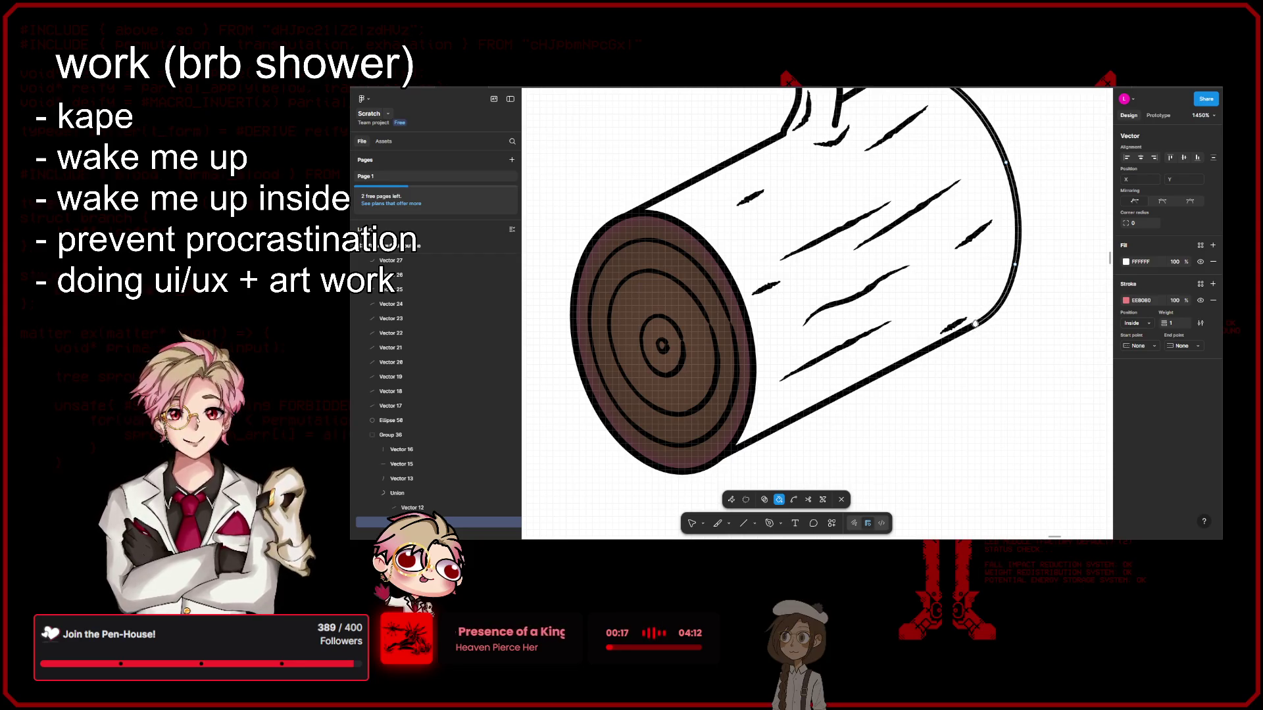
{"action": "key", "text": "Escape"}
{"action": "left_click", "coordinate": [1047, 379]}
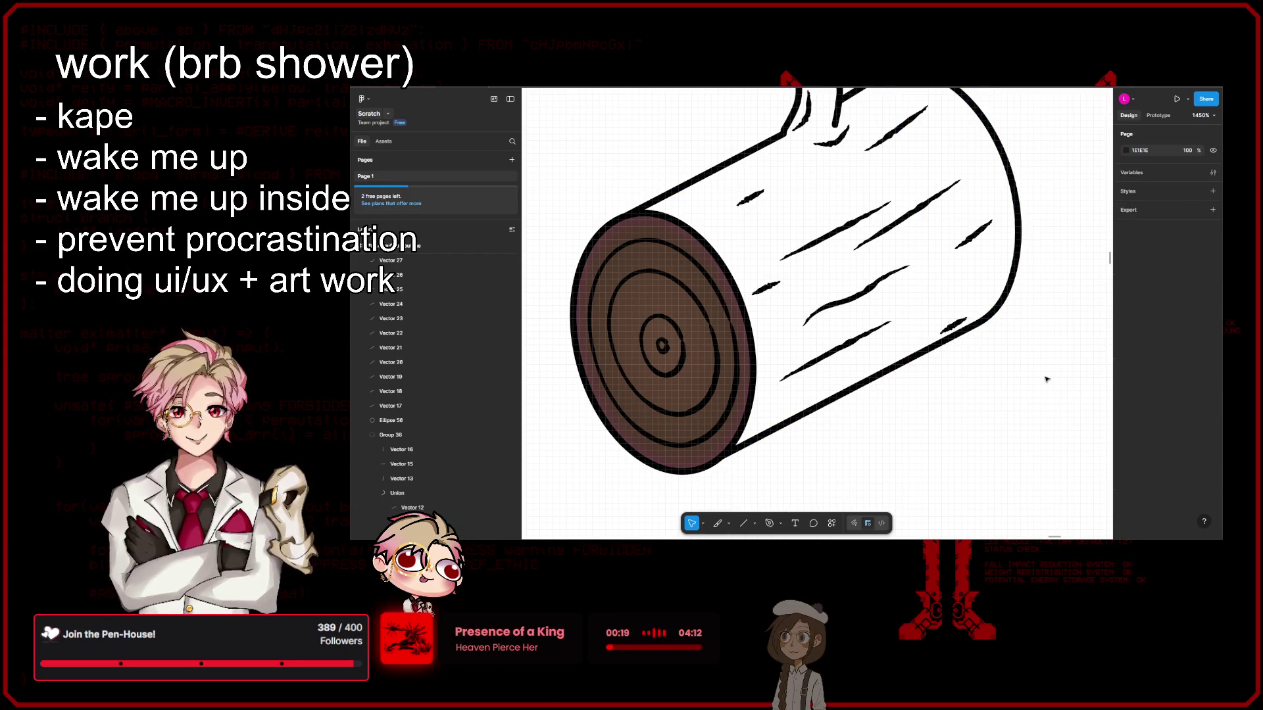
{"action": "left_click", "coordinate": [781, 524]}
{"action": "left_click", "coordinate": [782, 524]}
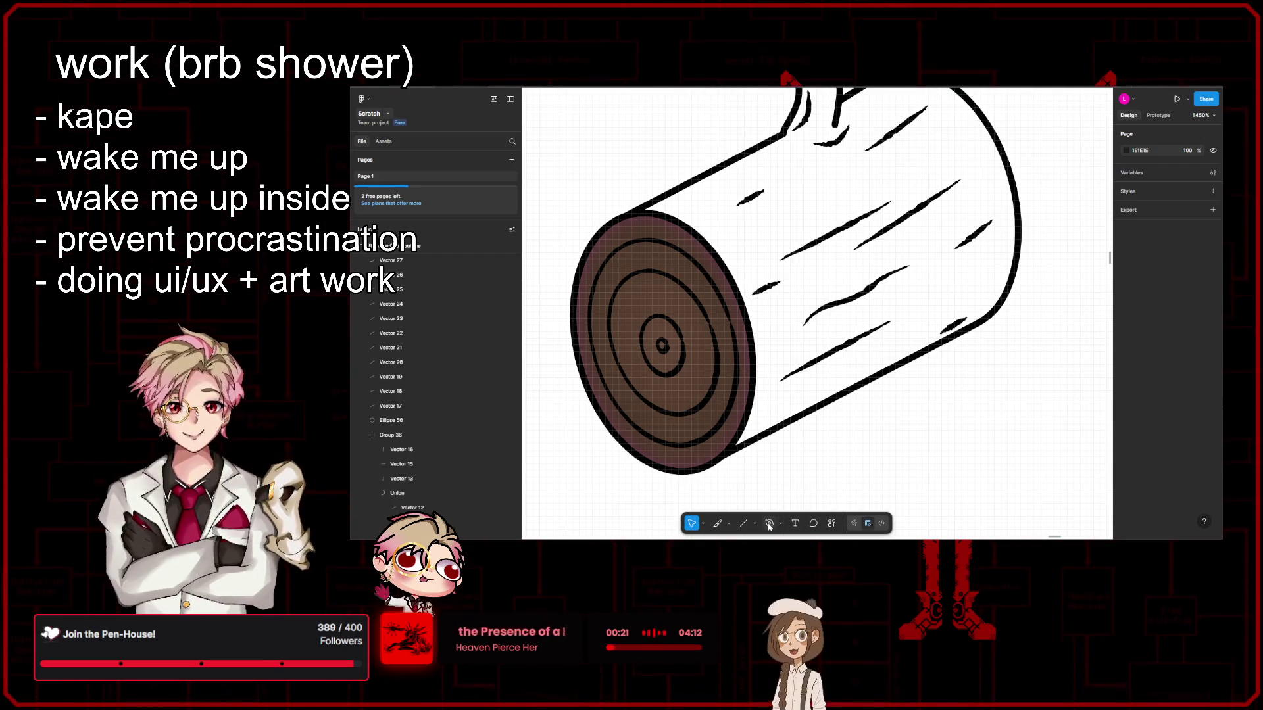
{"action": "left_click", "coordinate": [782, 524]}
{"action": "left_click", "coordinate": [921, 361]}
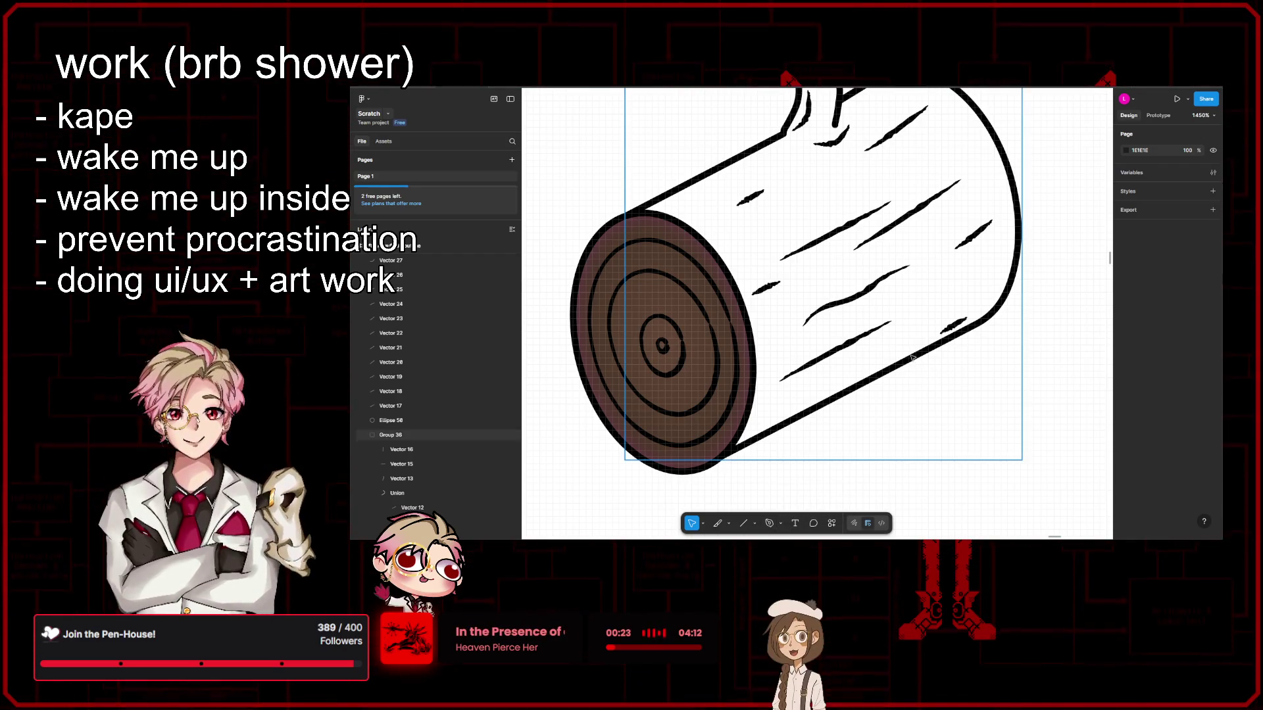
{"action": "left_click", "coordinate": [913, 357]}
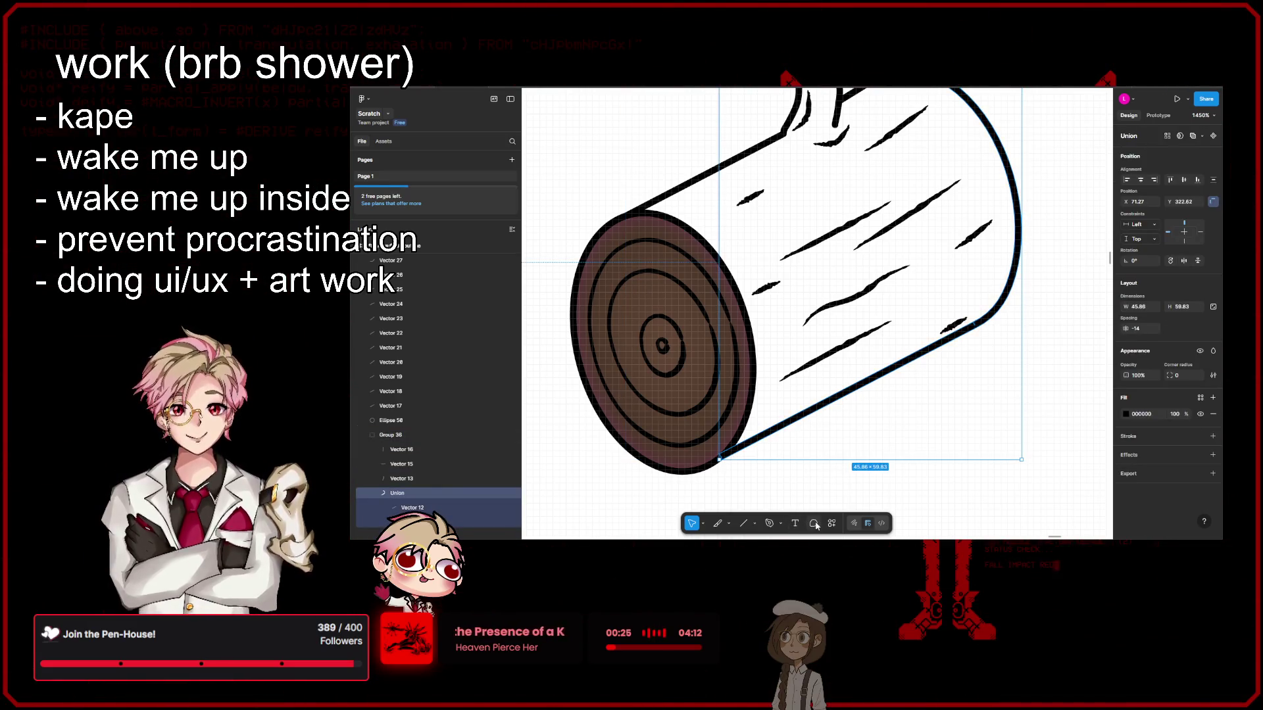
{"action": "double_click", "coordinate": [842, 389]}
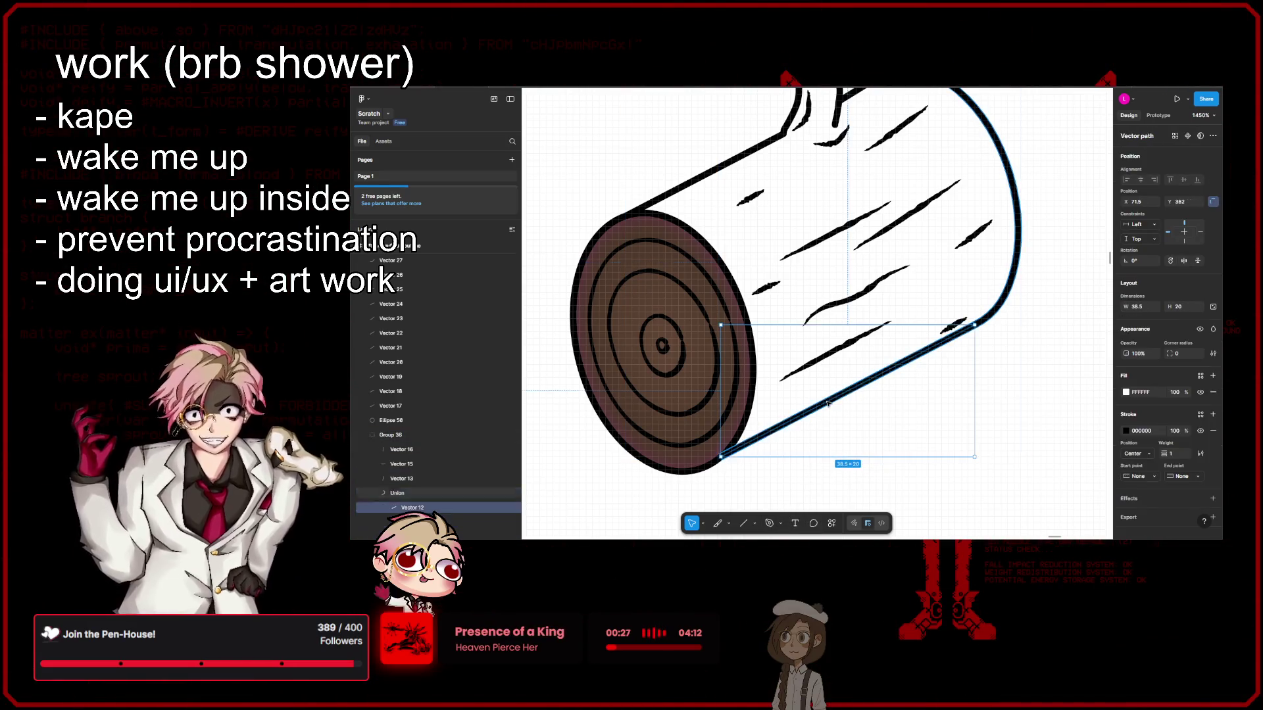
{"action": "double_click", "coordinate": [851, 395]}
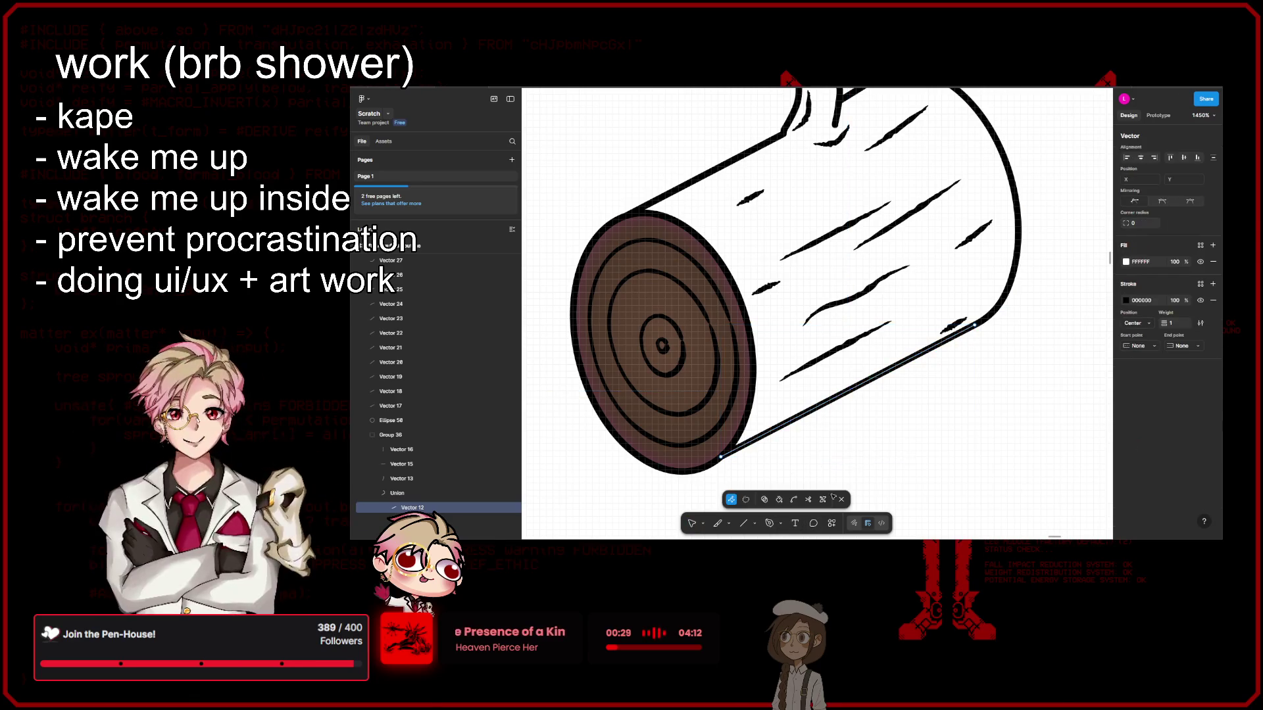
{"action": "left_click", "coordinate": [765, 501]}
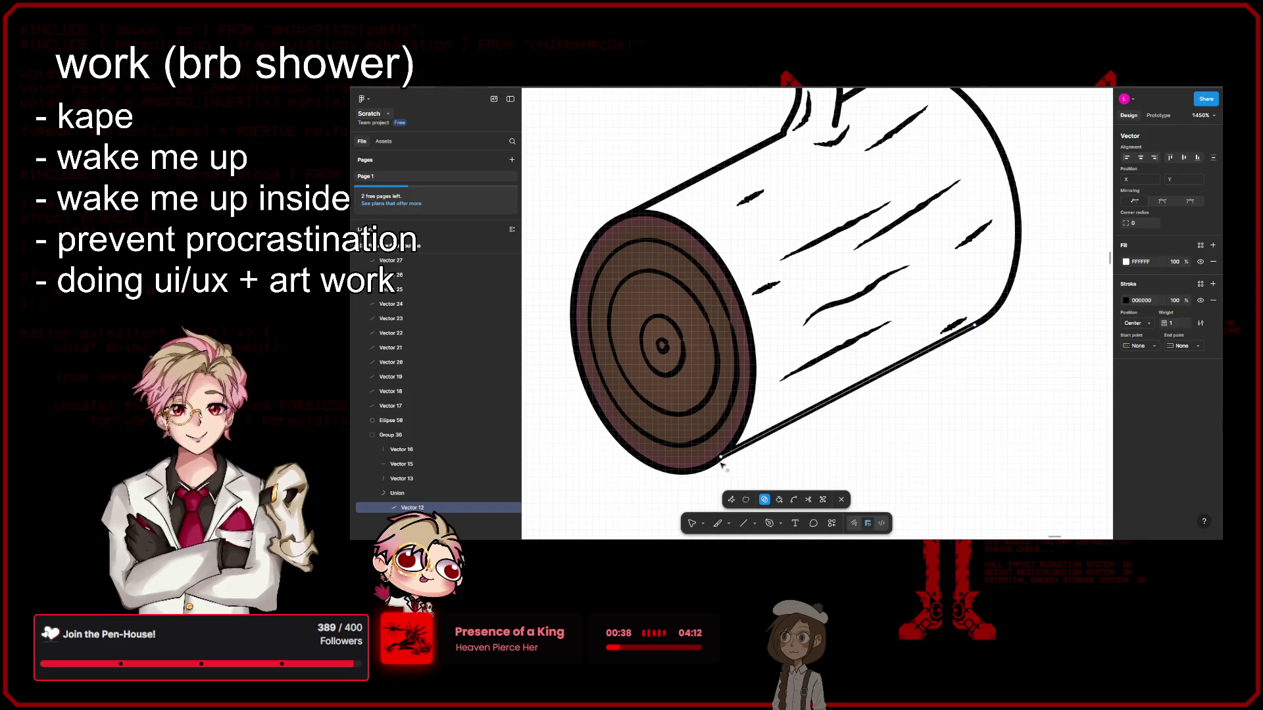
{"action": "key", "text": "Escape"}
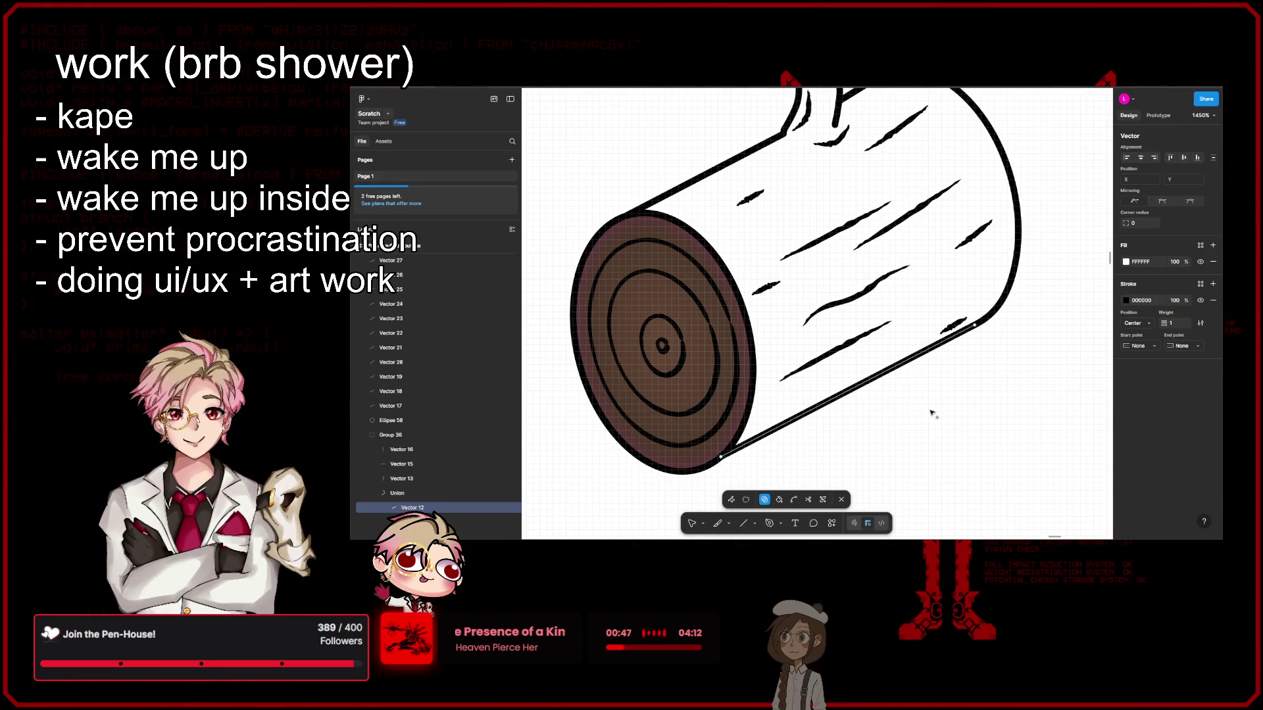
{"action": "key", "text": "Escape"}
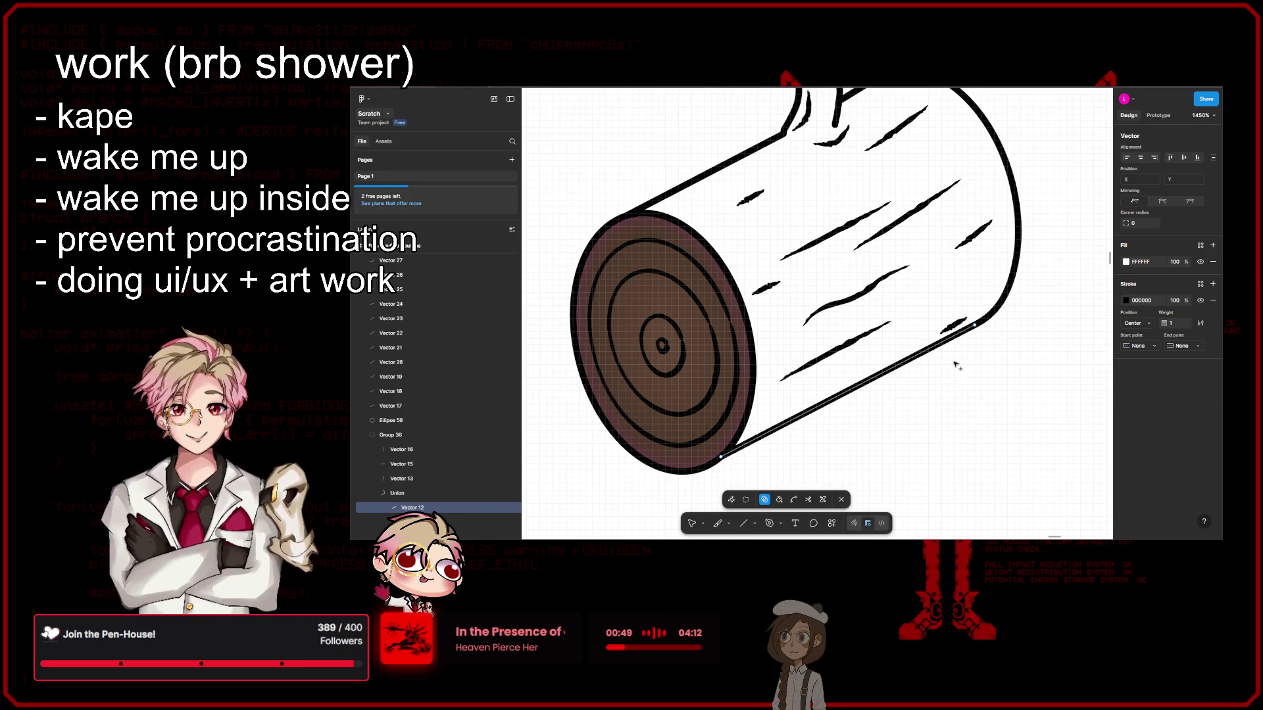
{"action": "key", "text": "Escape"}
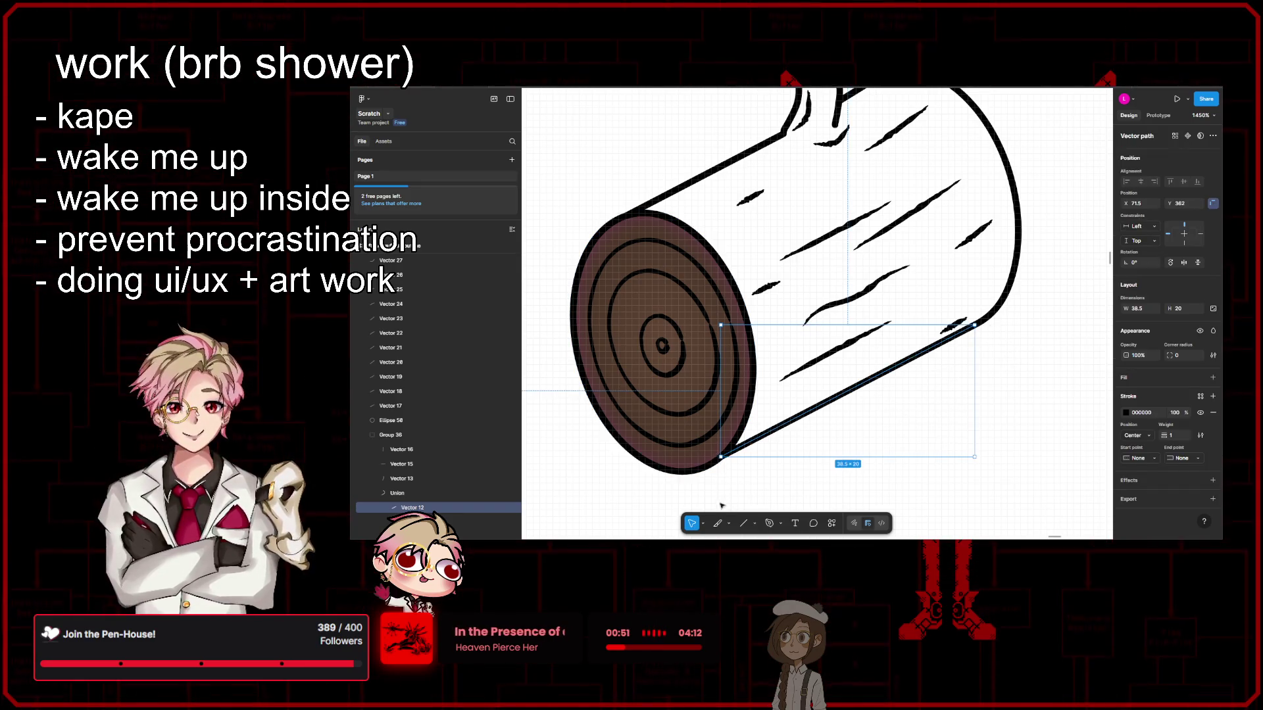
{"action": "left_click", "coordinate": [727, 524]}
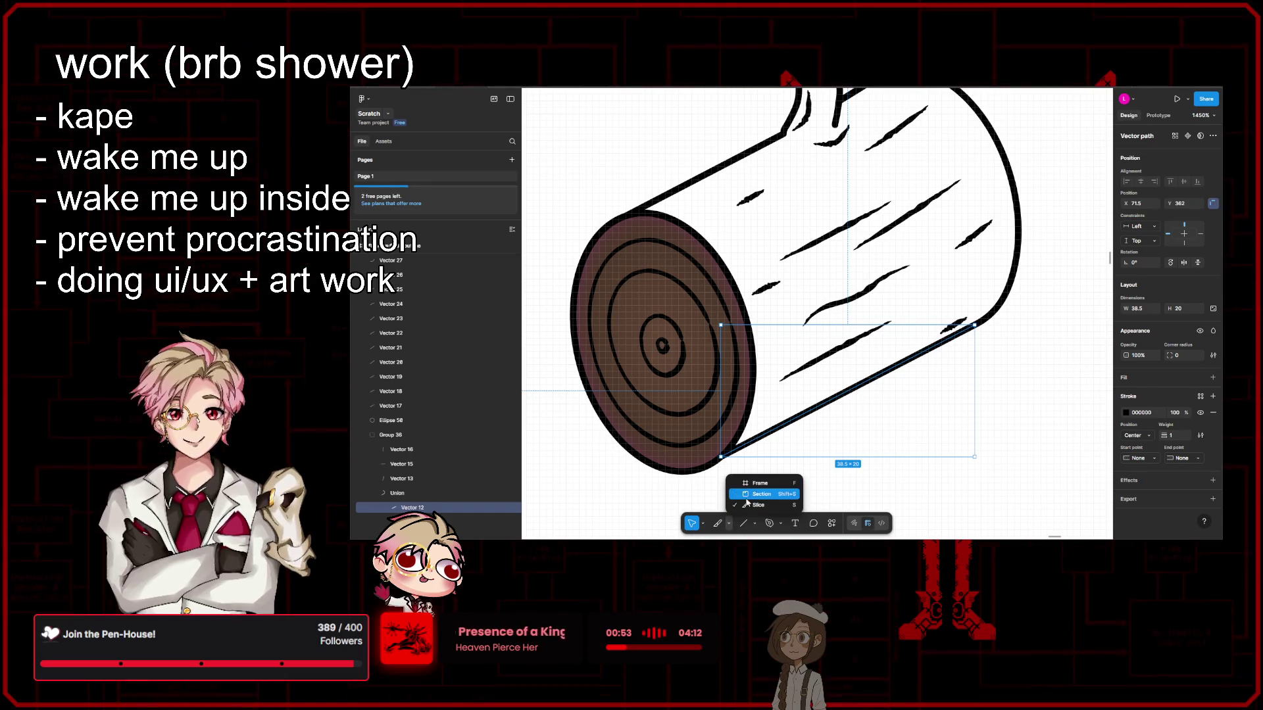
{"action": "left_click", "coordinate": [753, 483]}
{"action": "left_click", "coordinate": [729, 524]}
{"action": "left_click", "coordinate": [753, 484]}
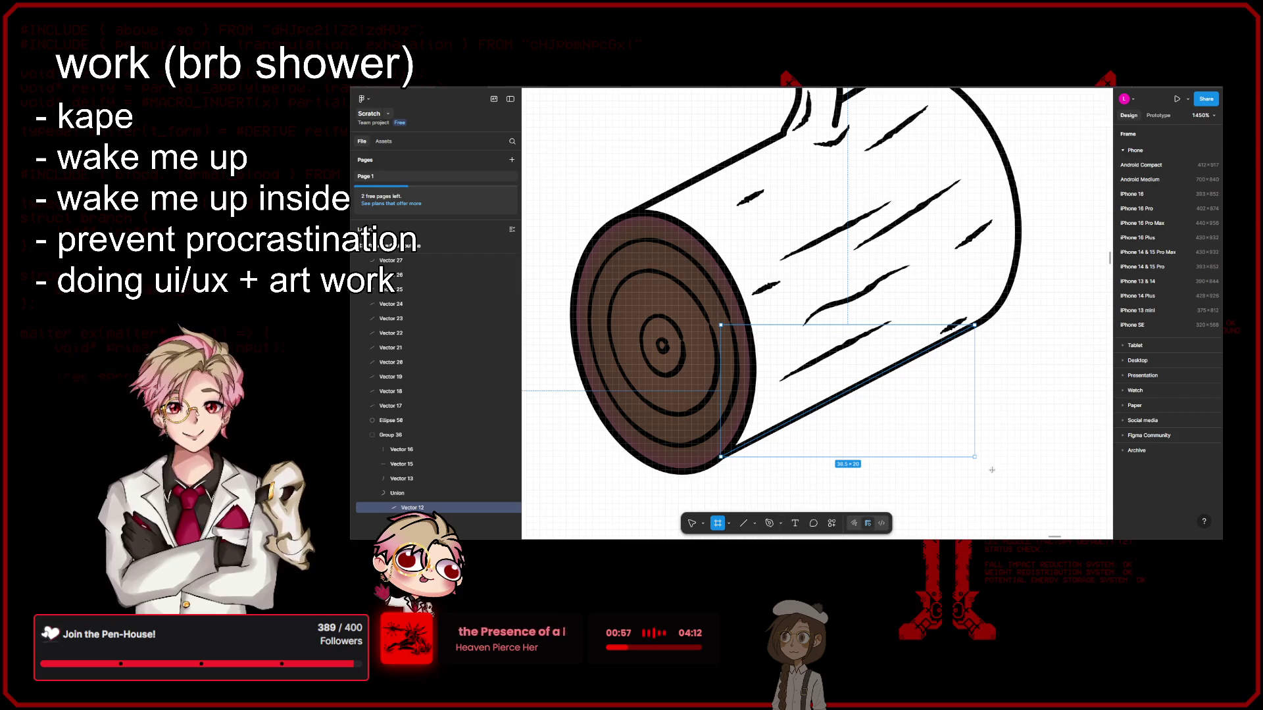
{"action": "left_click_drag", "start_coordinate": [980, 498], "coordinate": [750, 271]}
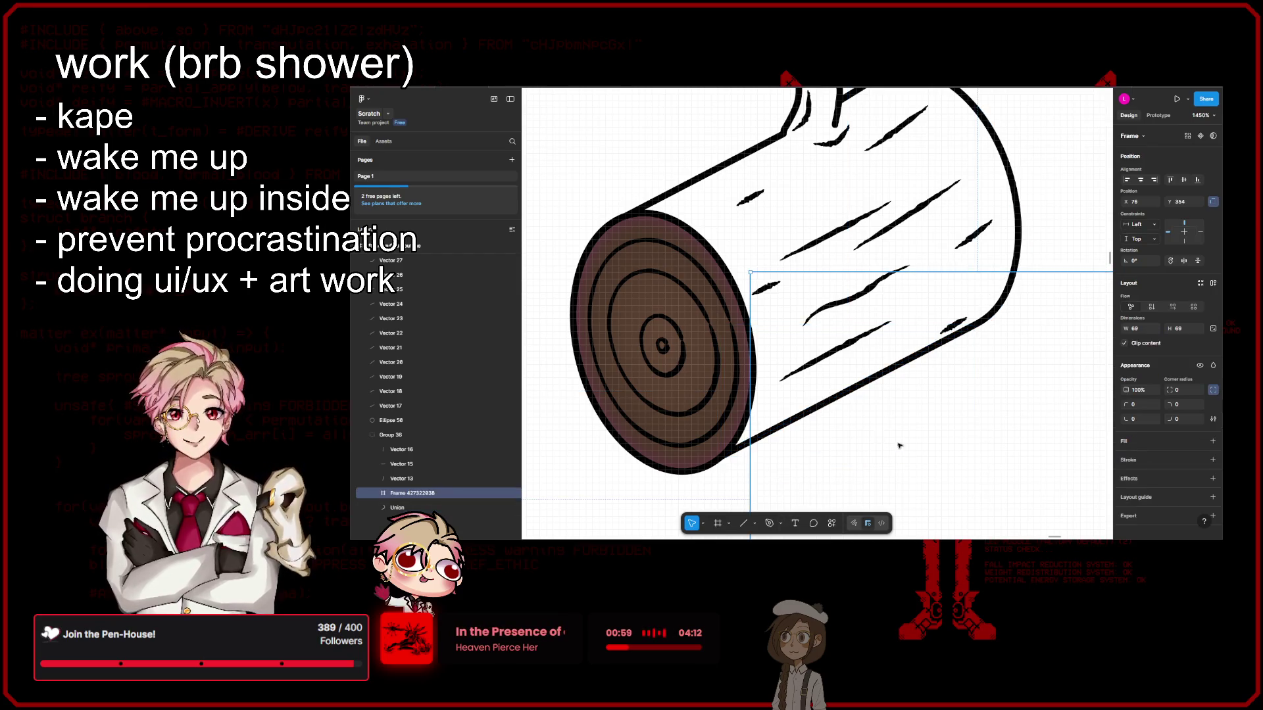
{"action": "key", "text": "Delete"}
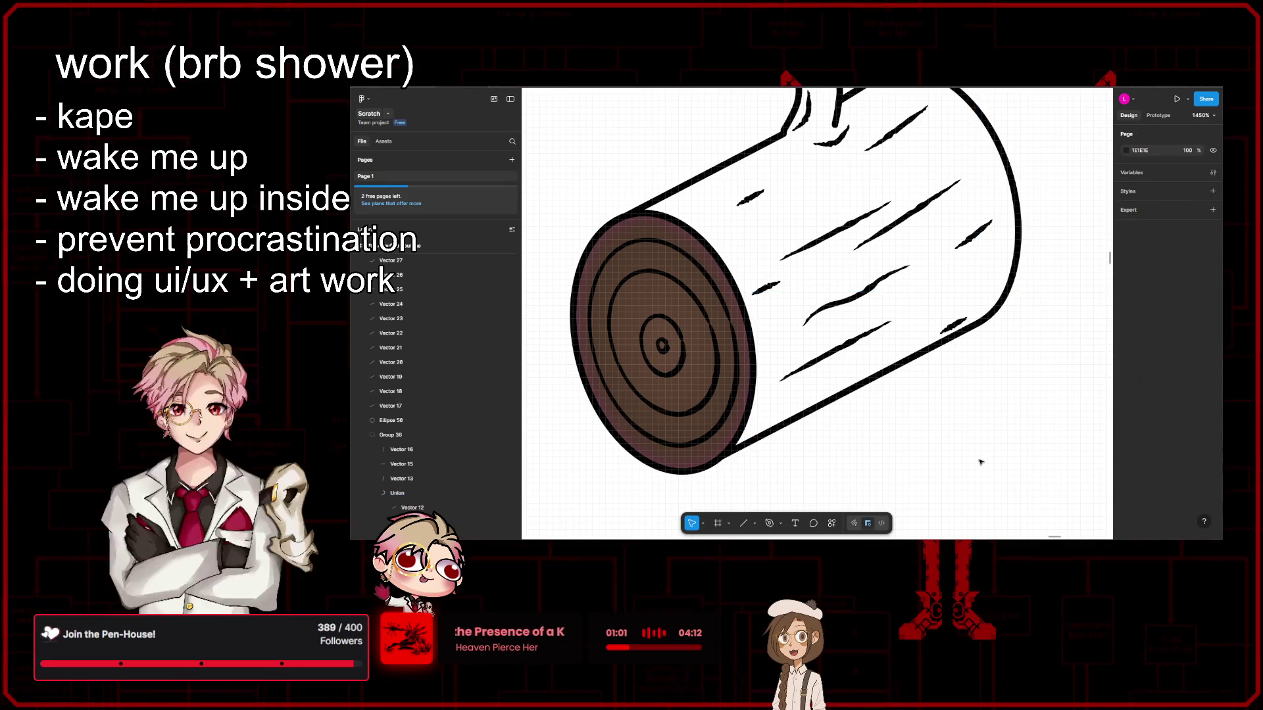
{"action": "left_click", "coordinate": [815, 412]}
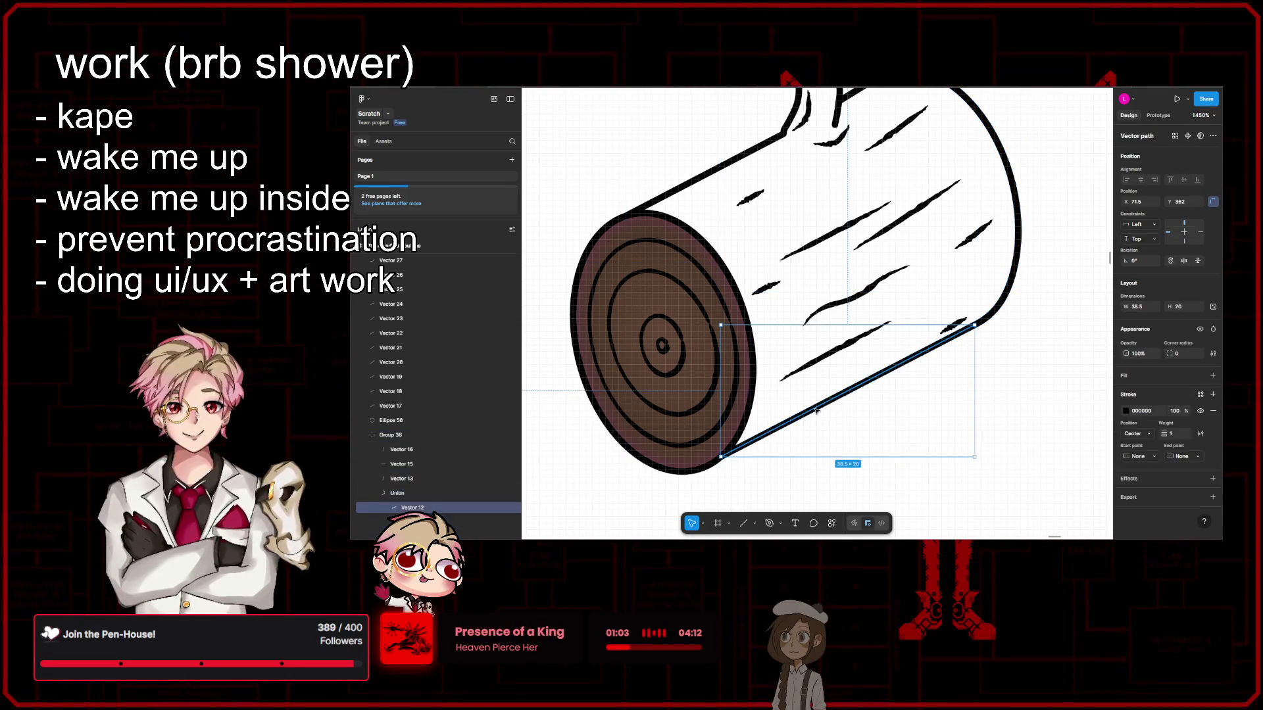
Step: Curve the lower bark edge of Vector 12 using the Bend tool in two drags
{"action": "double_click", "coordinate": [816, 411]}
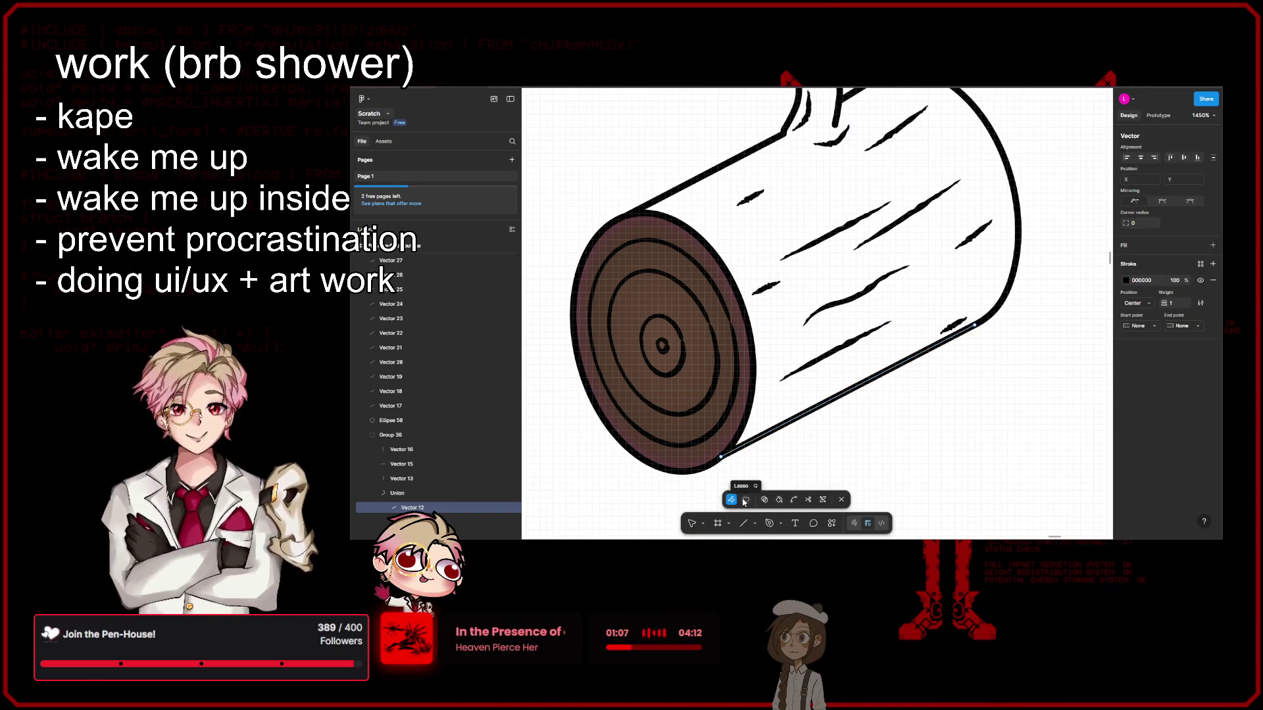
{"action": "left_click", "coordinate": [764, 500]}
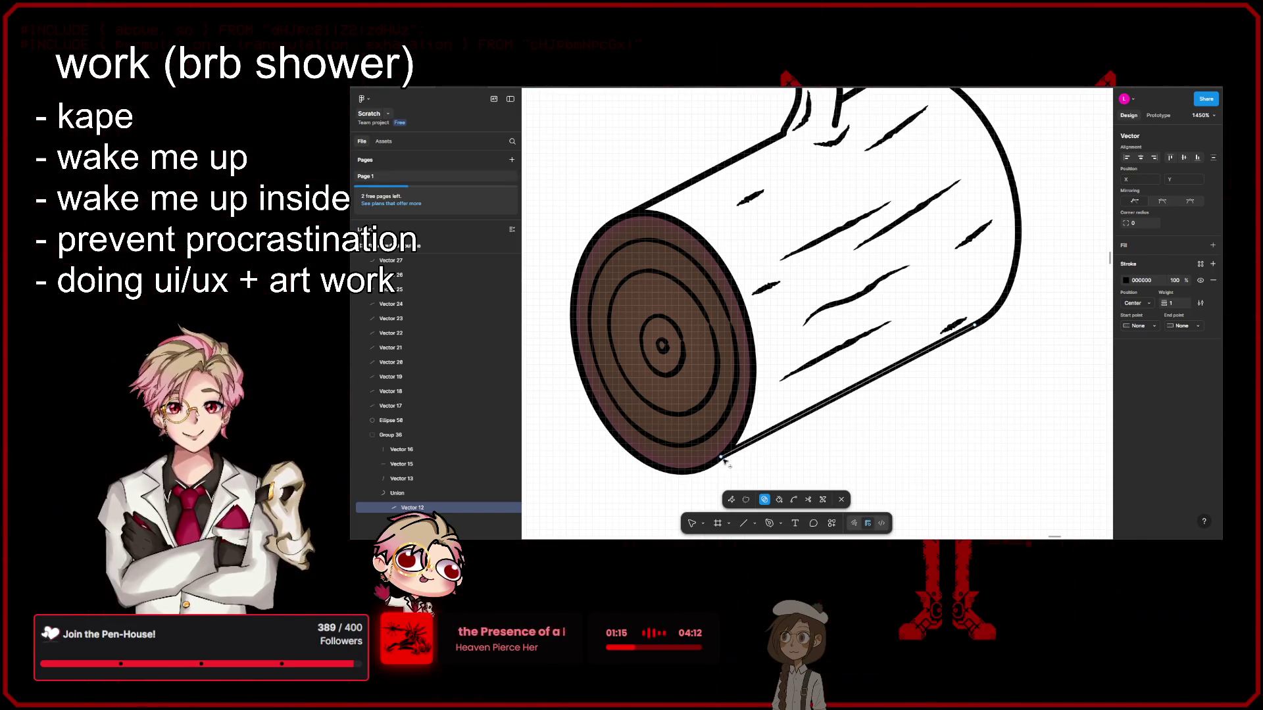
{"action": "scroll", "coordinate": [724, 458], "scroll_direction": "up", "scroll_amount": 5}
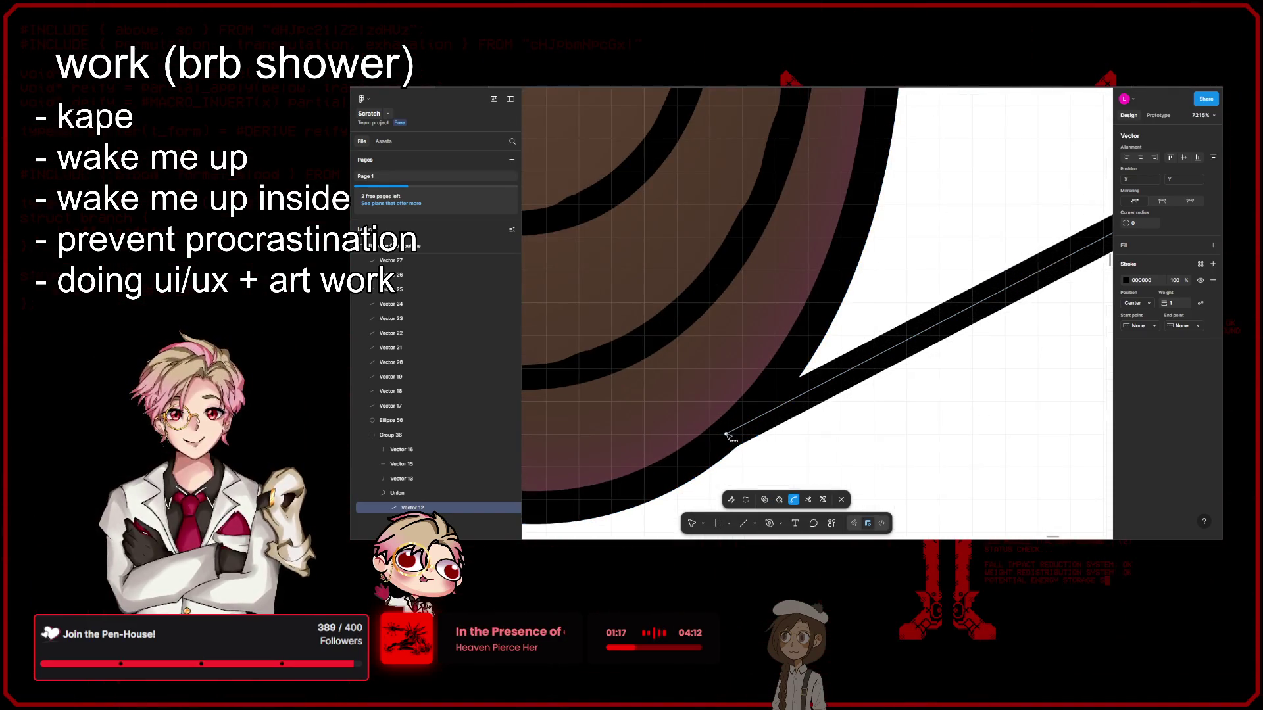
{"action": "left_click_drag", "start_coordinate": [726, 435], "coordinate": [869, 479]}
{"action": "scroll", "coordinate": [921, 477], "scroll_direction": "down", "scroll_amount": 5}
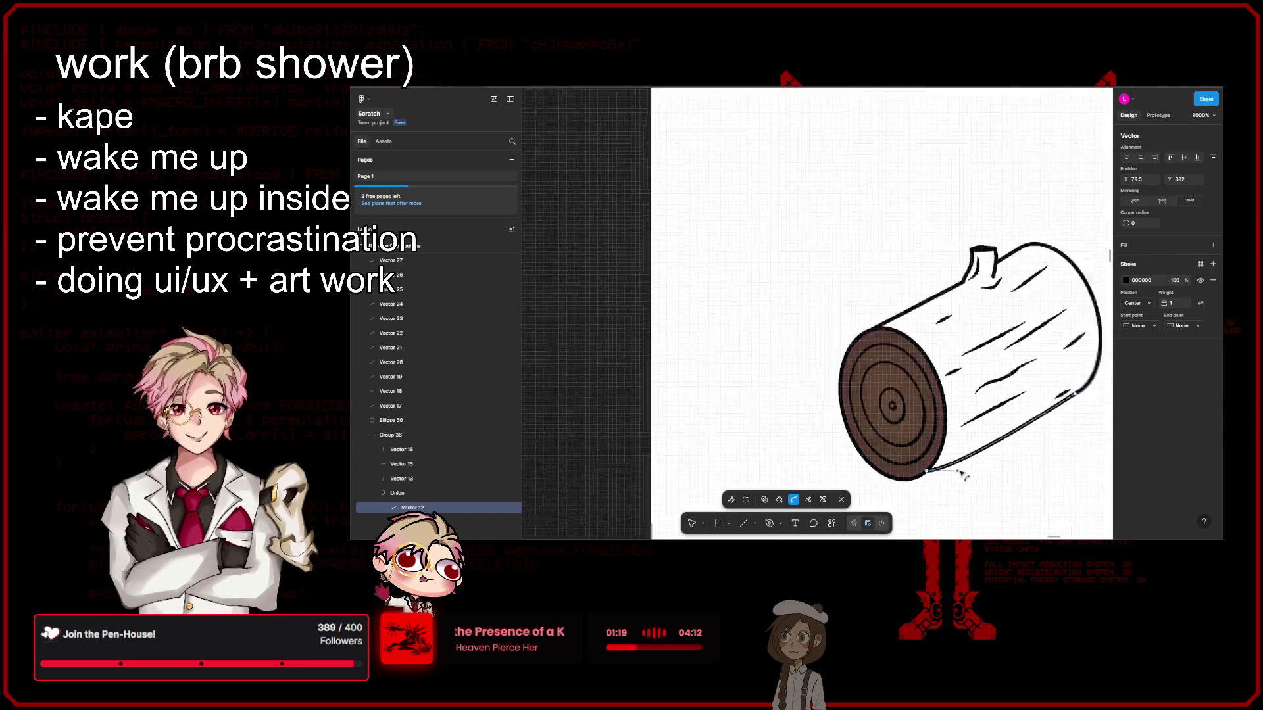
{"action": "scroll", "coordinate": [964, 475], "scroll_direction": "down", "scroll_amount": 3}
{"action": "left_click_drag", "start_coordinate": [964, 475], "coordinate": [1038, 459]}
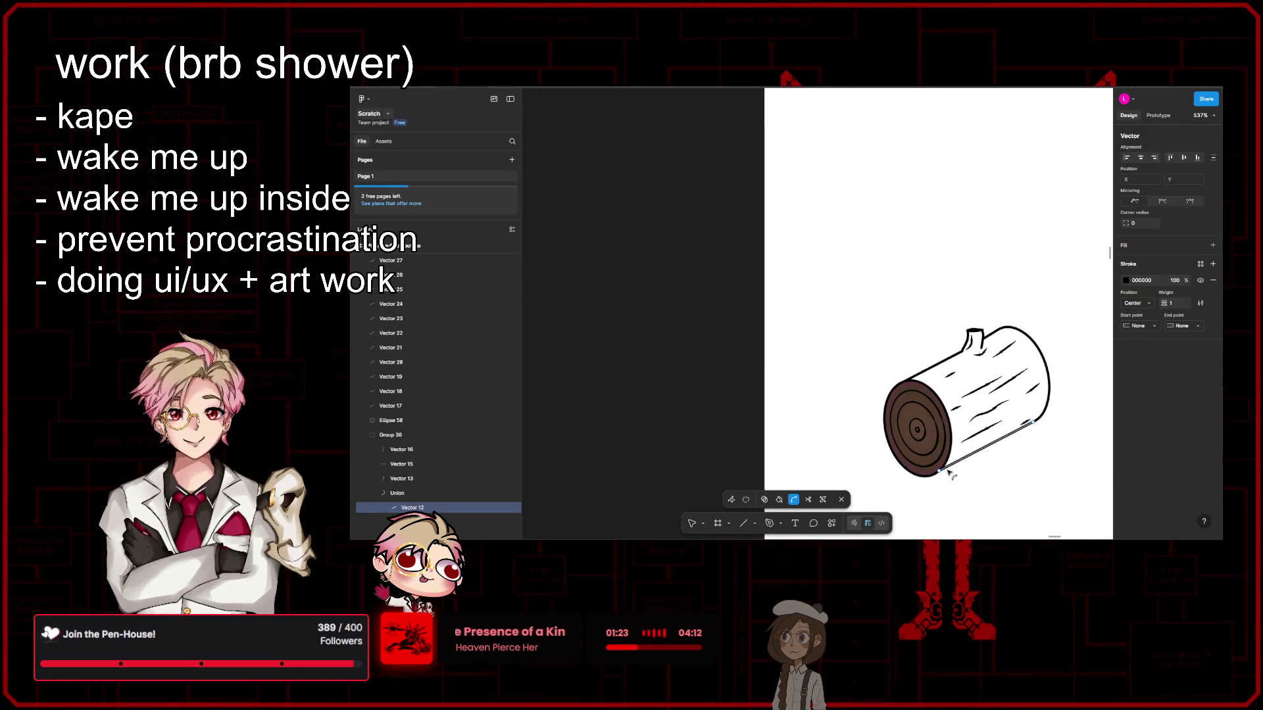
{"action": "scroll", "coordinate": [942, 475], "scroll_direction": "up", "scroll_amount": 3}
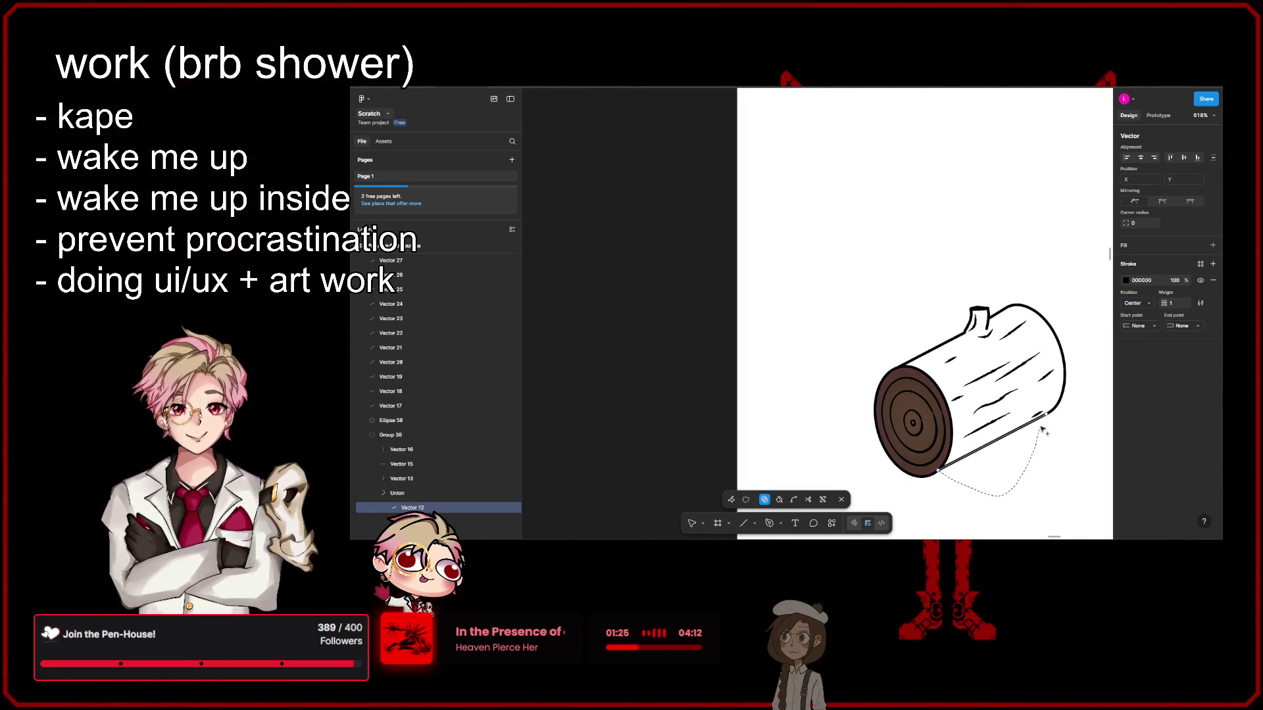
{"action": "scroll", "coordinate": [953, 421], "scroll_direction": "down", "scroll_amount": 3}
{"action": "scroll", "coordinate": [956, 381], "scroll_direction": "down", "scroll_amount": 5}
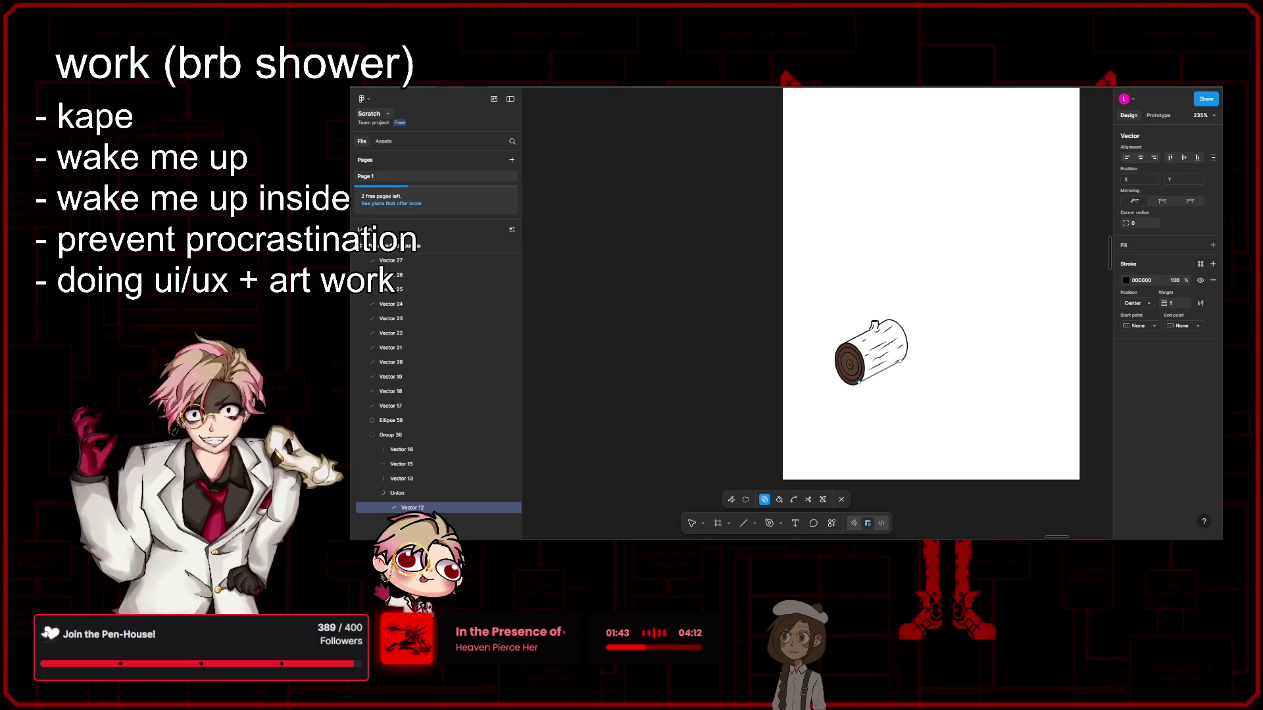
{"action": "scroll", "coordinate": [925, 377], "scroll_direction": "up", "scroll_amount": 5}
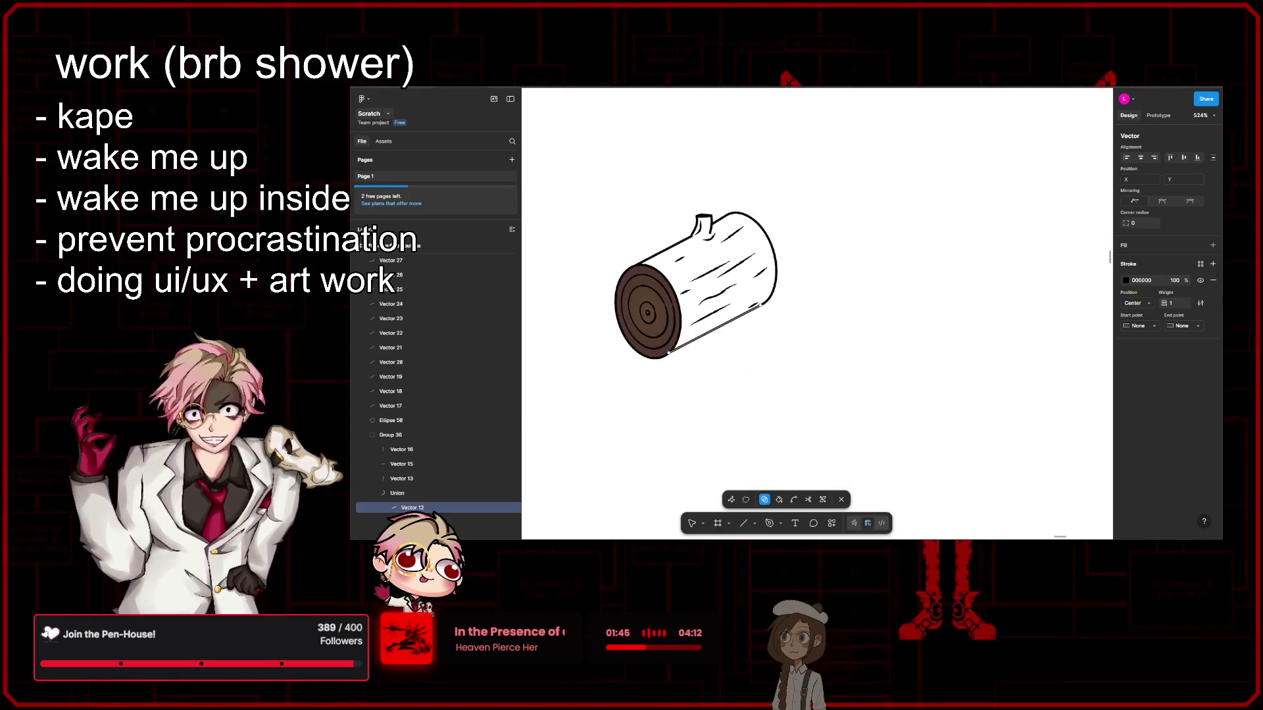
{"action": "scroll", "coordinate": [973, 409], "scroll_direction": "up", "scroll_amount": 4}
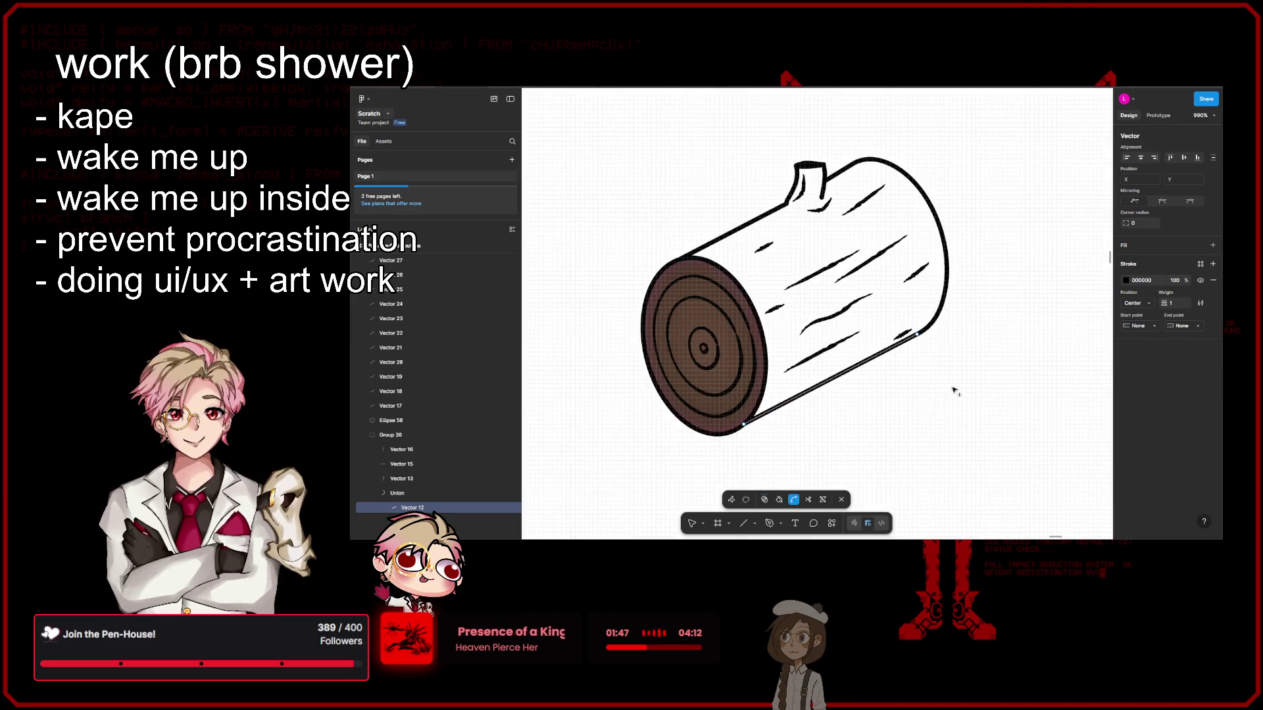
{"action": "scroll", "coordinate": [1016, 426], "scroll_direction": "left", "scroll_amount": 1}
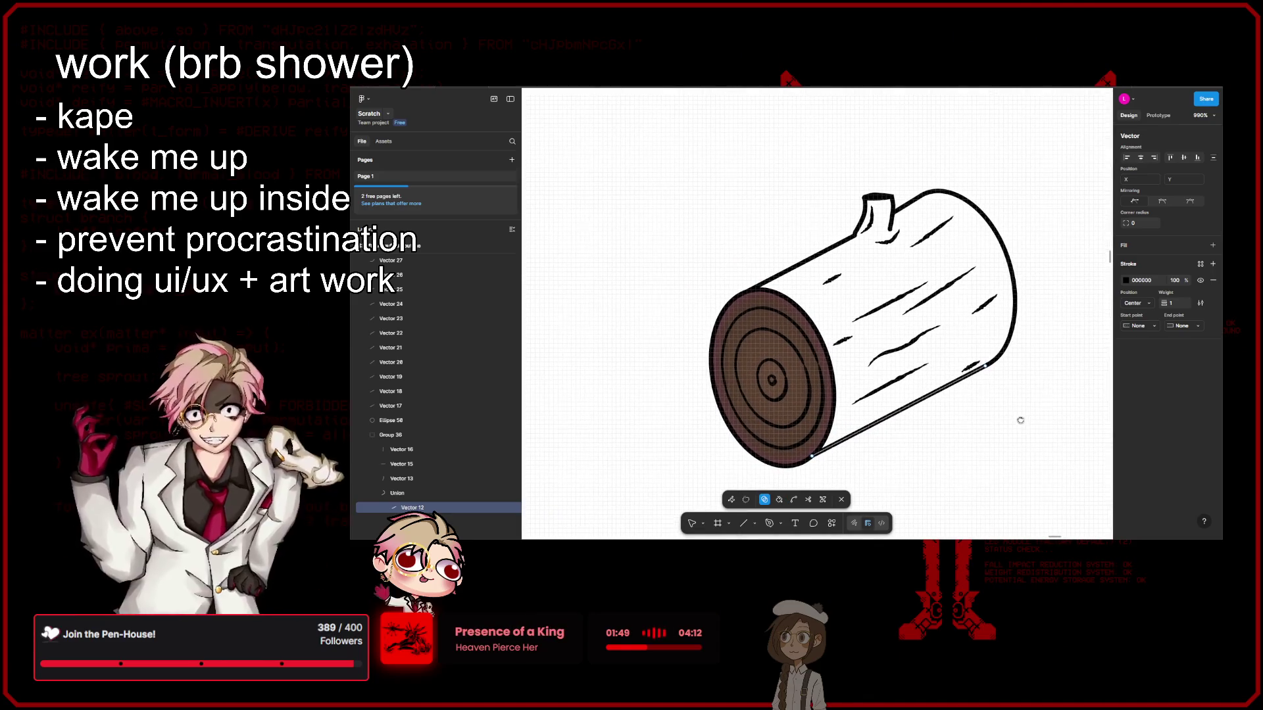
{"action": "scroll", "coordinate": [1030, 424], "scroll_direction": "left", "scroll_amount": 1}
{"action": "scroll", "coordinate": [1031, 424], "scroll_direction": "down", "scroll_amount": 2}
{"action": "scroll", "coordinate": [1031, 421], "scroll_direction": "down", "scroll_amount": 2}
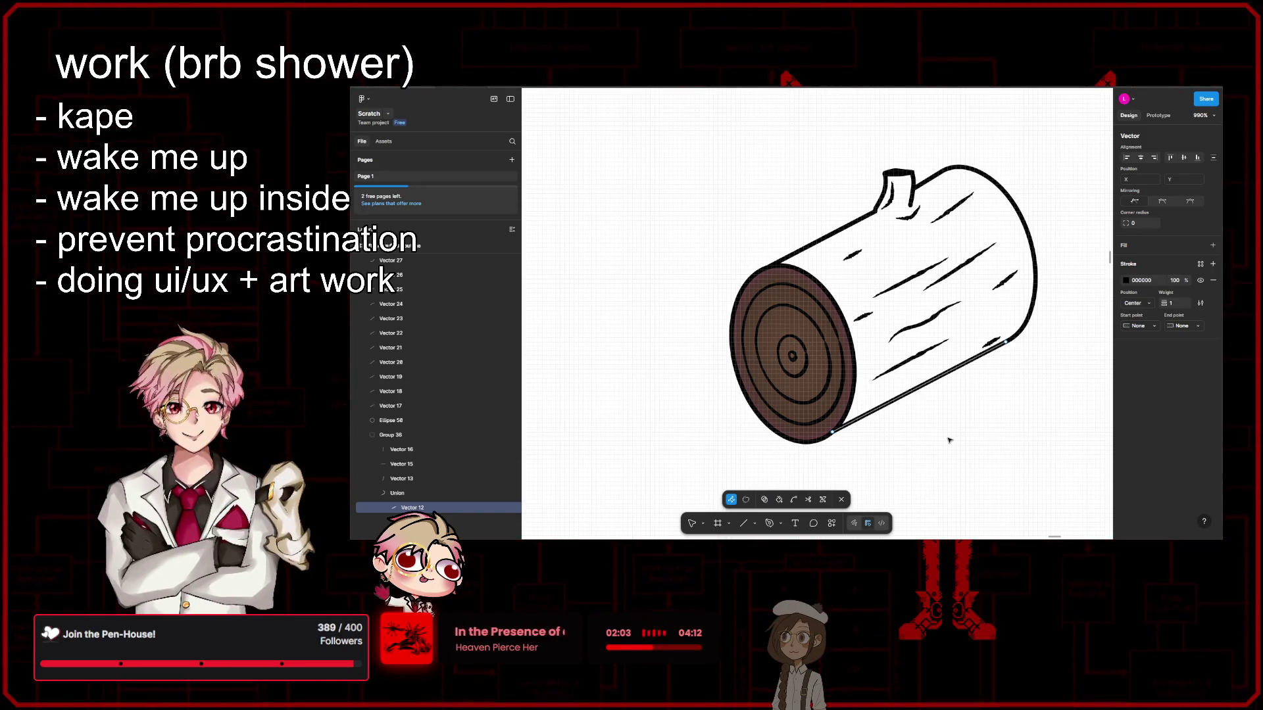
Step: Change the stroke of Ellipse 49, the pink right-end arc, from EE8080 to black 000000
{"action": "key", "text": "Escape"}
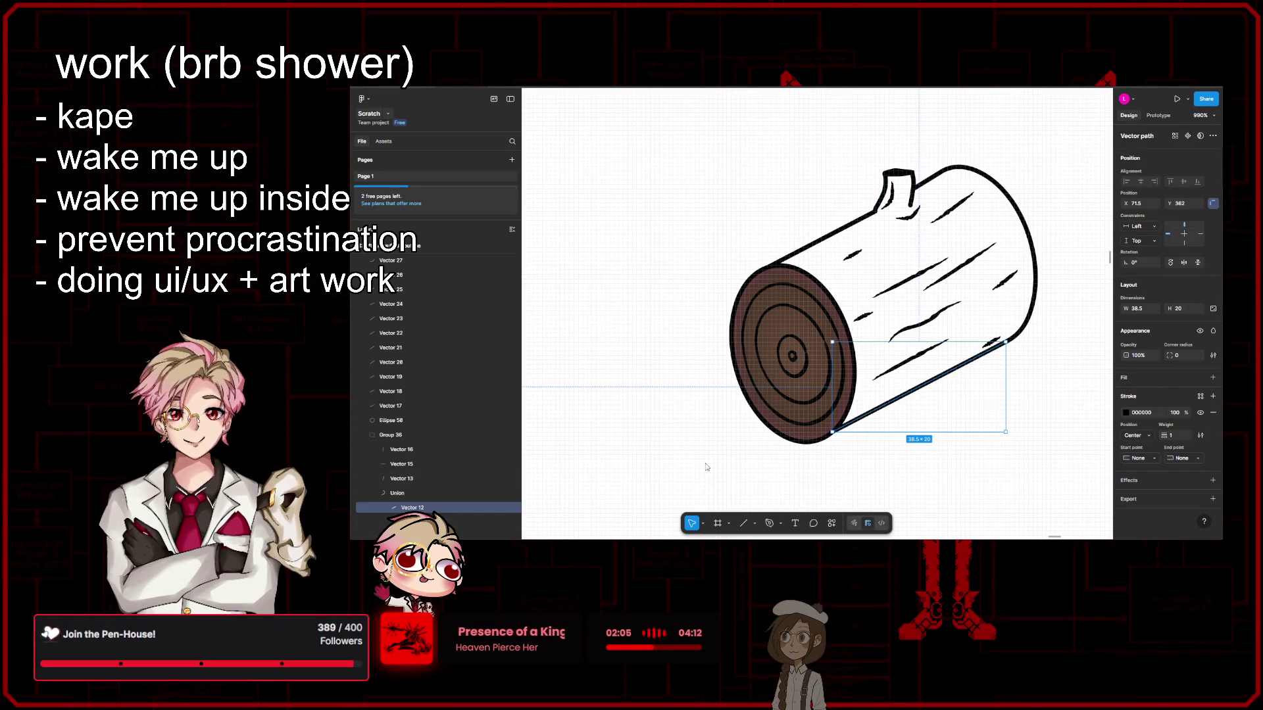
{"action": "left_click", "coordinate": [401, 521], "text": "shift"}
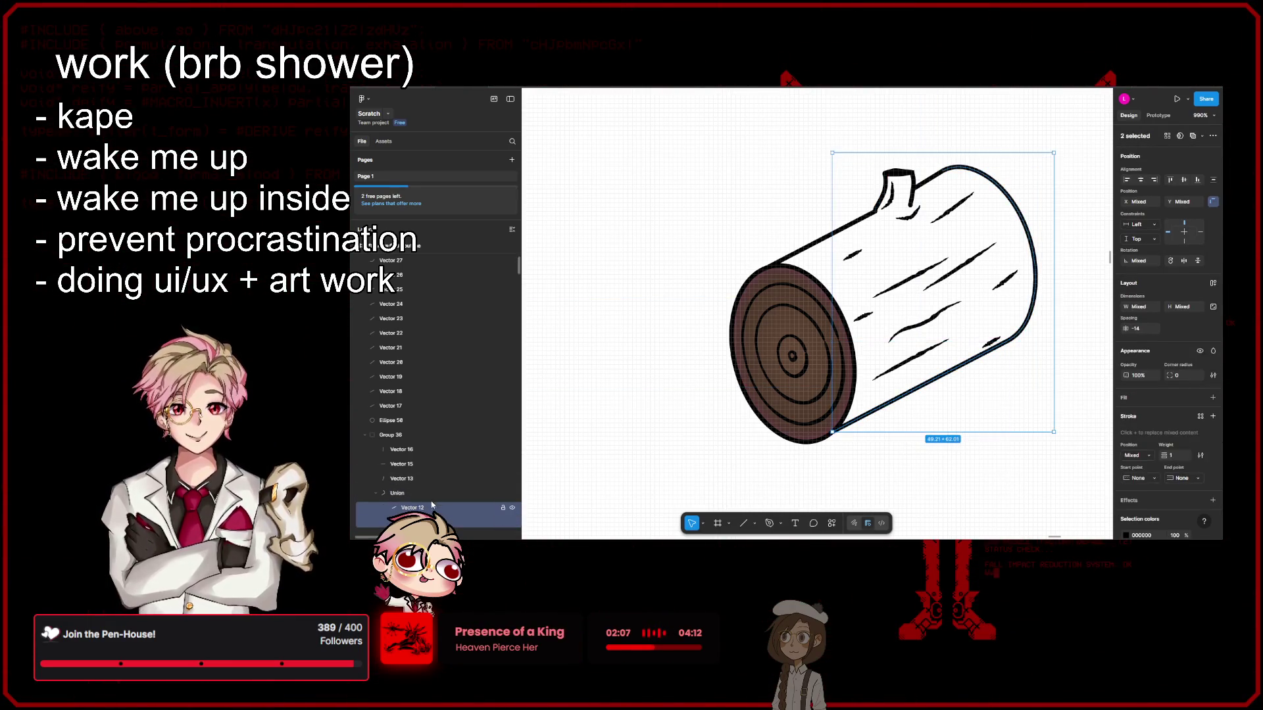
{"action": "scroll", "coordinate": [434, 461], "scroll_direction": "down", "scroll_amount": 1}
{"action": "scroll", "coordinate": [406, 351], "scroll_direction": "down", "scroll_amount": 2}
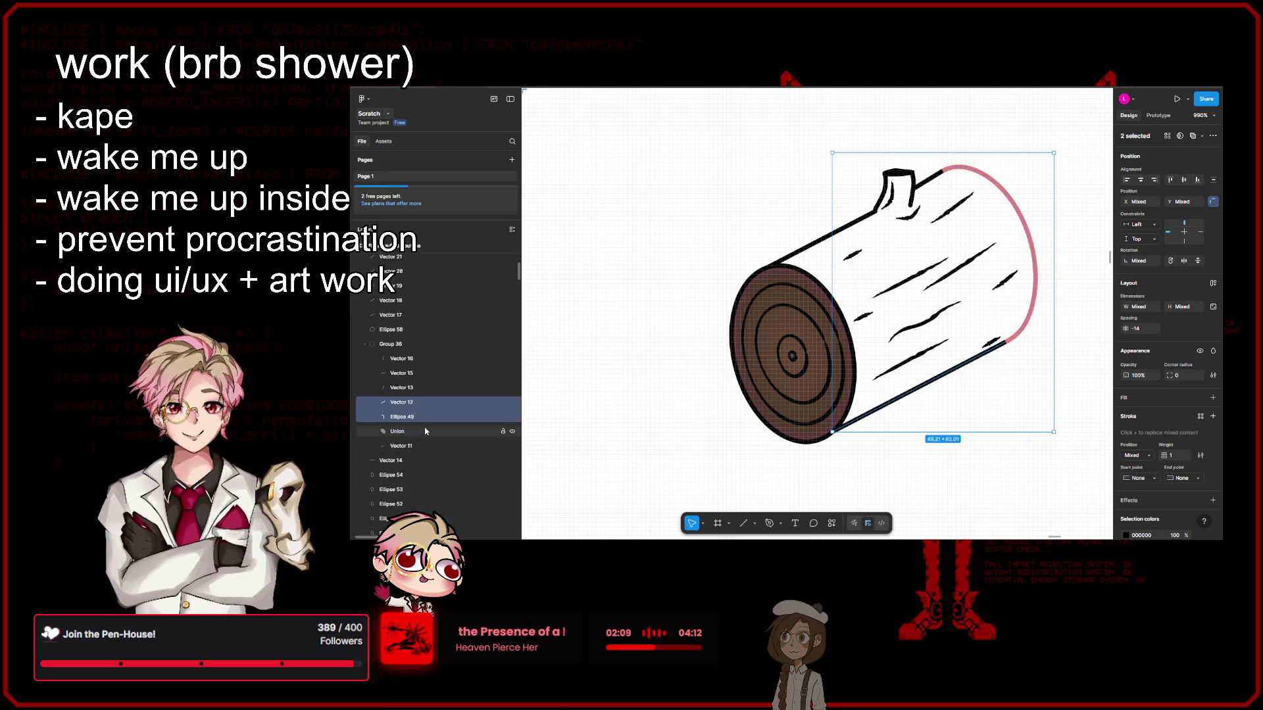
{"action": "key", "text": "Escape"}
{"action": "left_click", "coordinate": [406, 348]}
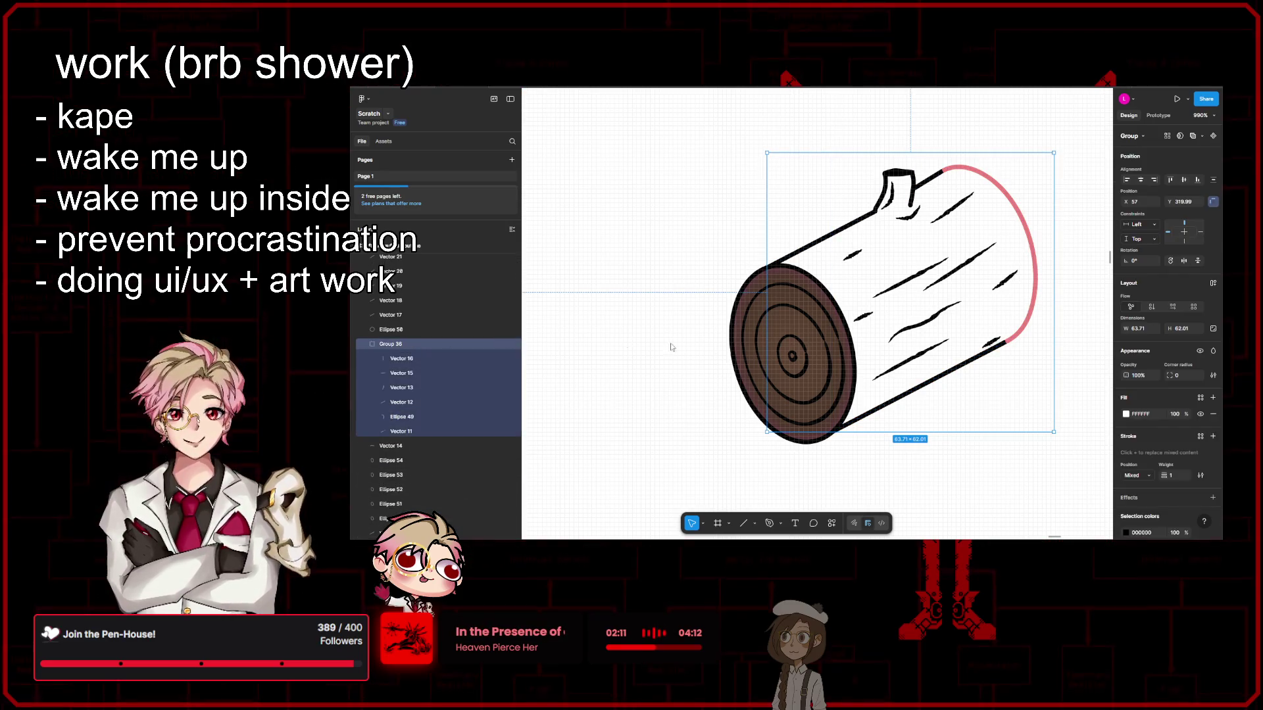
{"action": "left_click", "coordinate": [434, 373]}
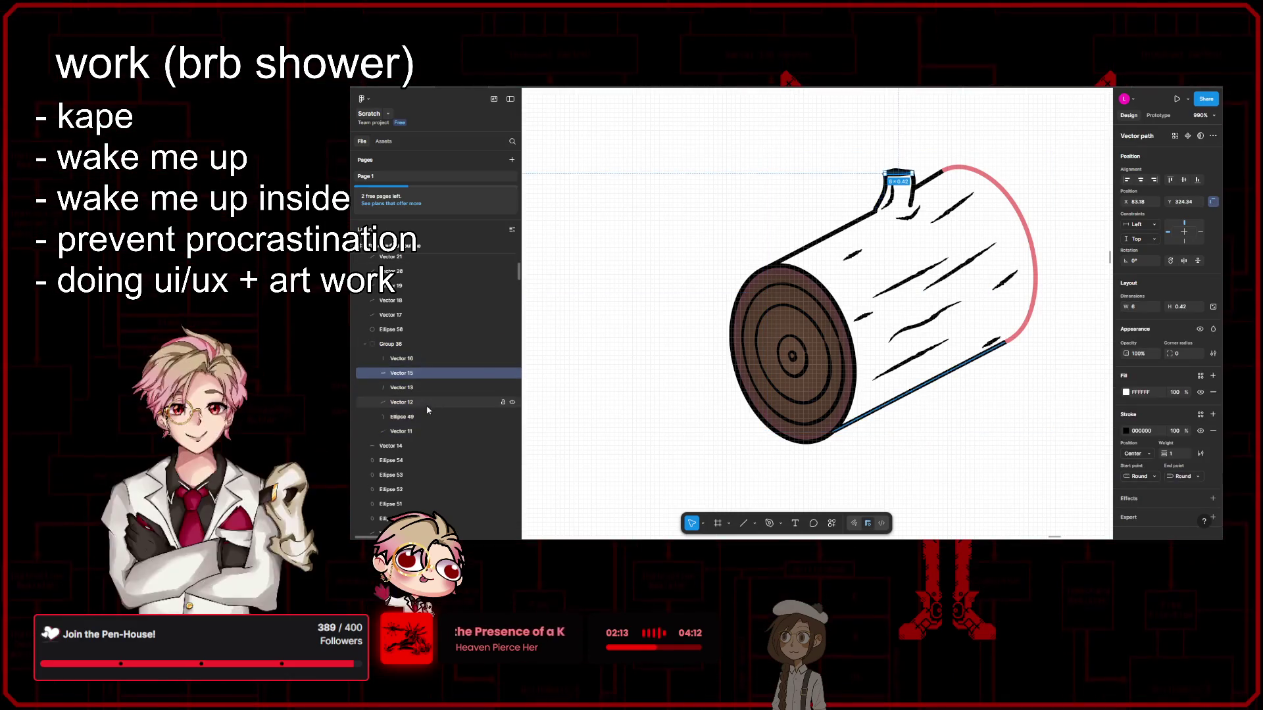
{"action": "left_click", "coordinate": [401, 416]}
{"action": "left_click", "coordinate": [1126, 411]}
{"action": "left_click_drag", "start_coordinate": [1103, 412], "coordinate": [1103, 427]}
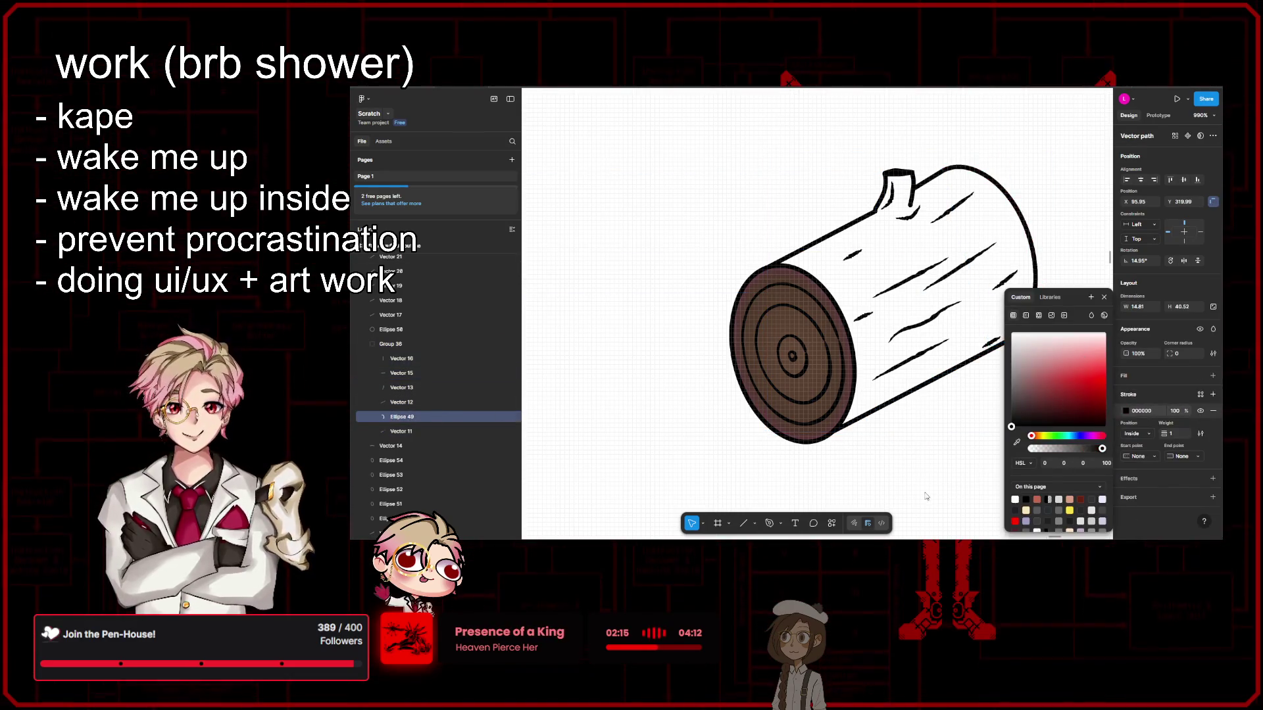
{"action": "left_click", "coordinate": [1104, 297]}
Step: Select all six log outline layers and open them for editing with the Paint bucket
{"action": "scroll", "coordinate": [892, 416], "scroll_direction": "right", "scroll_amount": 3}
{"action": "left_click", "coordinate": [893, 415]}
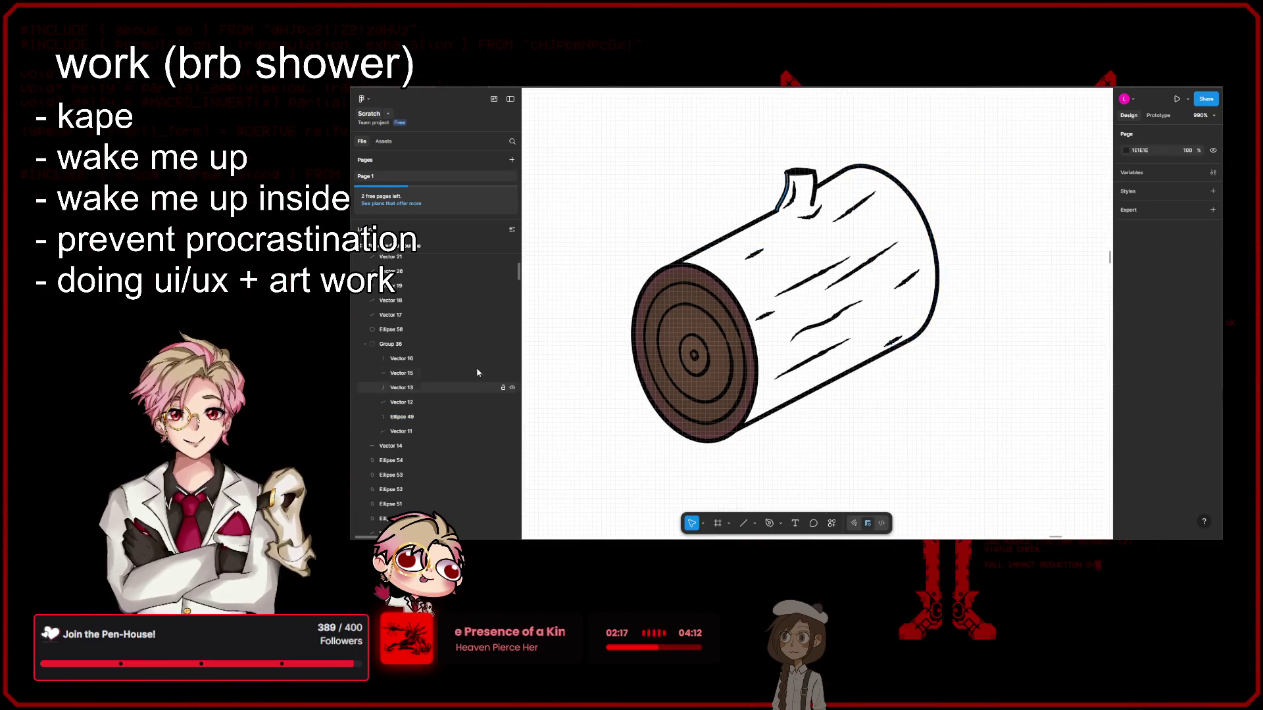
{"action": "left_click", "coordinate": [476, 358]}
{"action": "left_click", "coordinate": [476, 431], "text": "shift"}
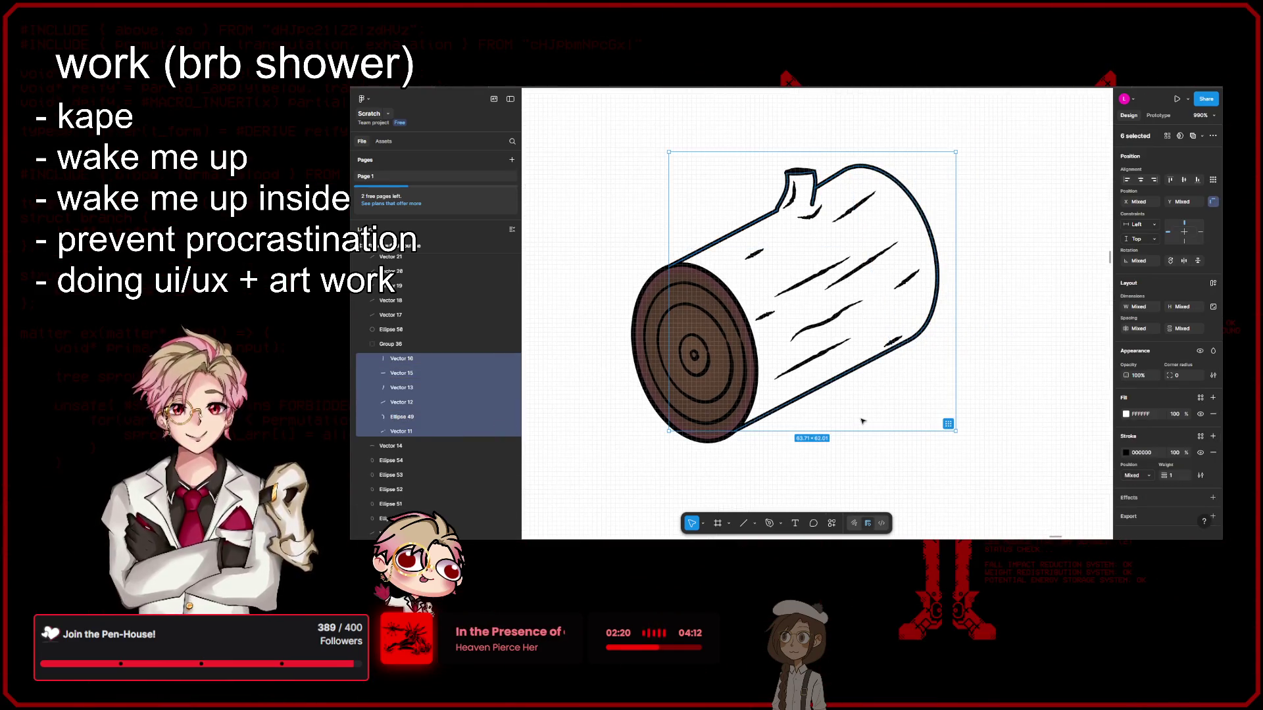
{"action": "key", "text": "Return"}
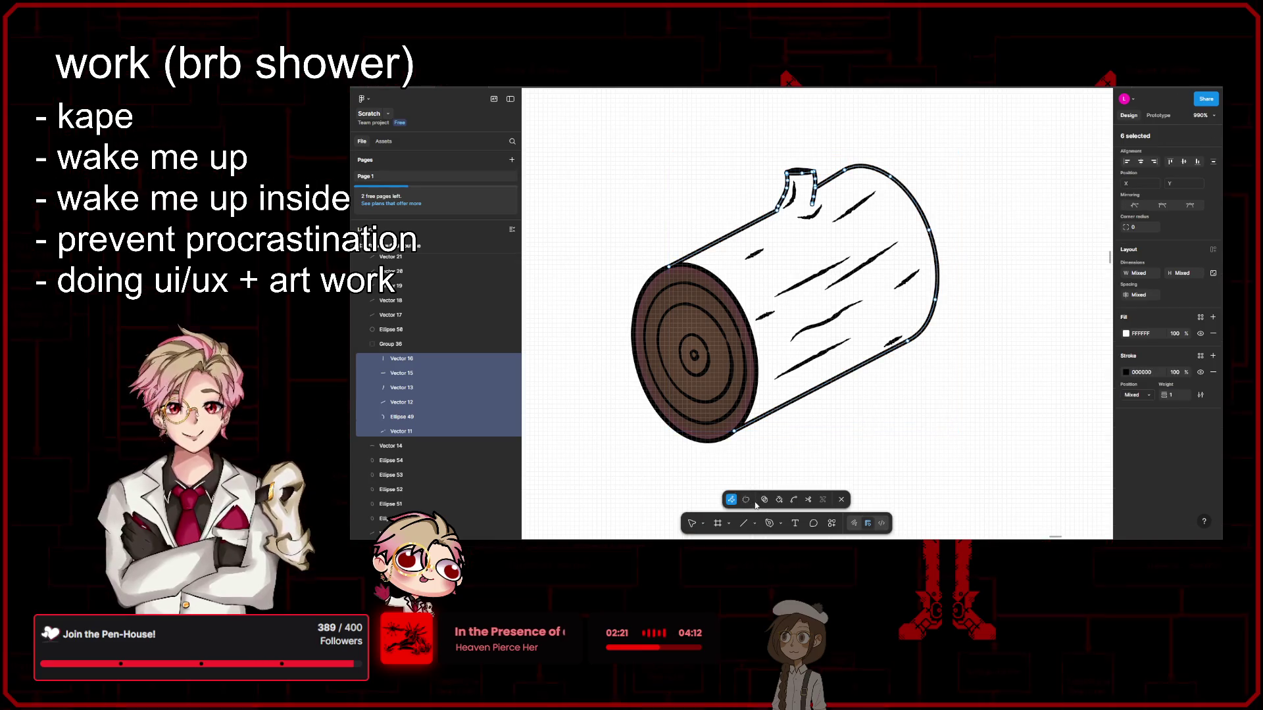
{"action": "left_click", "coordinate": [764, 499]}
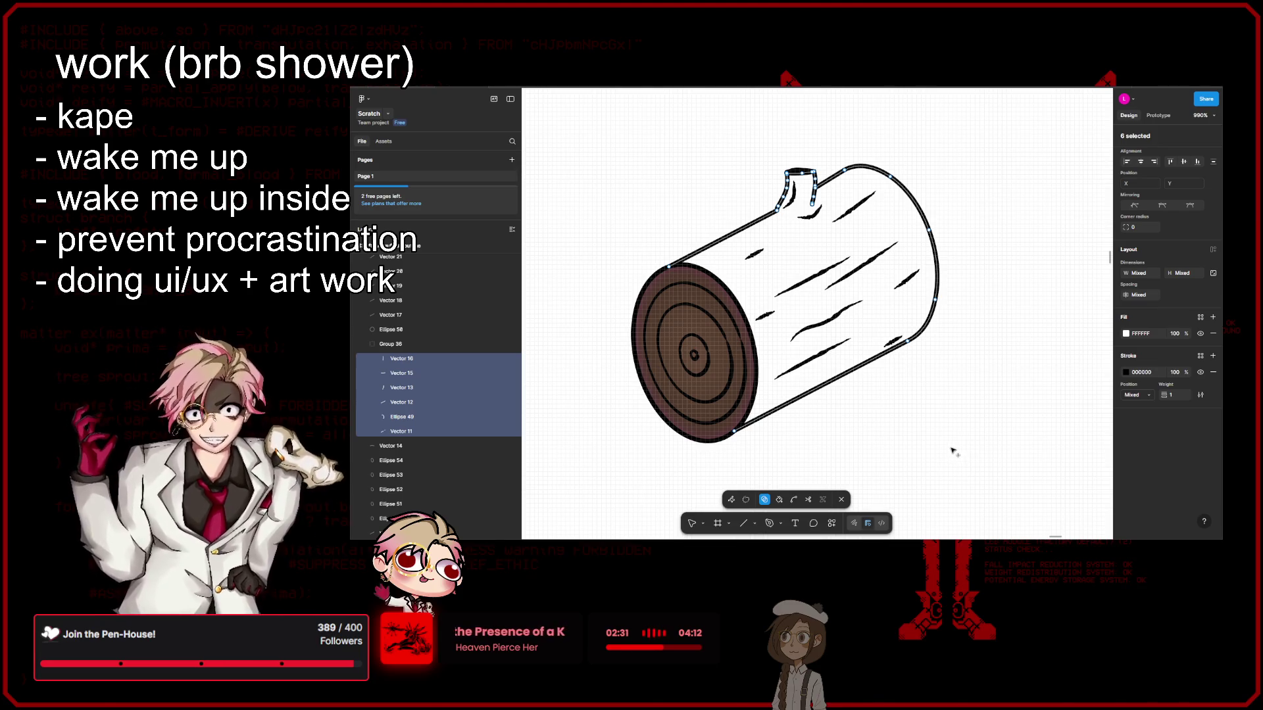
{"action": "key", "text": "v"}
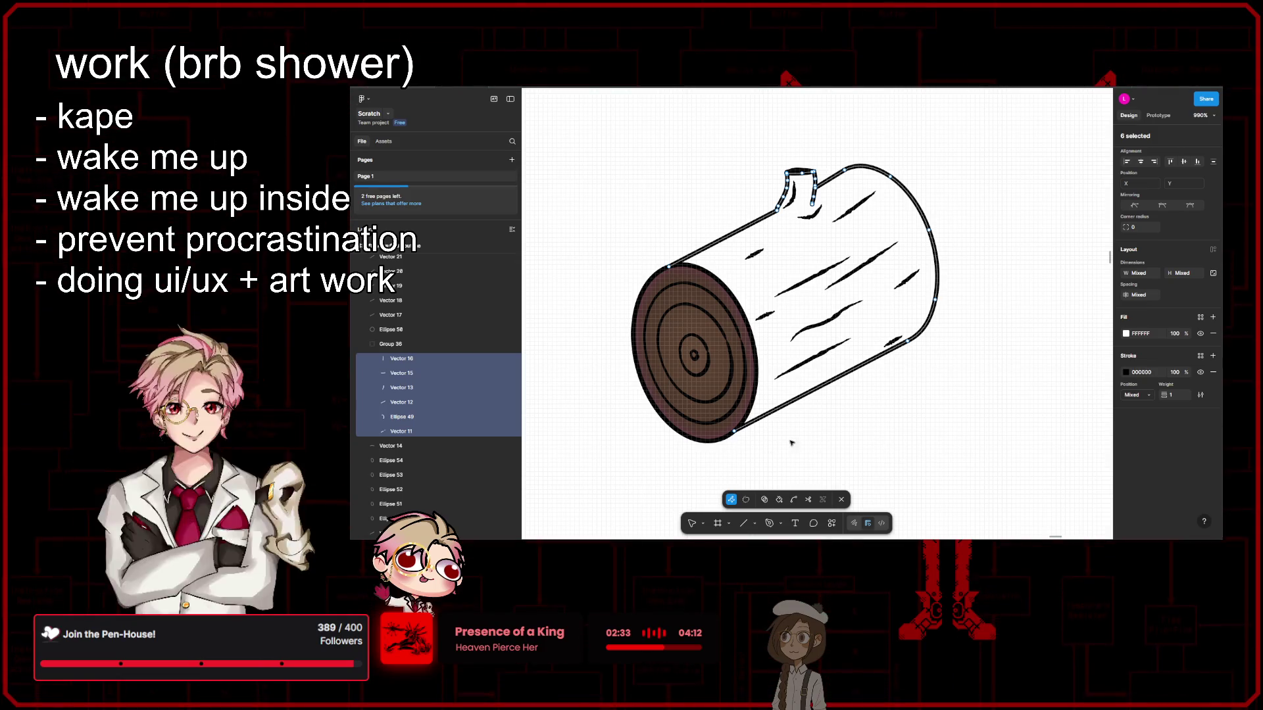
Step: Leave path editing and open the bottom edge line for pen editing
{"action": "scroll", "coordinate": [842, 446], "scroll_direction": "left", "scroll_amount": 2}
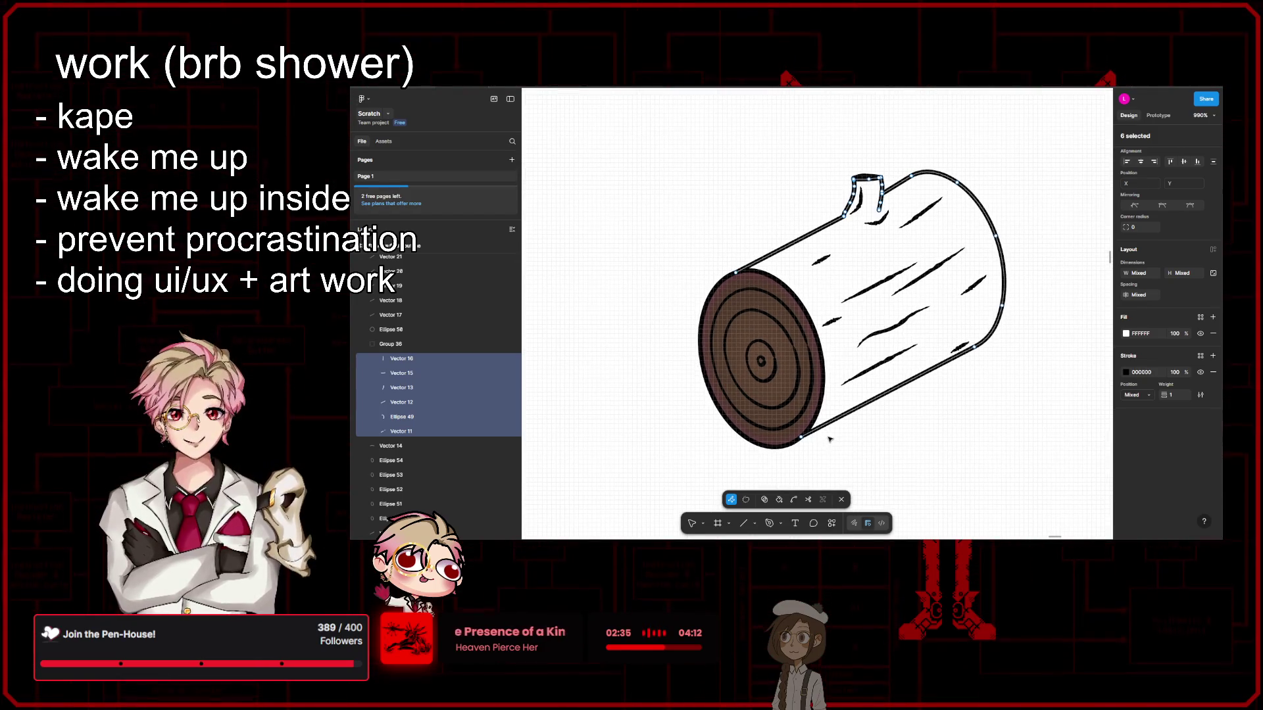
{"action": "scroll", "coordinate": [829, 440], "scroll_direction": "up", "scroll_amount": 3}
{"action": "scroll", "coordinate": [832, 444], "scroll_direction": "up", "scroll_amount": 3}
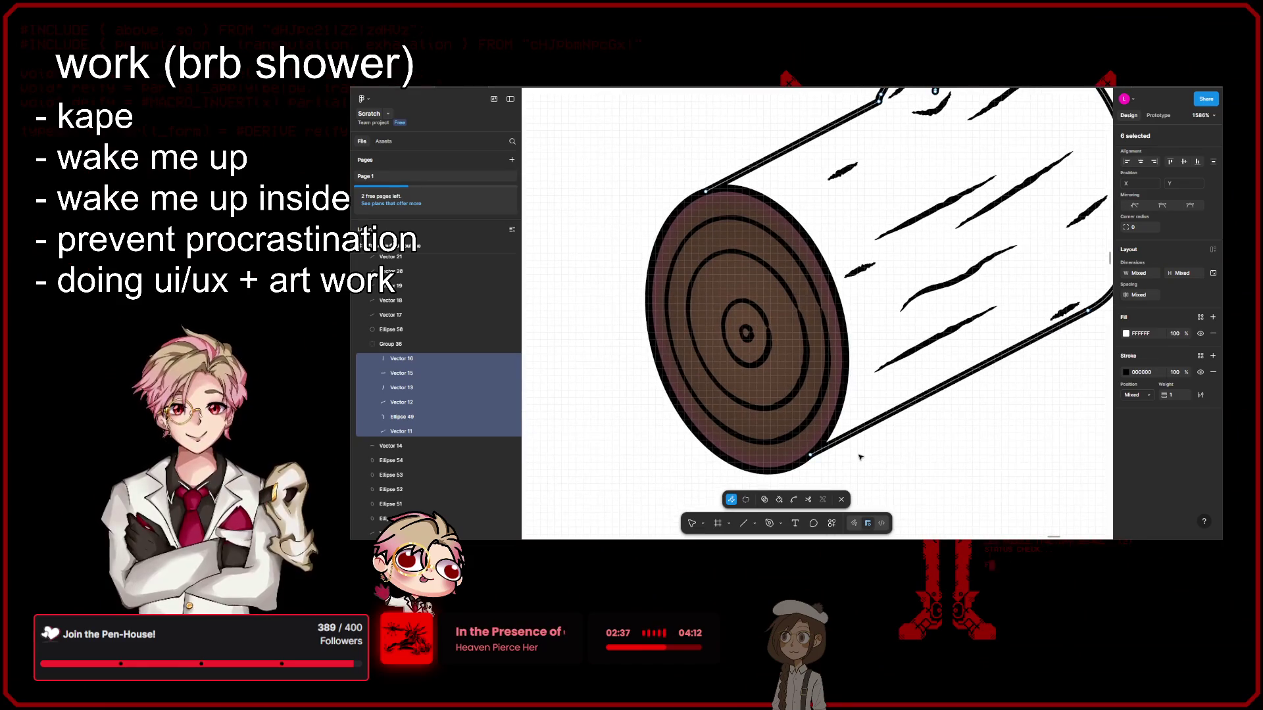
{"action": "key", "text": "Escape"}
{"action": "key", "text": "p"}
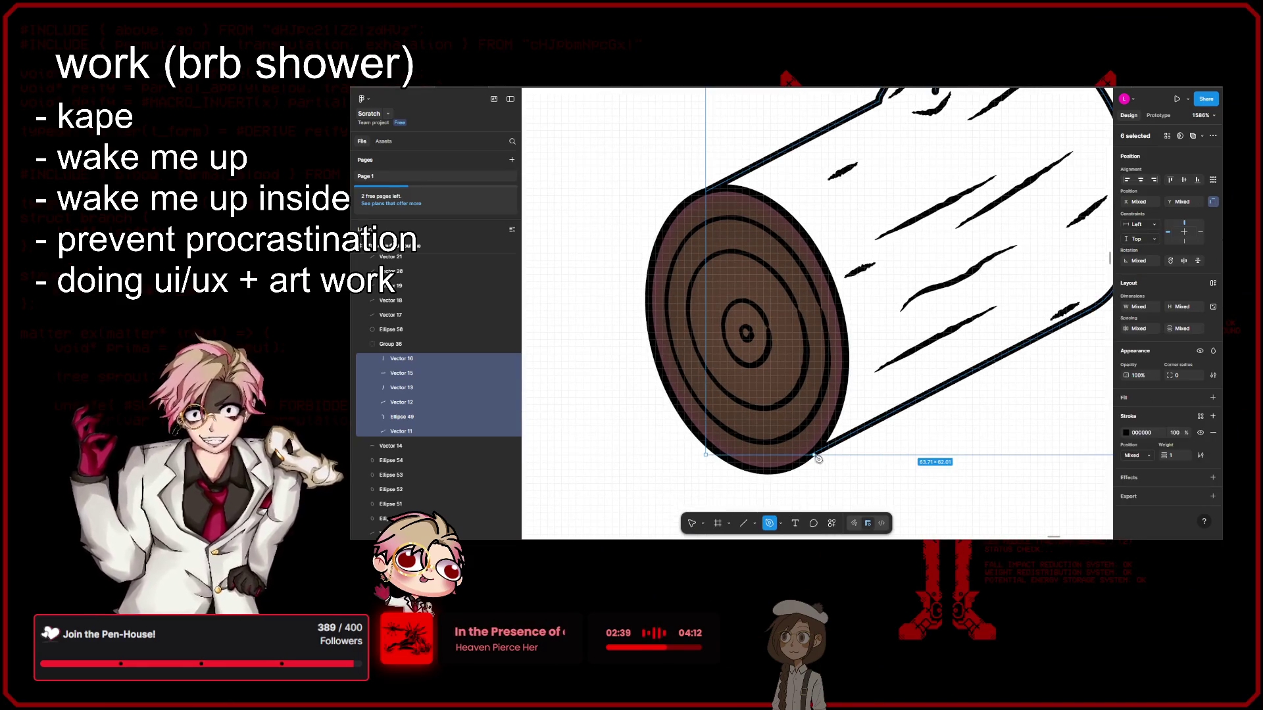
{"action": "left_click", "coordinate": [813, 457]}
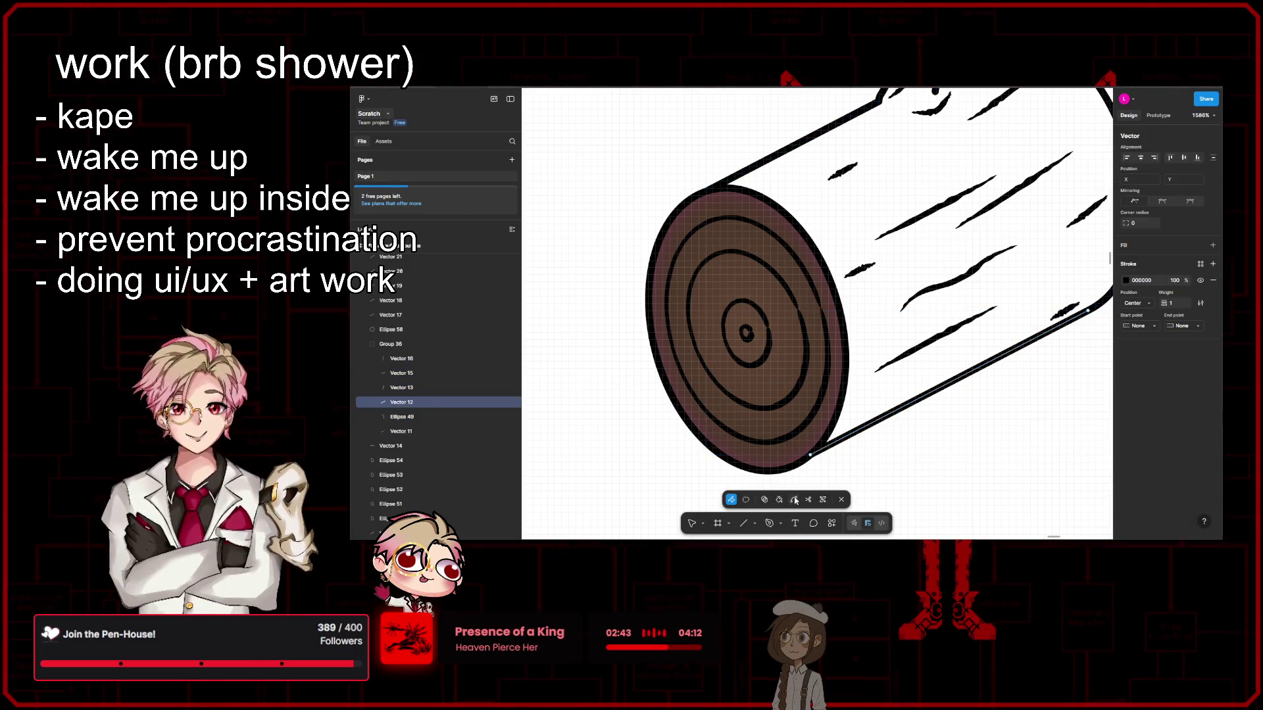
{"action": "left_click", "coordinate": [771, 522]}
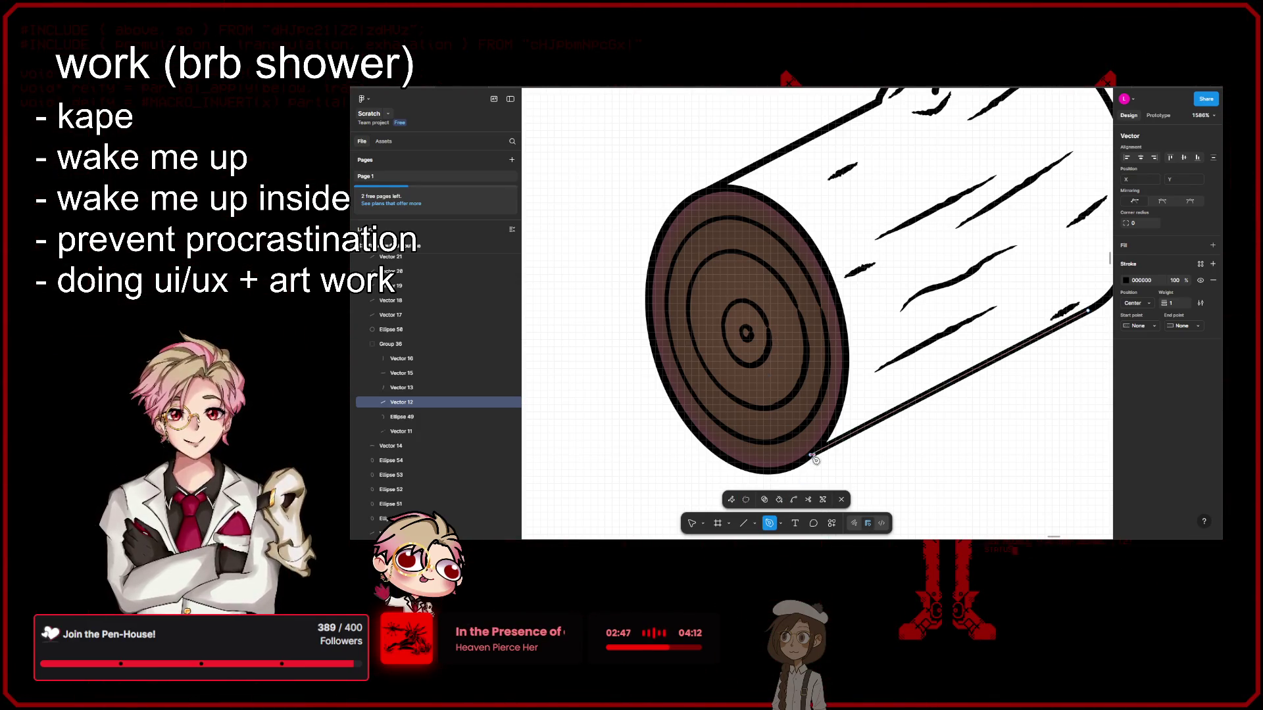
Step: Extend the bottom edge line straight from its rim endpoint to the cut end's top rim
{"action": "left_click", "coordinate": [815, 459]}
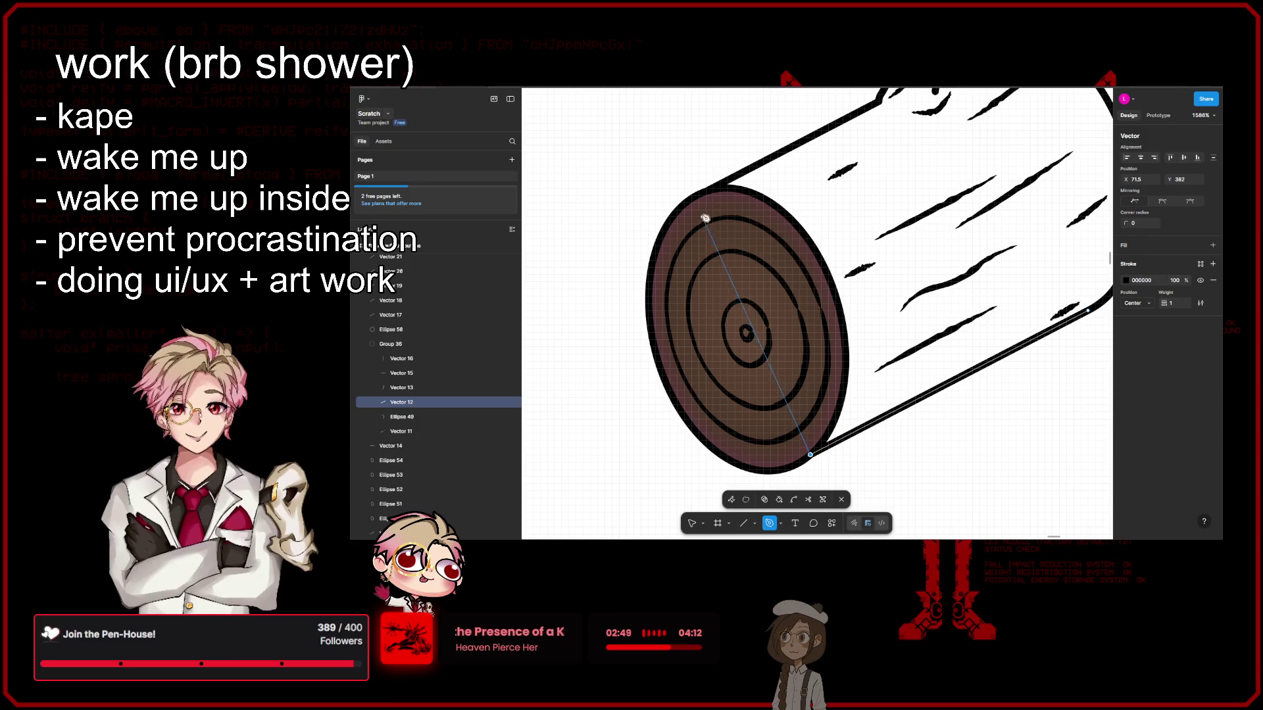
{"action": "key", "text": "p"}
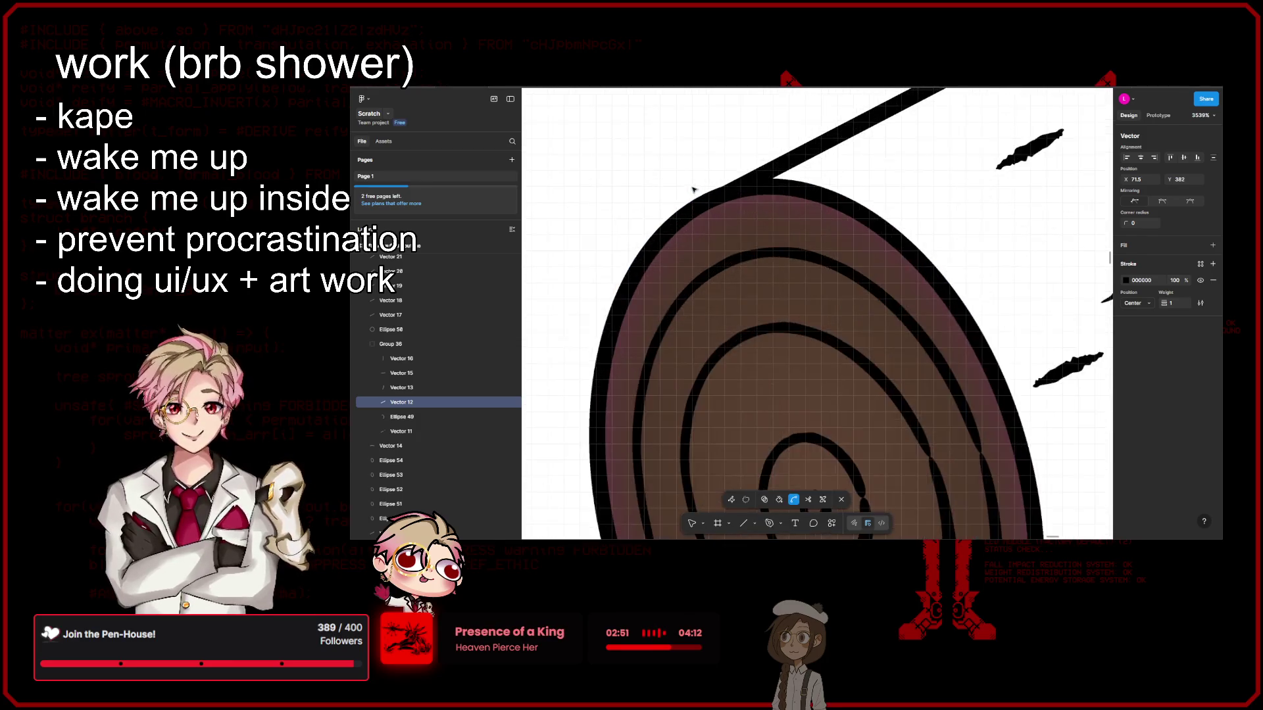
{"action": "scroll", "coordinate": [707, 209], "scroll_direction": "up", "scroll_amount": 5}
{"action": "scroll", "coordinate": [713, 216], "scroll_direction": "up", "scroll_amount": 5}
{"action": "left_click", "coordinate": [717, 211]}
{"action": "scroll", "coordinate": [724, 217], "scroll_direction": "down", "scroll_amount": 5}
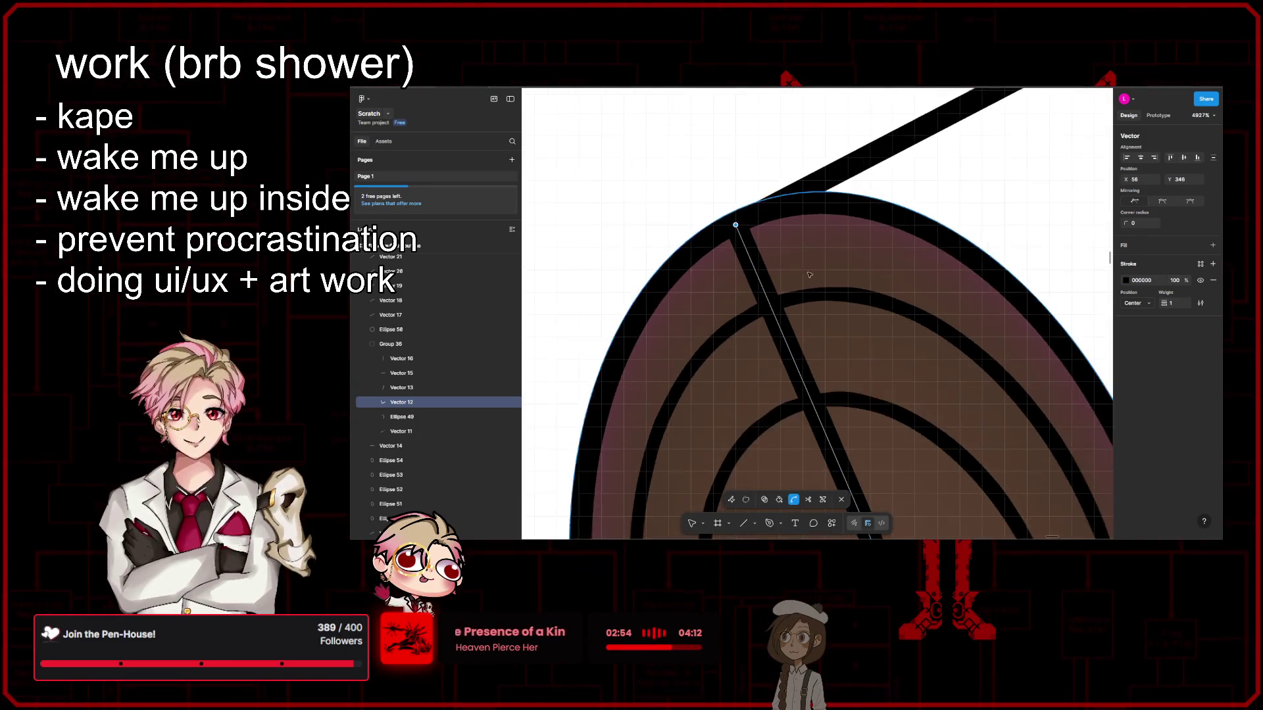
{"action": "scroll", "coordinate": [730, 220], "scroll_direction": "down", "scroll_amount": 5}
{"action": "scroll", "coordinate": [933, 376], "scroll_direction": "up", "scroll_amount": 3}
{"action": "key", "text": "p"}
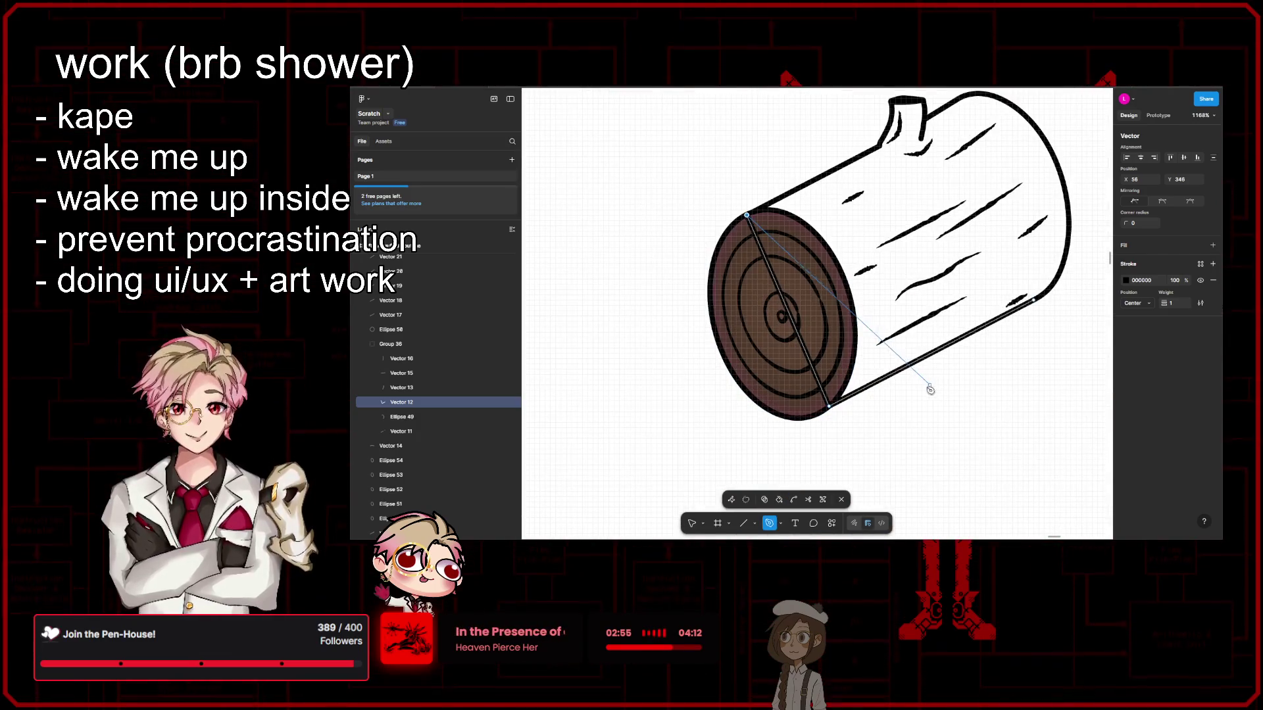
{"action": "key", "text": "Escape"}
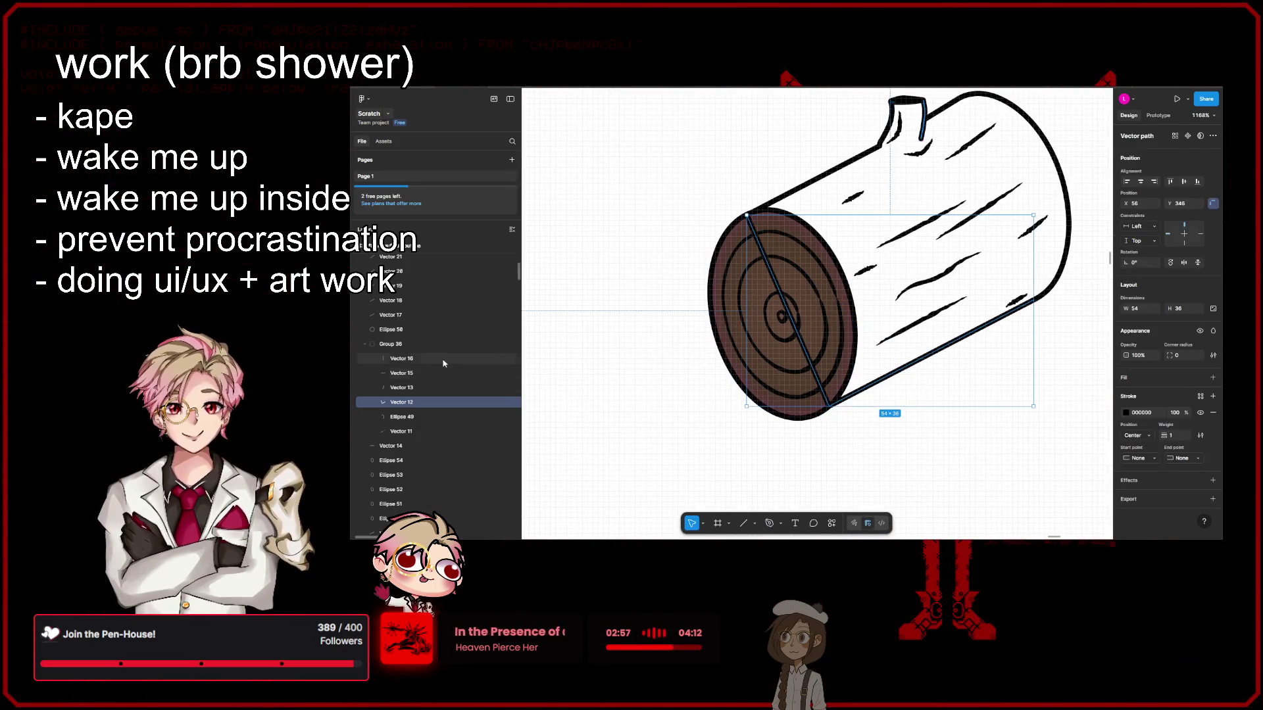
Step: Select Vector 16 through Ellipse 49 in the outline group, then clear the selection
{"action": "left_click", "coordinate": [403, 359]}
{"action": "left_click", "coordinate": [435, 418], "text": "shift"}
{"action": "scroll", "coordinate": [861, 454], "scroll_direction": "right", "scroll_amount": 2}
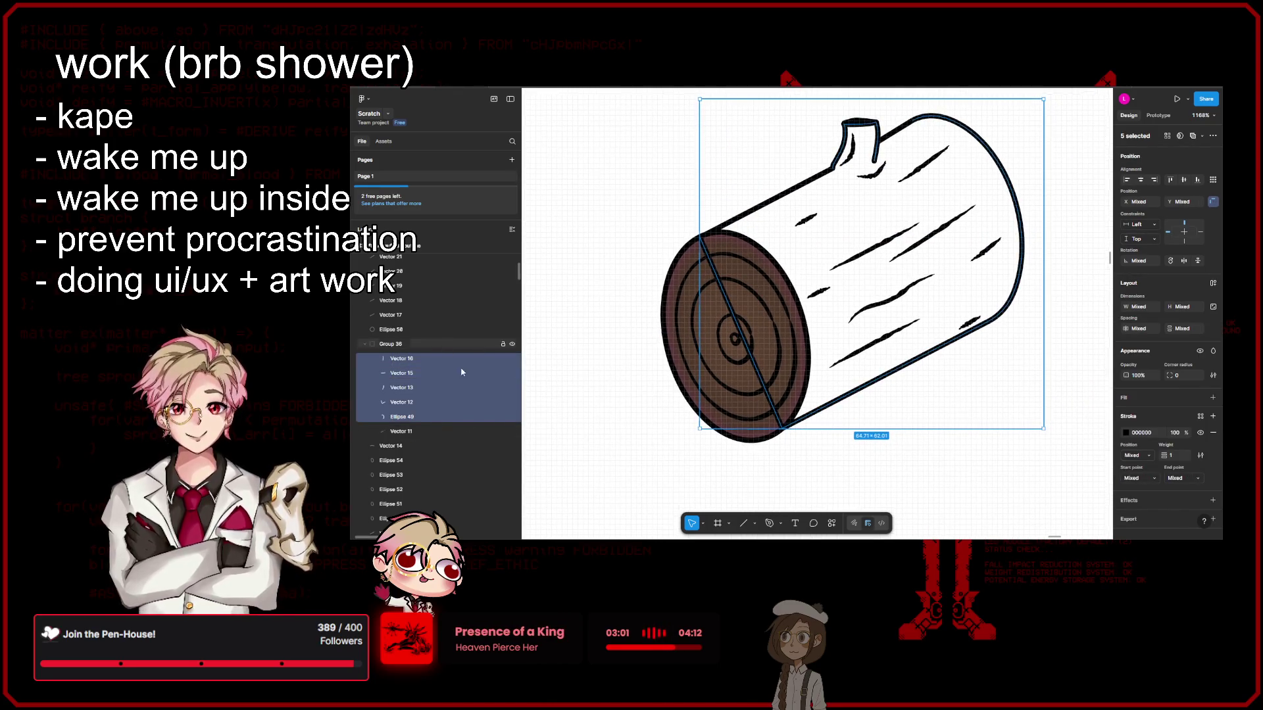
{"action": "left_click", "coordinate": [645, 220]}
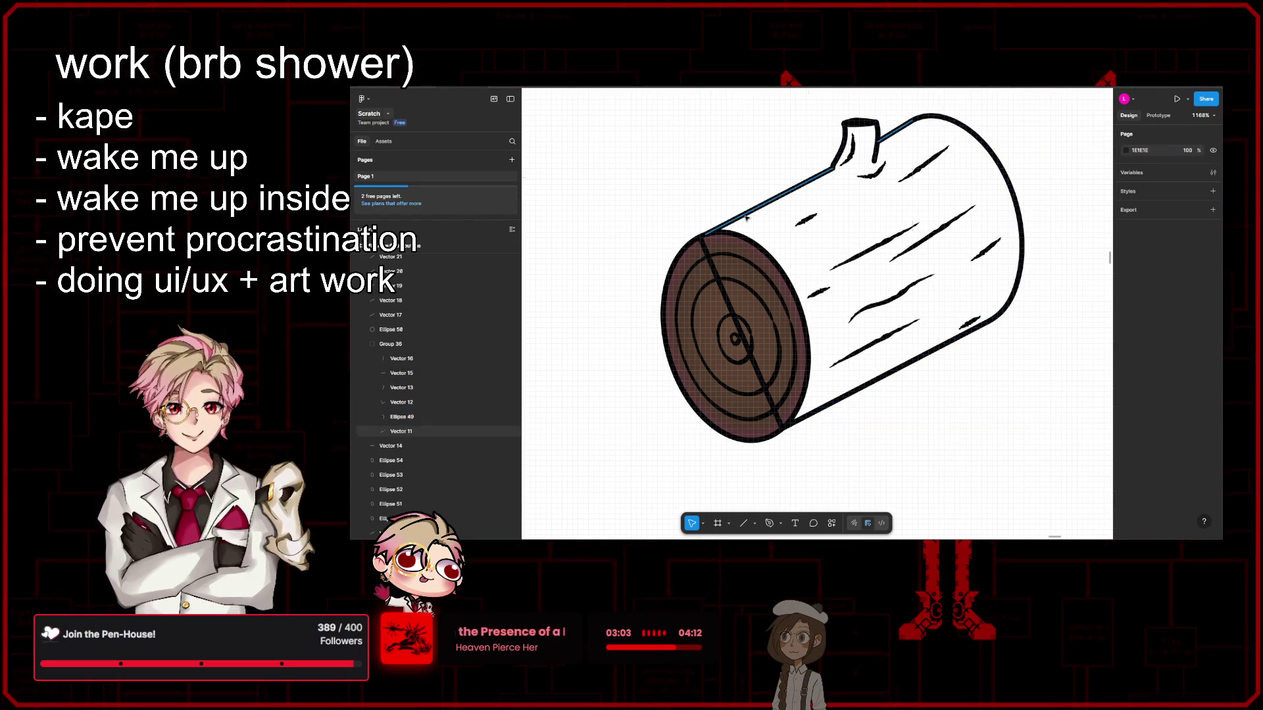
Step: Select all six outline paths inside Group 36
{"action": "left_click", "coordinate": [747, 219]}
{"action": "key", "text": "ctrl+a"}
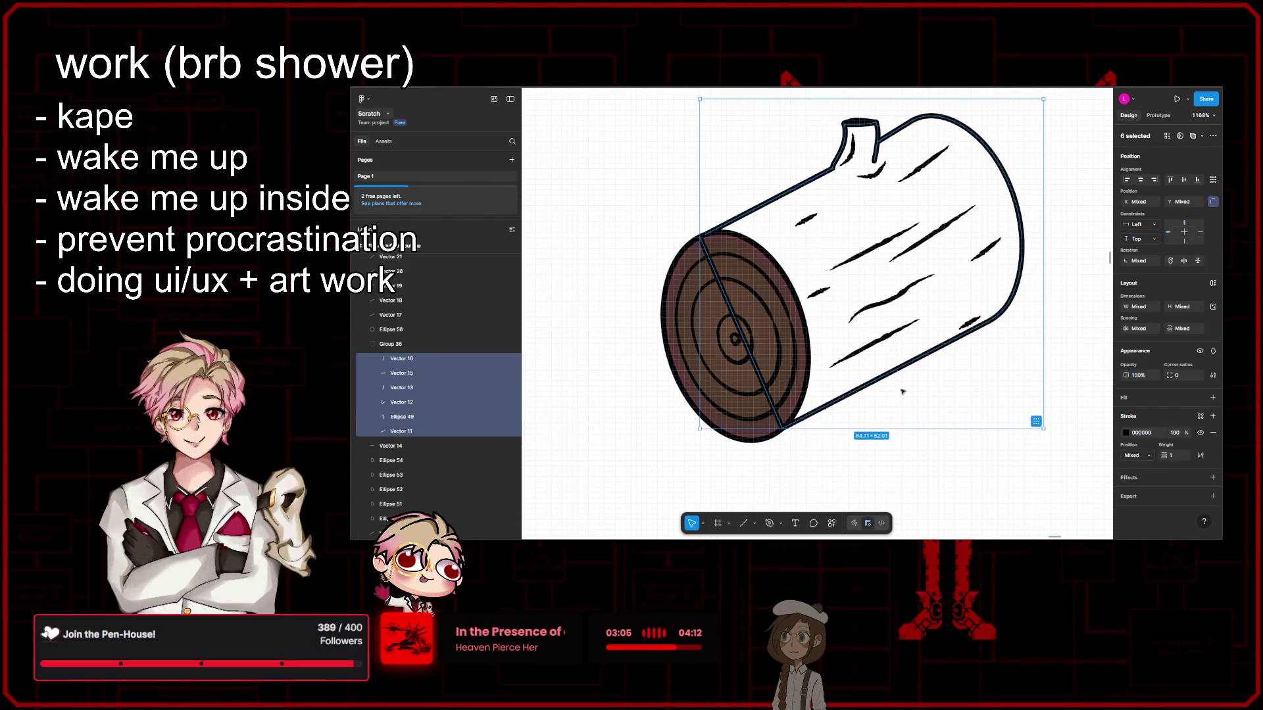
{"action": "key", "text": "Return"}
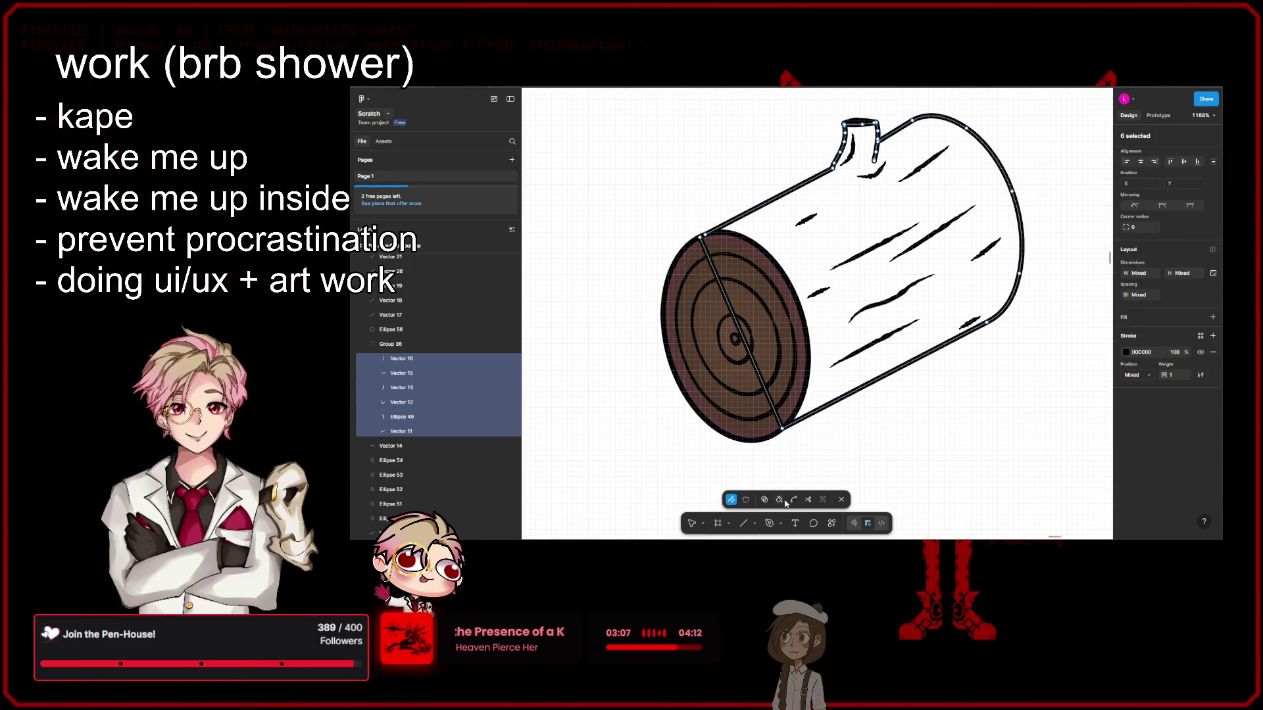
{"action": "left_click", "coordinate": [816, 261]}
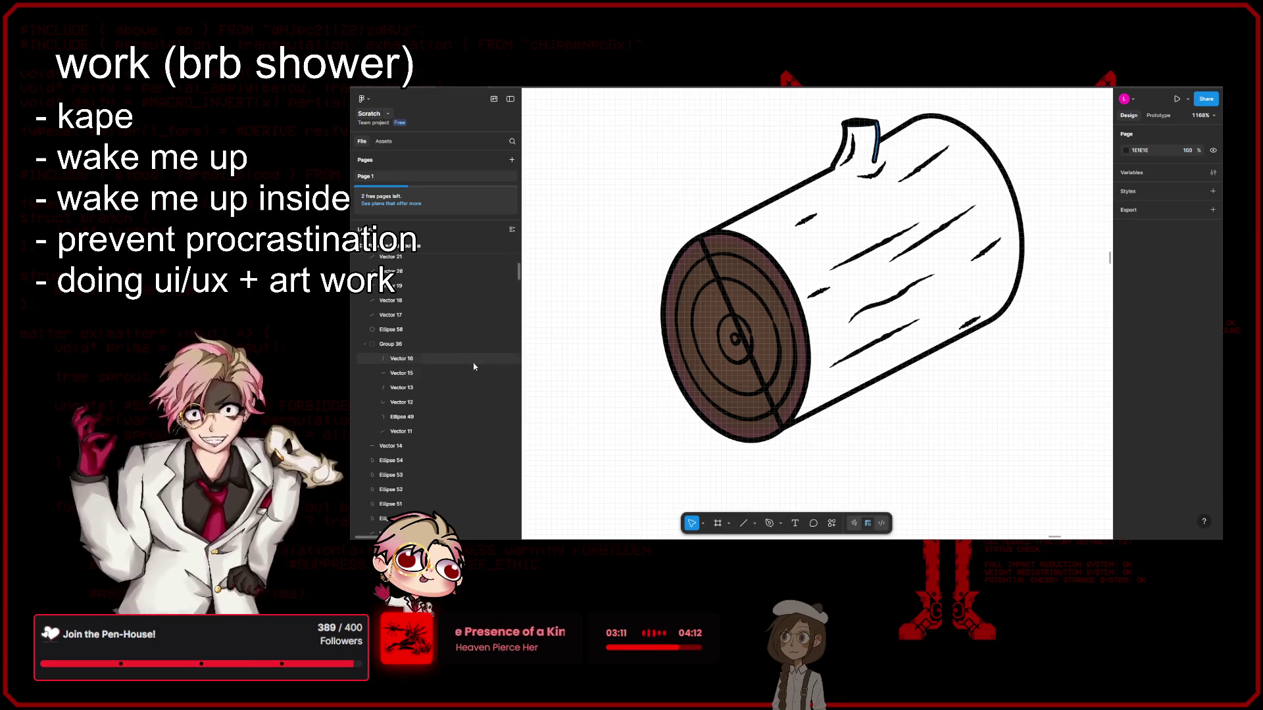
{"action": "left_click", "coordinate": [874, 156]}
{"action": "key", "text": "ctrl+a"}
Step: Open the six paths in point editing with the Paint bucket tool active
{"action": "left_click", "coordinate": [781, 523]}
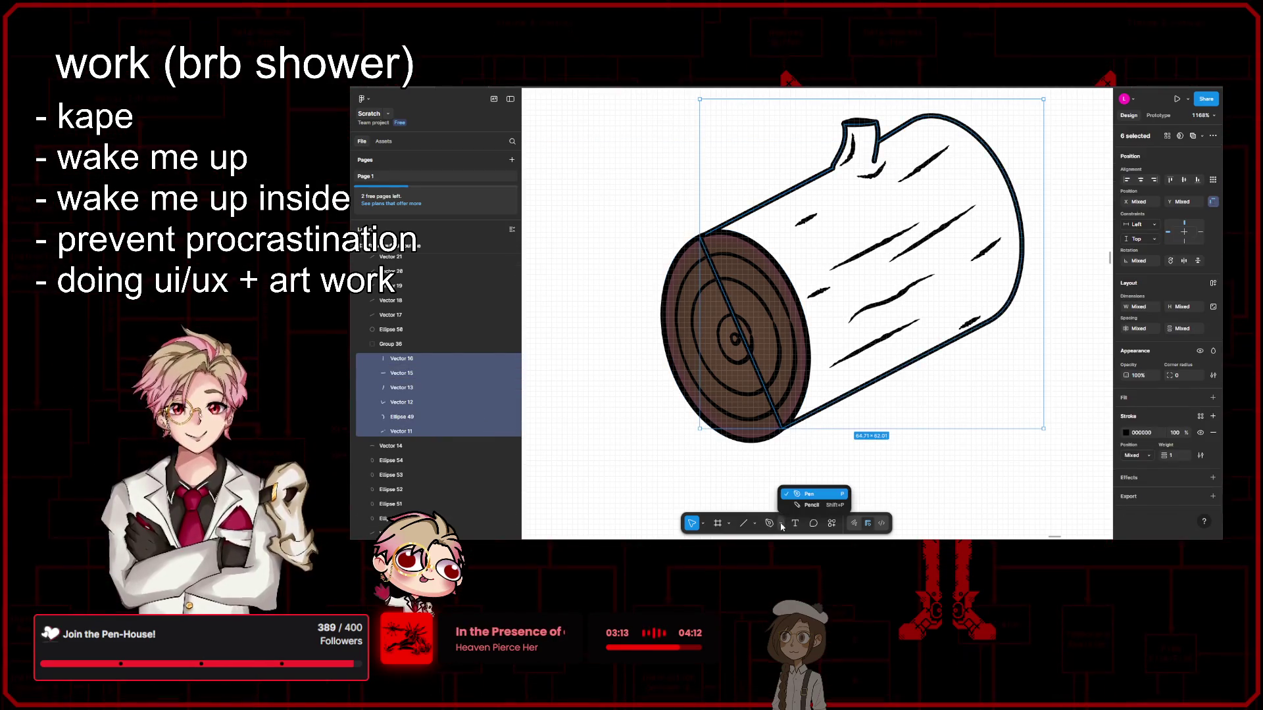
{"action": "left_click", "coordinate": [756, 522]}
{"action": "left_click", "coordinate": [757, 523]}
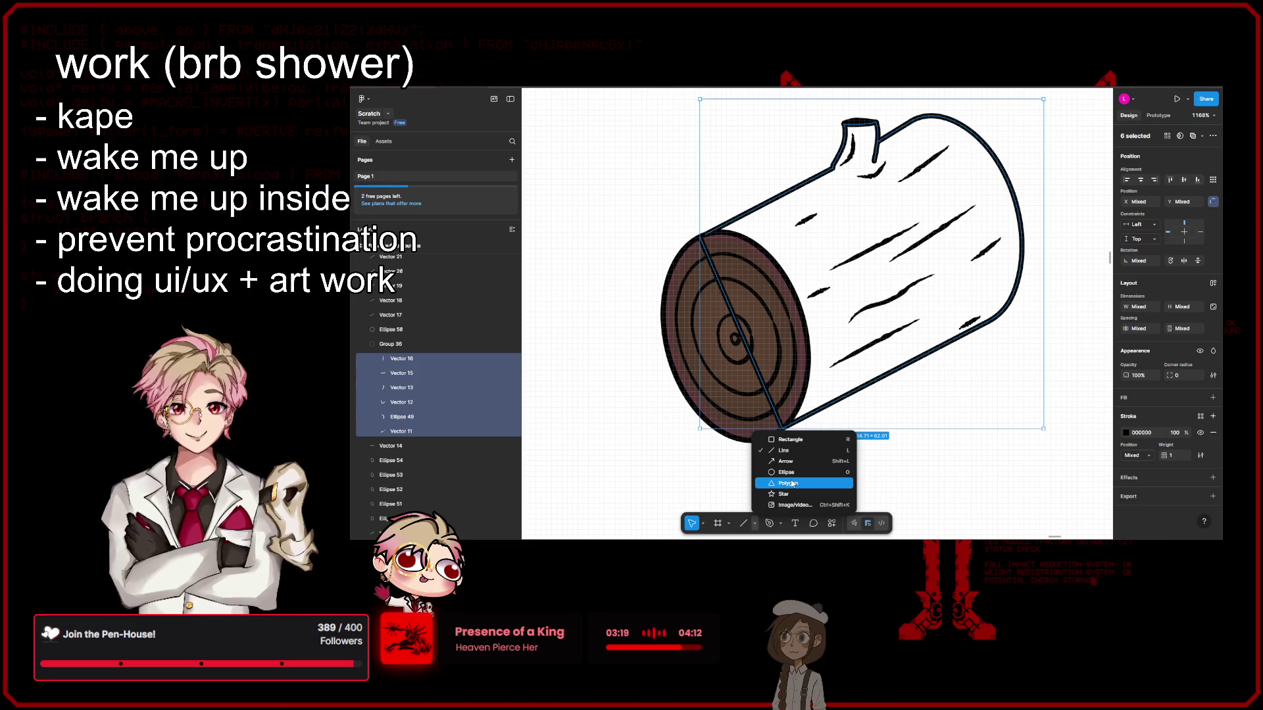
{"action": "left_click", "coordinate": [782, 523]}
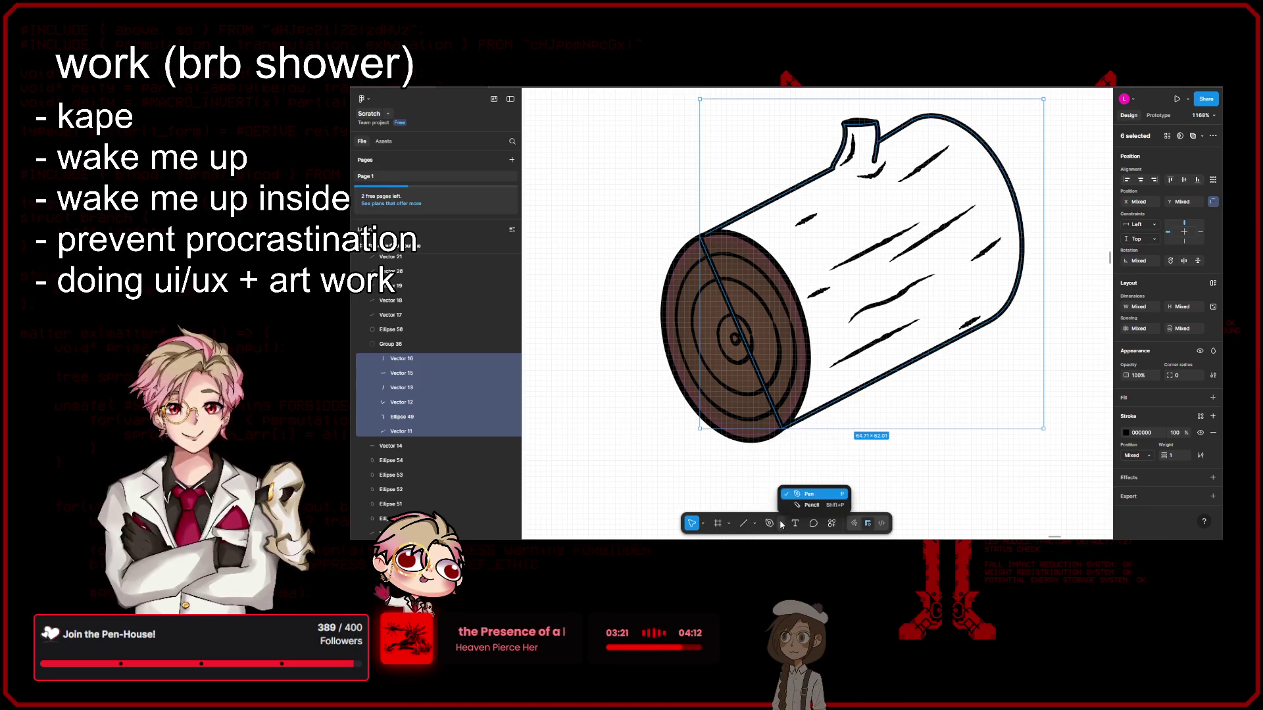
{"action": "left_click", "coordinate": [783, 525]}
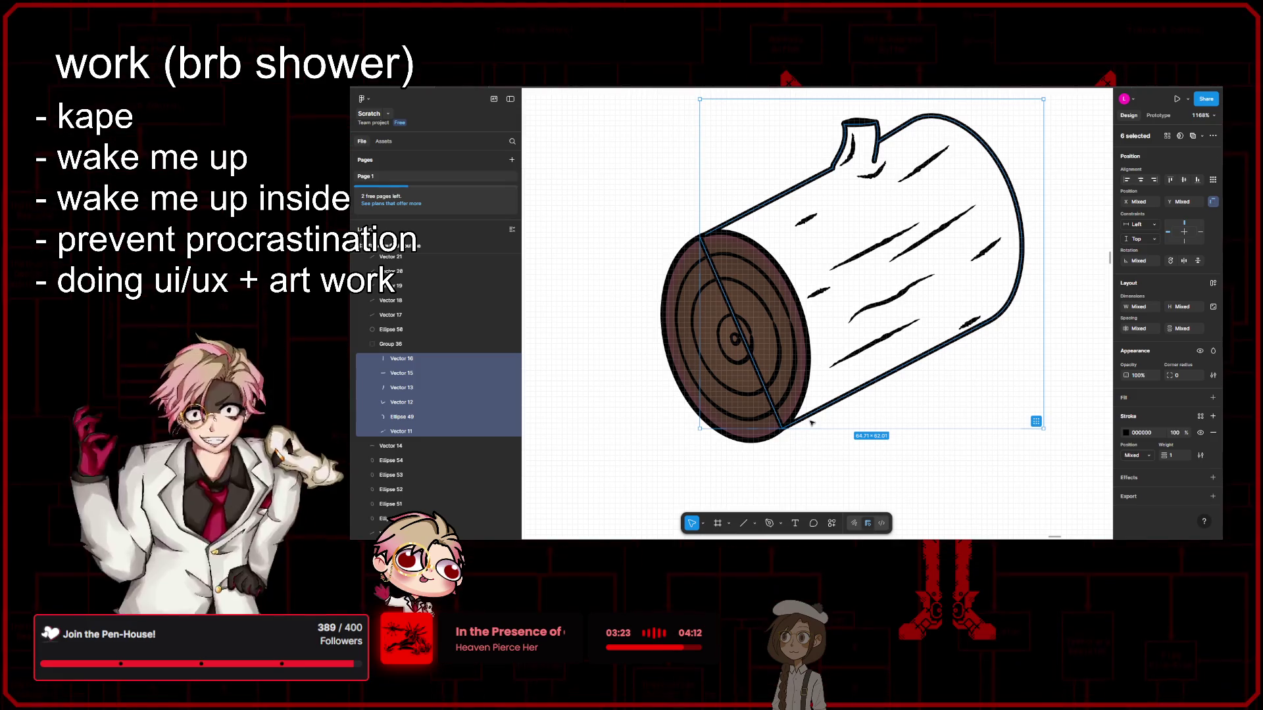
{"action": "key", "text": "Return"}
{"action": "left_click", "coordinate": [765, 501]}
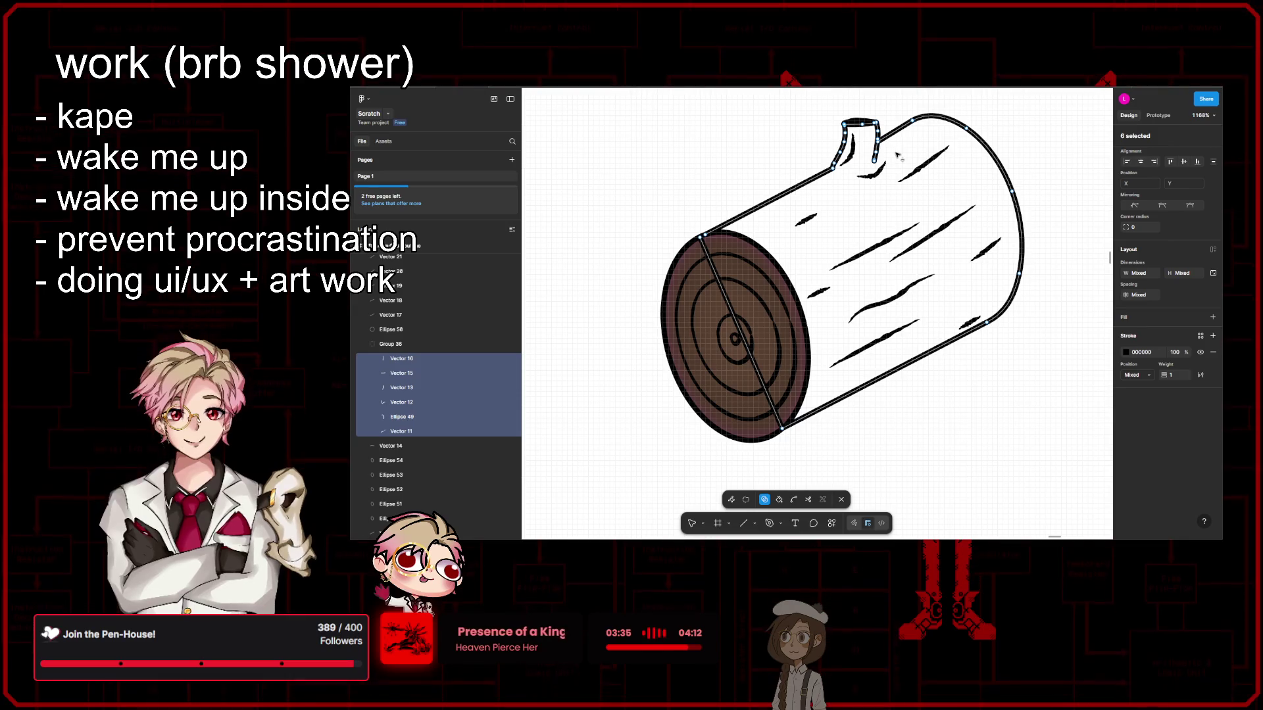
Step: Drag the lower diagonal stroke's endpoints up to join the outline's top corner
{"action": "scroll", "coordinate": [898, 154], "scroll_direction": "up", "scroll_amount": 5}
{"action": "scroll", "coordinate": [859, 179], "scroll_direction": "up", "scroll_amount": 5}
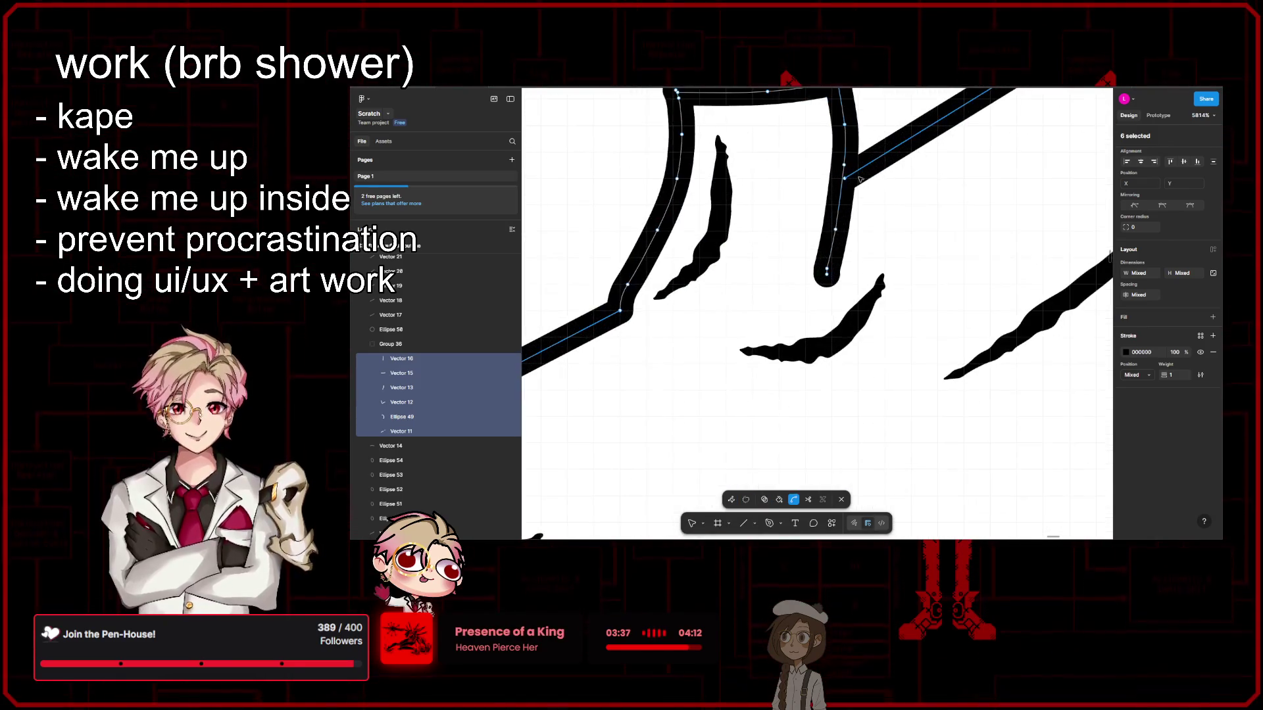
{"action": "left_click_drag", "start_coordinate": [846, 180], "coordinate": [844, 164]}
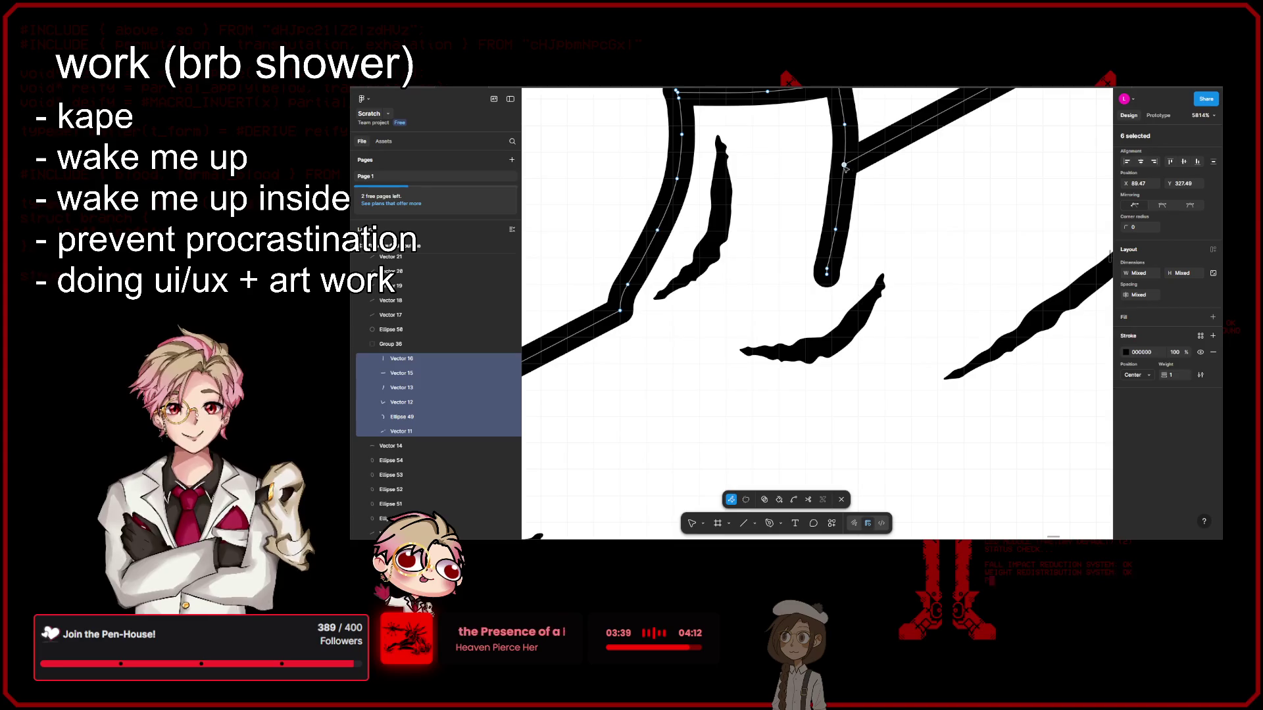
{"action": "scroll", "coordinate": [846, 168], "scroll_direction": "down", "scroll_amount": 5}
{"action": "scroll", "coordinate": [671, 276], "scroll_direction": "up", "scroll_amount": 3}
{"action": "scroll", "coordinate": [664, 276], "scroll_direction": "up", "scroll_amount": 3}
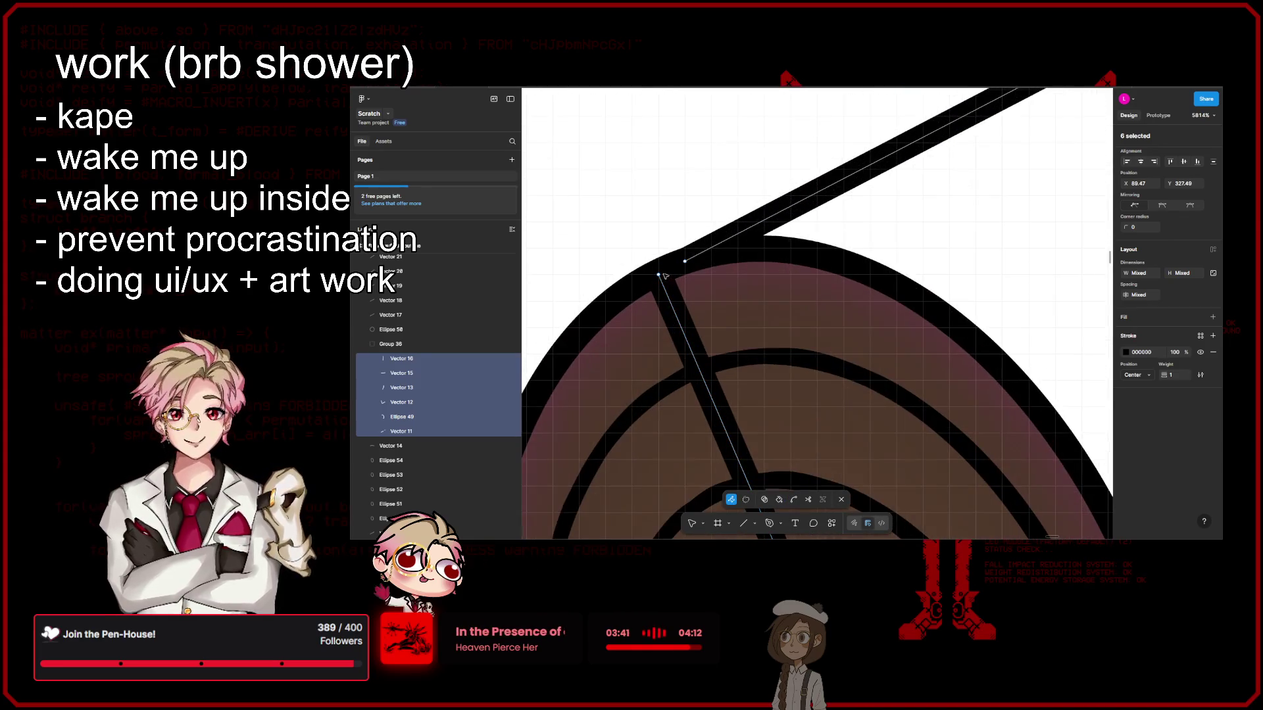
{"action": "left_click_drag", "start_coordinate": [678, 269], "coordinate": [684, 262]}
{"action": "scroll", "coordinate": [792, 174], "scroll_direction": "down", "scroll_amount": 5}
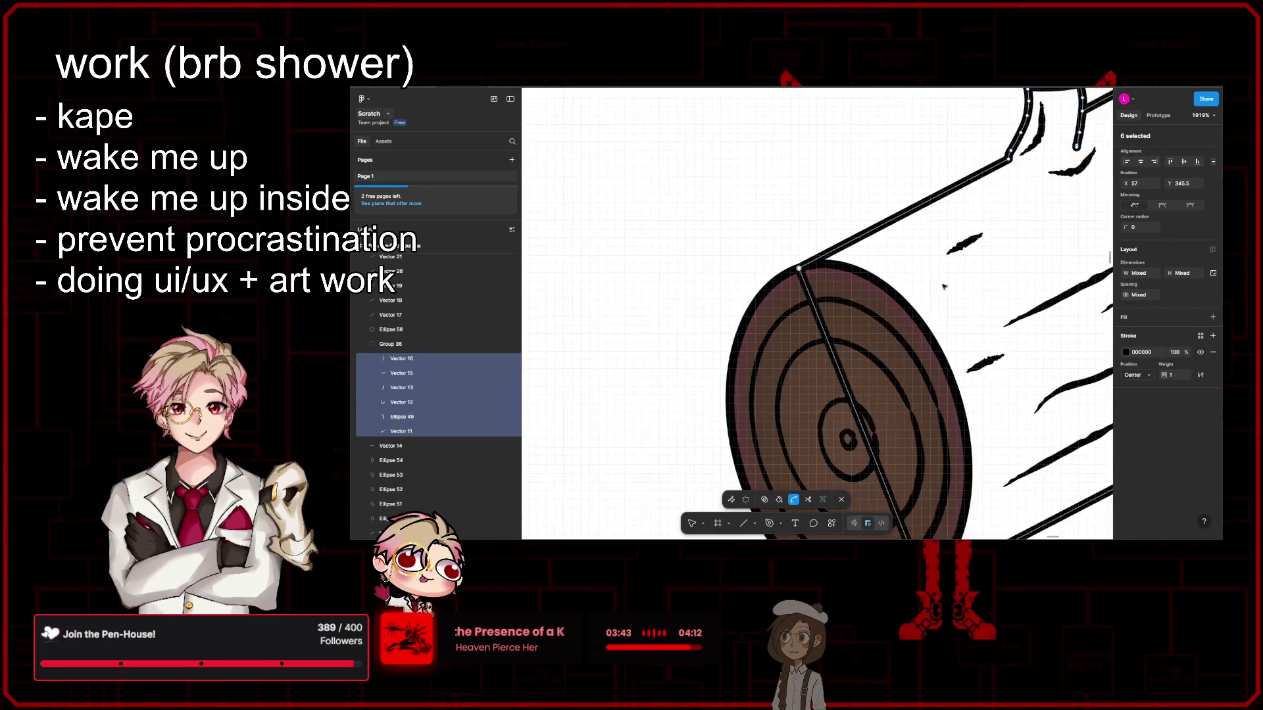
{"action": "scroll", "coordinate": [789, 263], "scroll_direction": "down", "scroll_amount": 3}
{"action": "scroll", "coordinate": [783, 395], "scroll_direction": "down", "scroll_amount": 2}
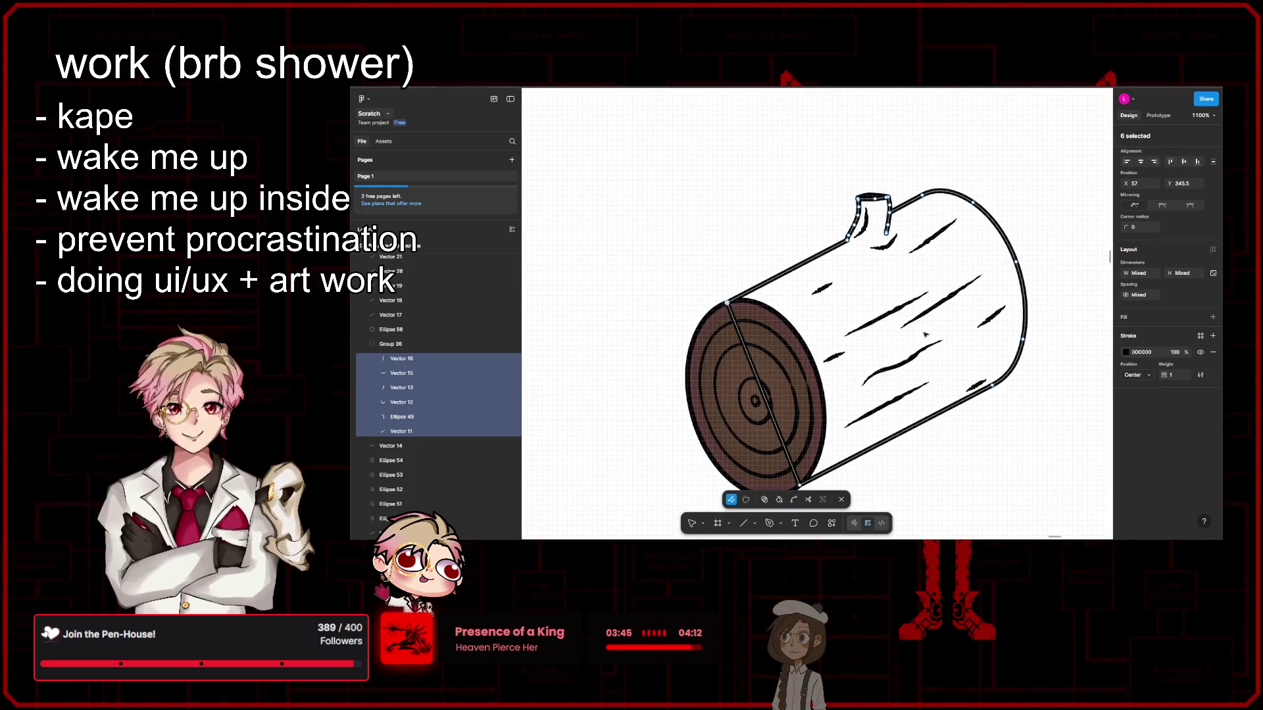
Step: Toggle curve bending with Ctrl while inspecting the joined paths, then leave point editing
{"action": "key", "text": "ctrl"}
{"action": "scroll", "coordinate": [886, 239], "scroll_direction": "up", "scroll_amount": 5}
{"action": "scroll", "coordinate": [878, 296], "scroll_direction": "up", "scroll_amount": 2}
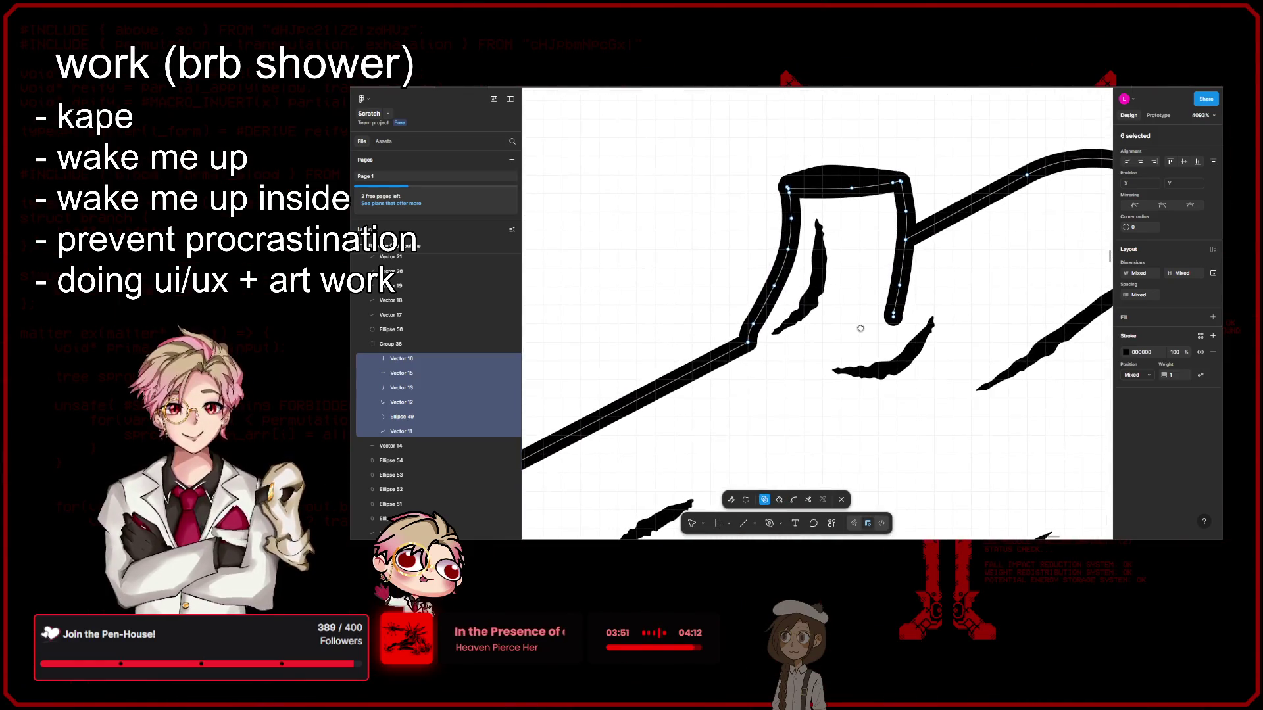
{"action": "scroll", "coordinate": [869, 307], "scroll_direction": "down", "scroll_amount": 3}
{"action": "key", "text": "ctrl"}
{"action": "scroll", "coordinate": [869, 308], "scroll_direction": "down", "scroll_amount": 5}
{"action": "scroll", "coordinate": [865, 296], "scroll_direction": "up", "scroll_amount": 2}
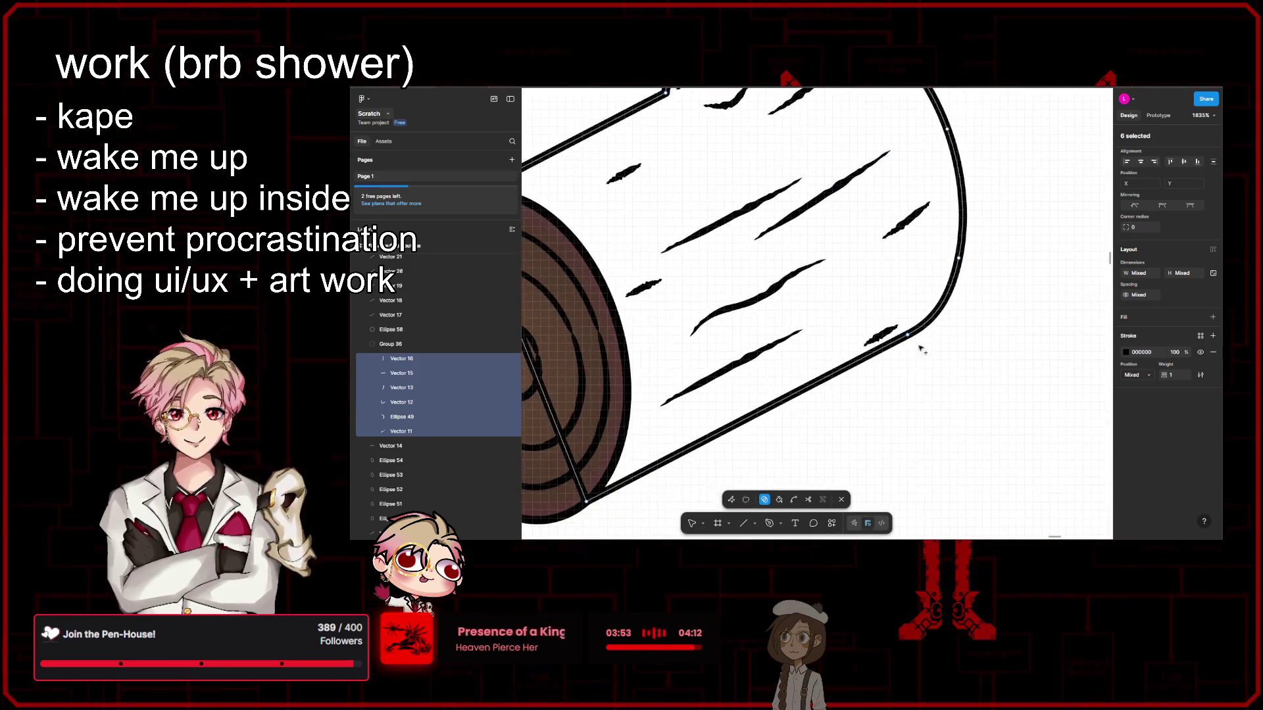
{"action": "scroll", "coordinate": [908, 333], "scroll_direction": "down", "scroll_amount": 3}
{"action": "scroll", "coordinate": [859, 414], "scroll_direction": "up", "scroll_amount": 2}
{"action": "scroll", "coordinate": [846, 395], "scroll_direction": "up", "scroll_amount": 3}
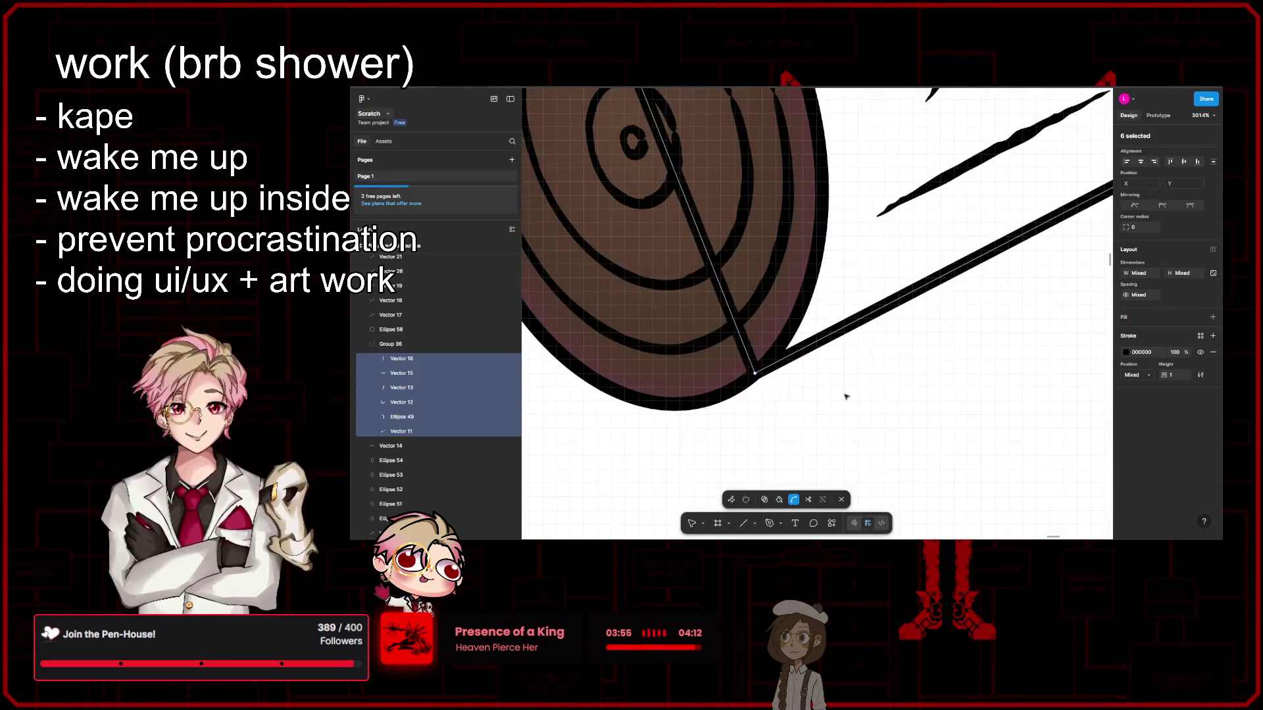
{"action": "scroll", "coordinate": [837, 392], "scroll_direction": "down", "scroll_amount": 4}
{"action": "scroll", "coordinate": [815, 342], "scroll_direction": "right", "scroll_amount": 1}
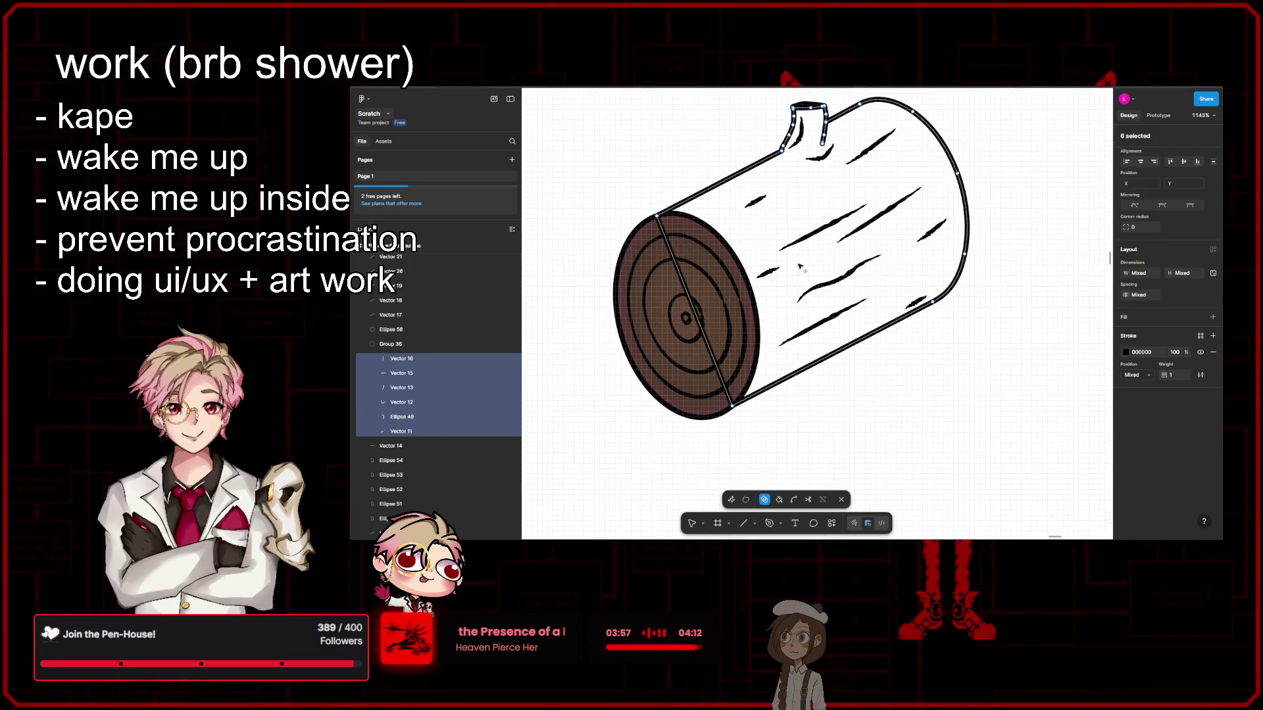
{"action": "key", "text": "Escape"}
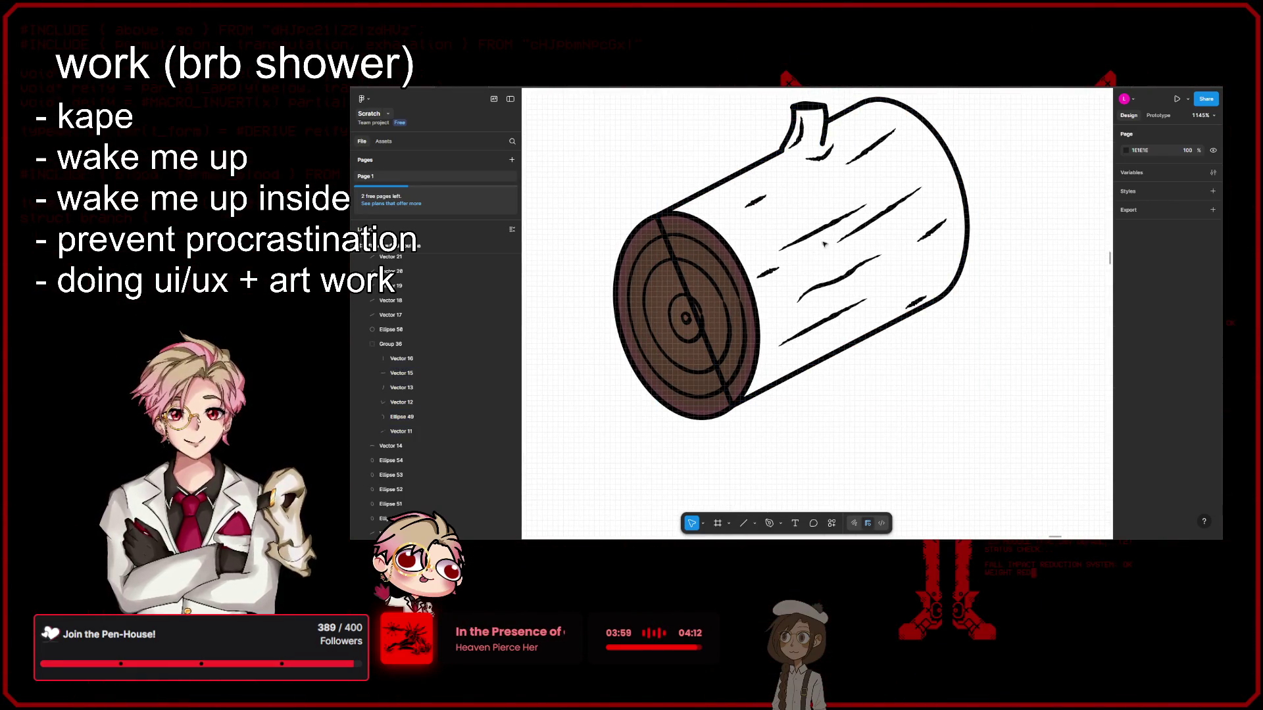
Step: Give Group 36 a white FFFFFF fill at 100% after briefly trying red
{"action": "left_click", "coordinate": [394, 344]}
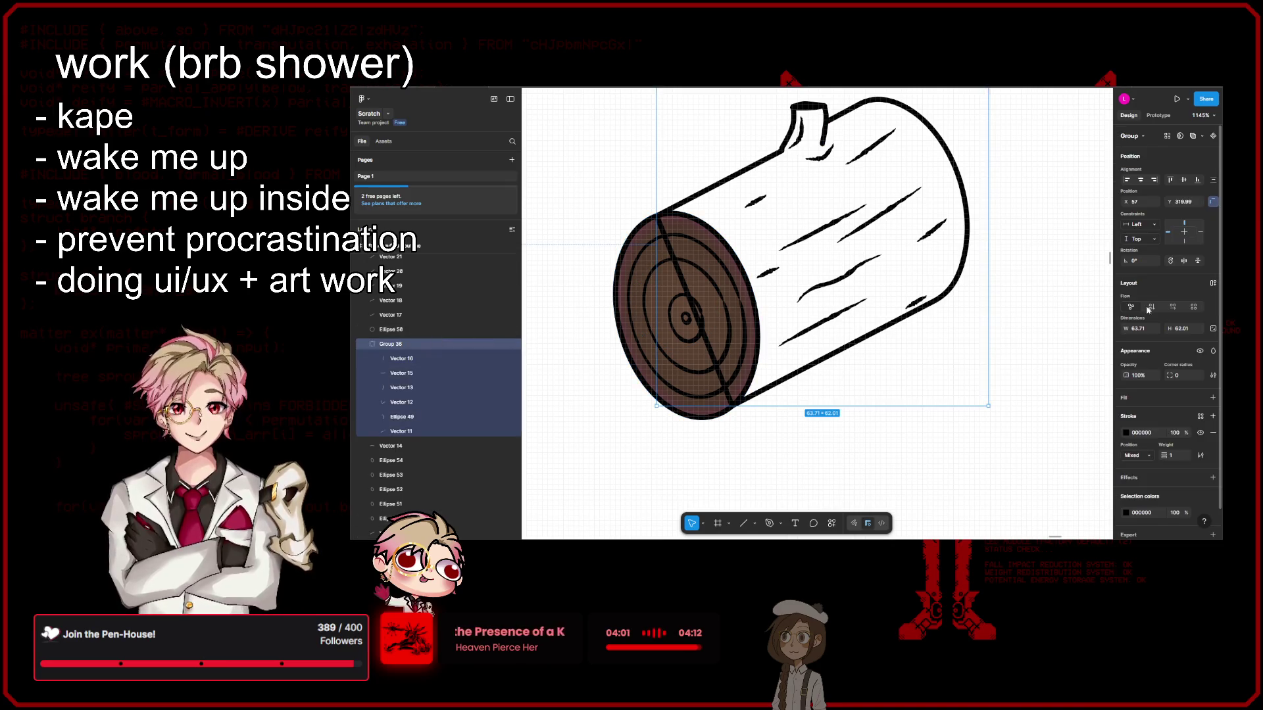
{"action": "left_click", "coordinate": [1212, 398]}
{"action": "left_click", "coordinate": [1064, 378]}
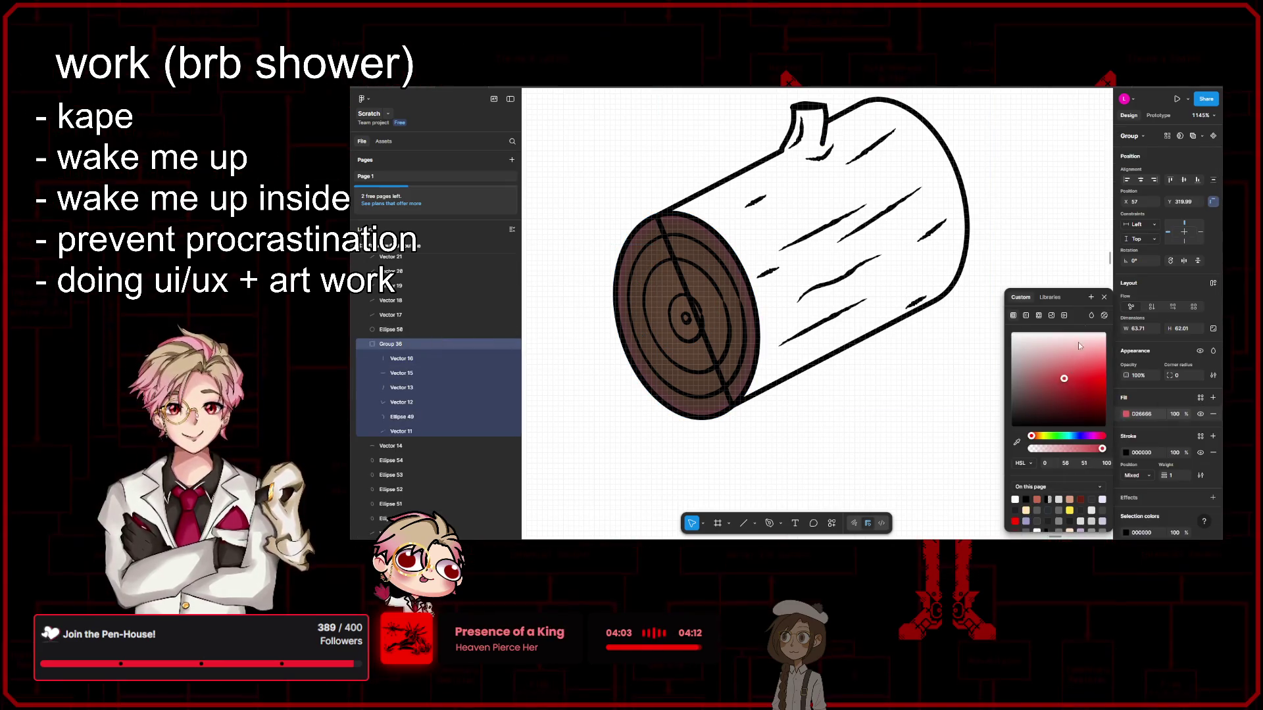
{"action": "left_click", "coordinate": [1105, 300]}
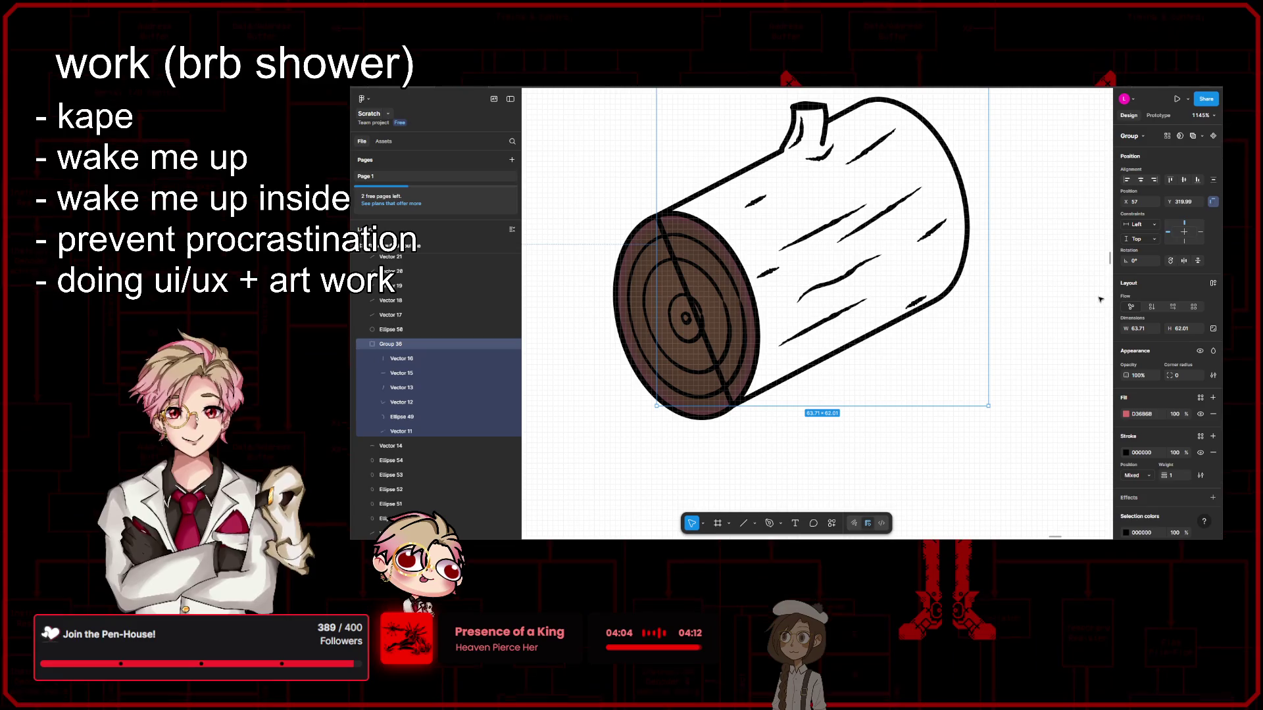
Step: Drag the log body outline (Group 36) away from the ringed cut end
{"action": "left_click", "coordinate": [1036, 306]}
{"action": "scroll", "coordinate": [1046, 309], "scroll_direction": "right", "scroll_amount": 2}
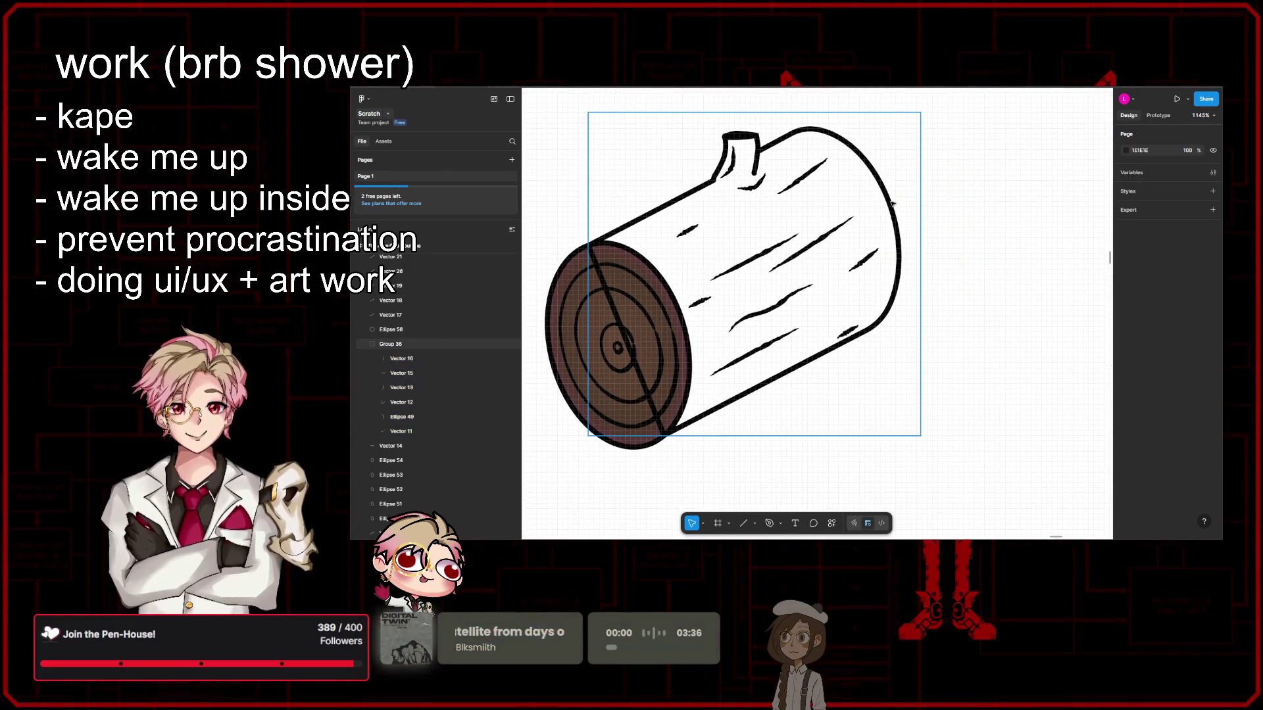
{"action": "left_click_drag", "start_coordinate": [893, 205], "coordinate": [990, 368]}
{"action": "scroll", "coordinate": [989, 424], "scroll_direction": "up", "scroll_amount": 3}
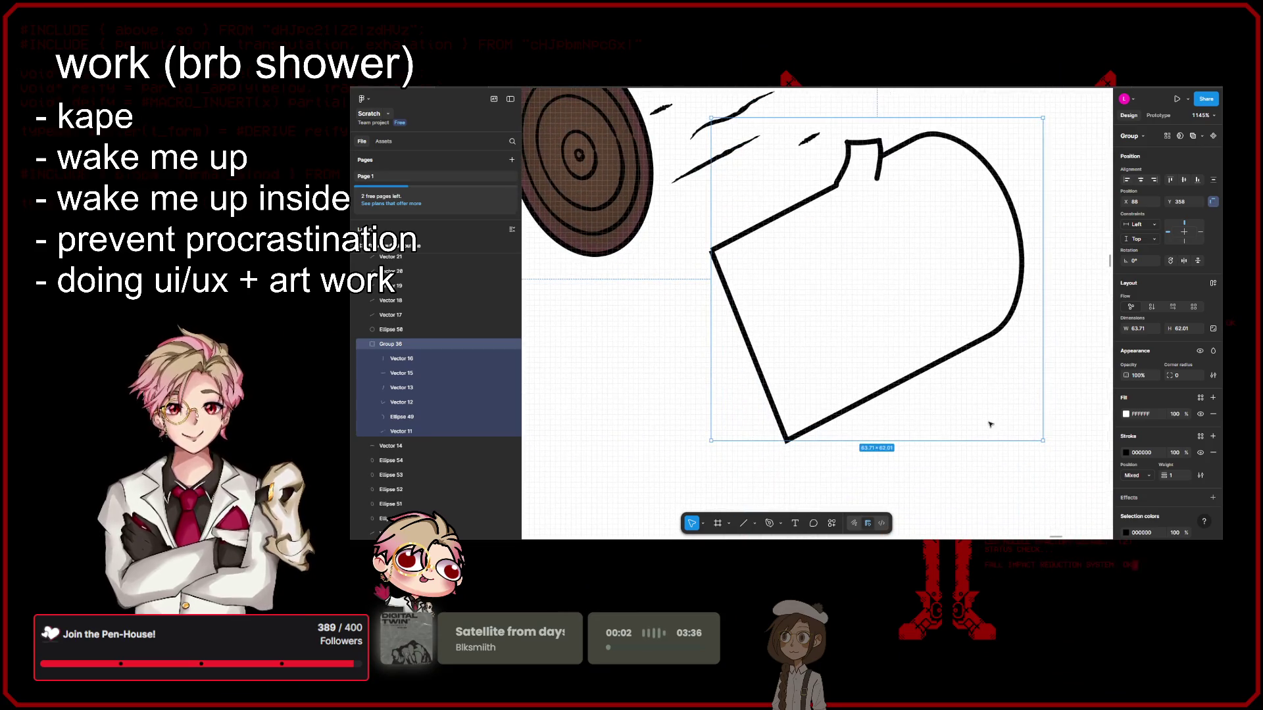
Step: Select the six outline paths inside Group 36 and enter point editing
{"action": "left_click", "coordinate": [813, 328]}
{"action": "left_click", "coordinate": [714, 254]}
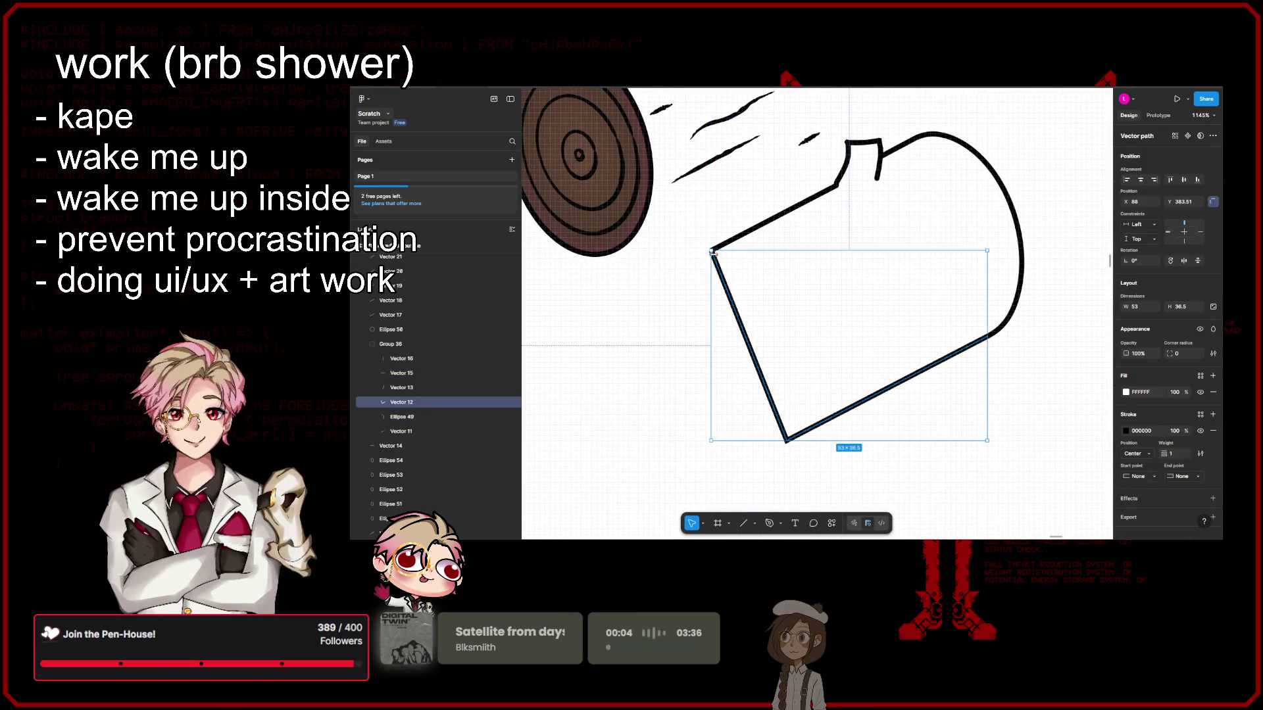
{"action": "scroll", "coordinate": [697, 259], "scroll_direction": "up", "scroll_amount": 5}
{"action": "scroll", "coordinate": [688, 264], "scroll_direction": "down", "scroll_amount": 10}
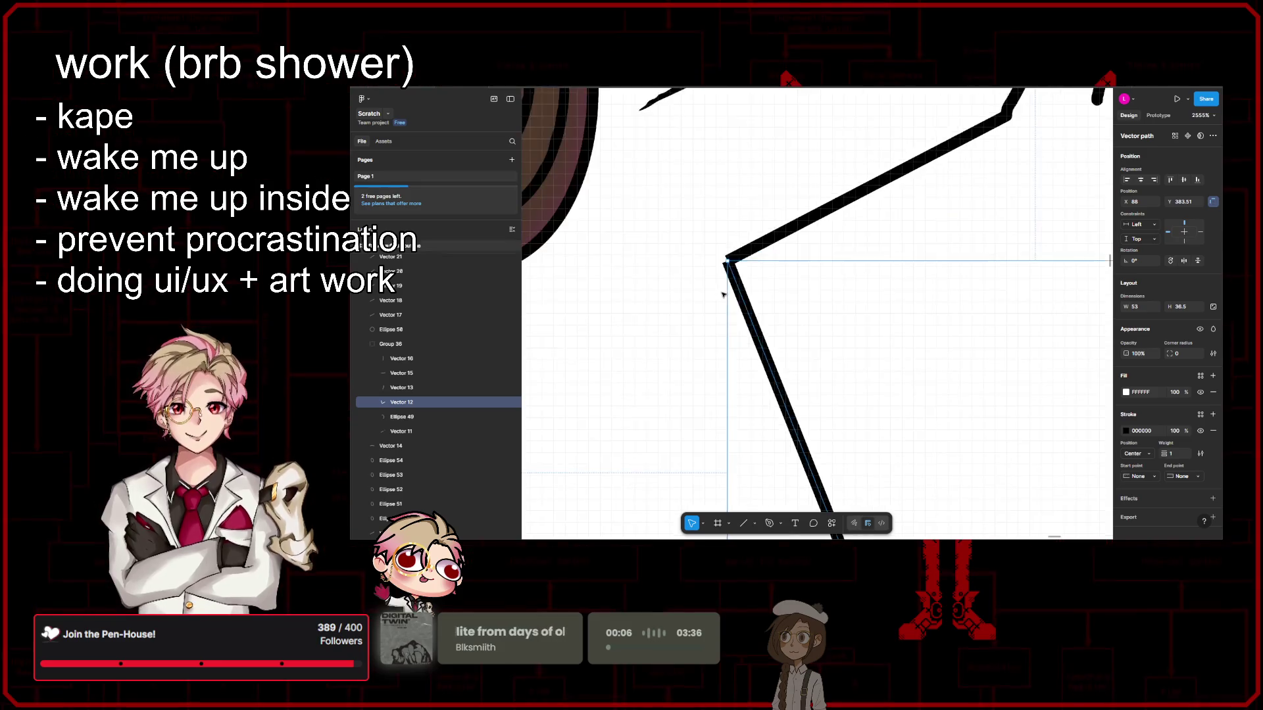
{"action": "left_click", "coordinate": [906, 368]}
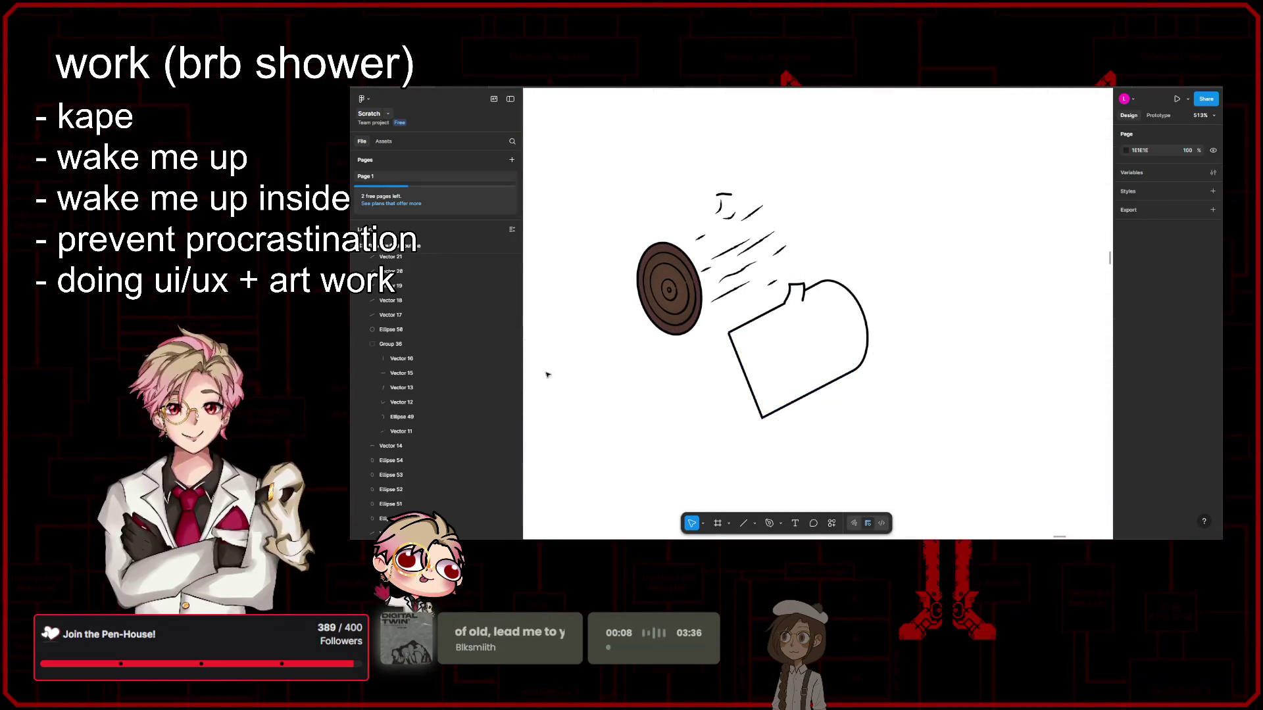
{"action": "left_click", "coordinate": [753, 353]}
{"action": "key", "text": "Return"}
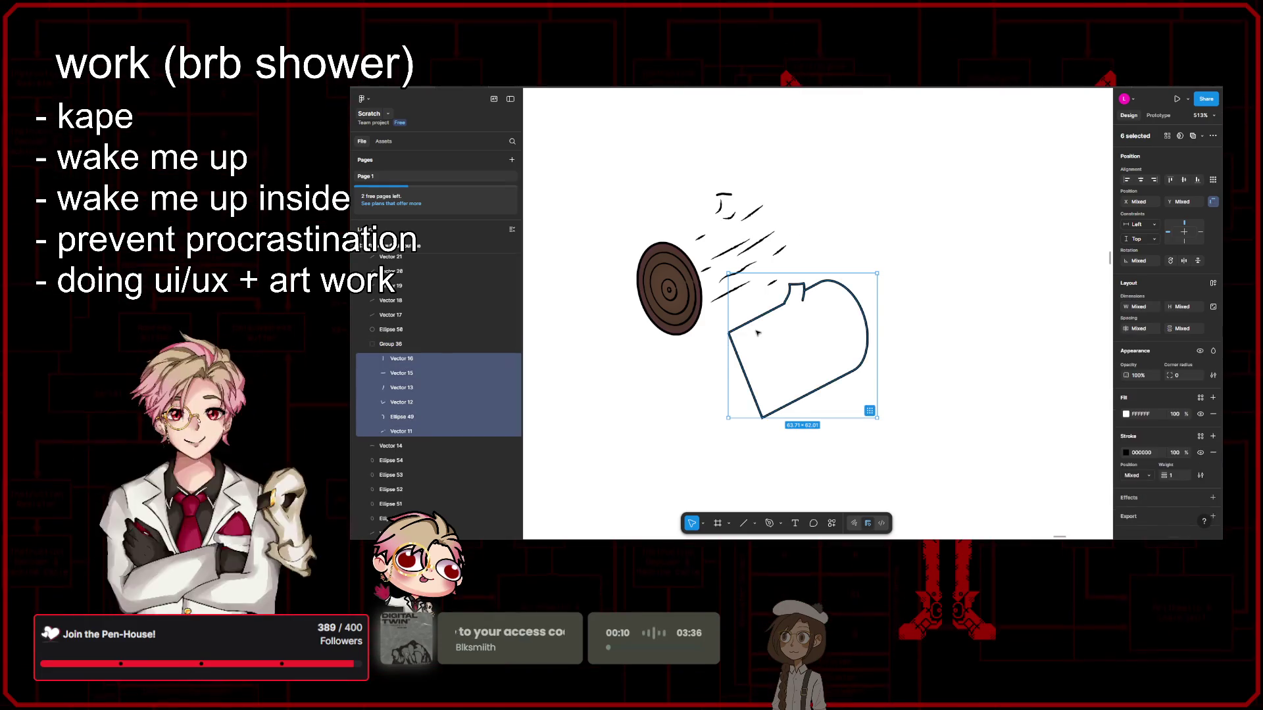
{"action": "scroll", "coordinate": [789, 309], "scroll_direction": "up", "scroll_amount": 10}
{"action": "scroll", "coordinate": [809, 230], "scroll_direction": "down", "scroll_amount": 3}
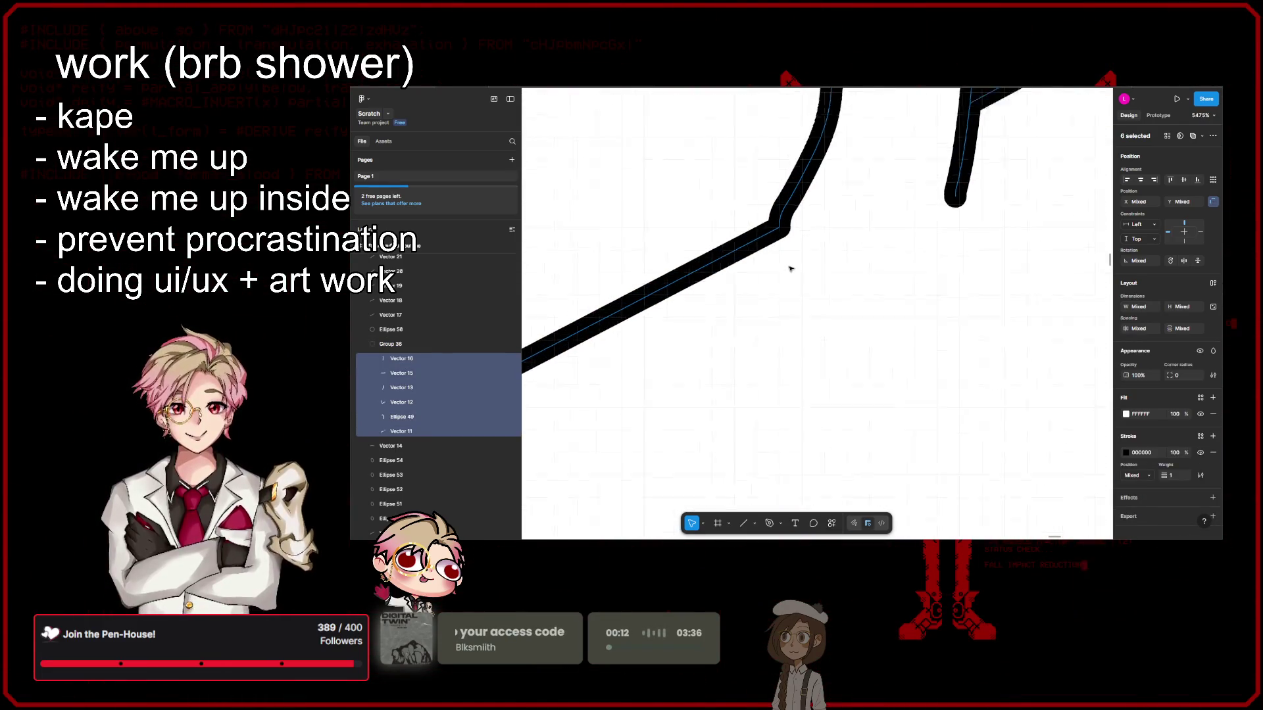
{"action": "scroll", "coordinate": [789, 270], "scroll_direction": "down", "scroll_amount": 3}
{"action": "key", "text": "Return"}
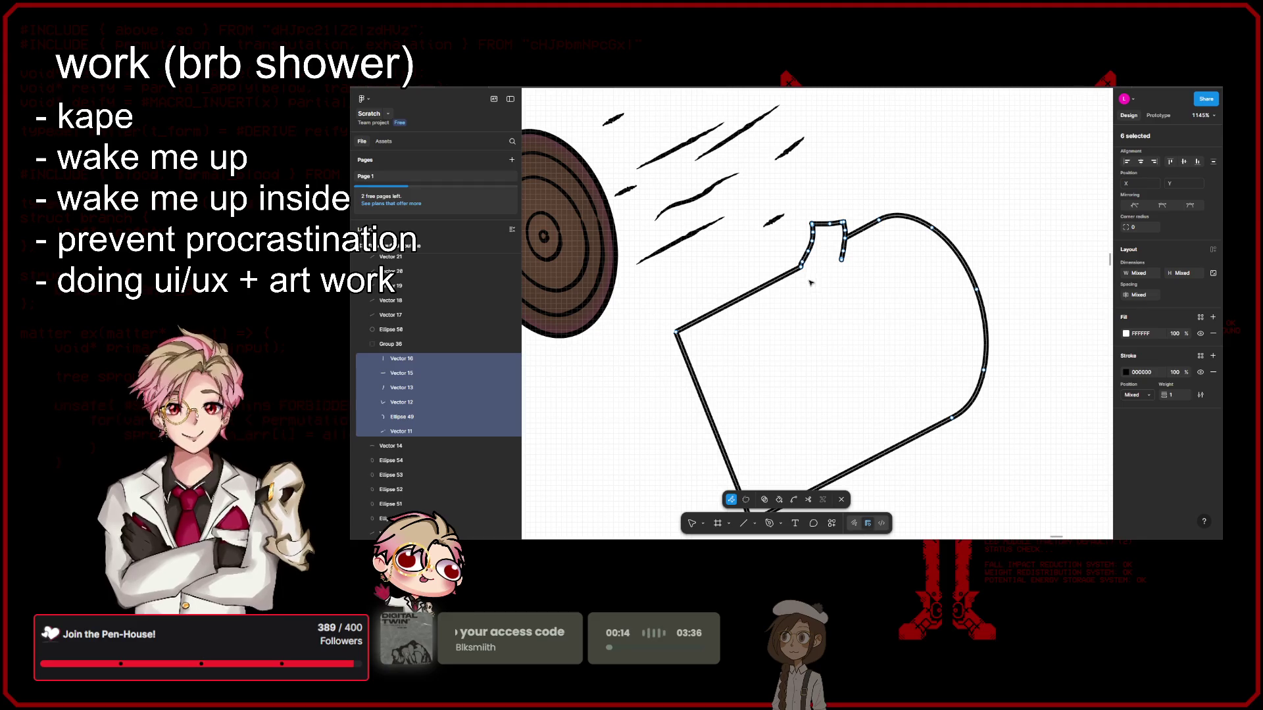
Step: Try a corner radius of 8, keep the corners at 0, and select the outline's top-left vertex
{"action": "scroll", "coordinate": [657, 332], "scroll_direction": "up", "scroll_amount": 3}
{"action": "scroll", "coordinate": [840, 301], "scroll_direction": "down", "scroll_amount": 2}
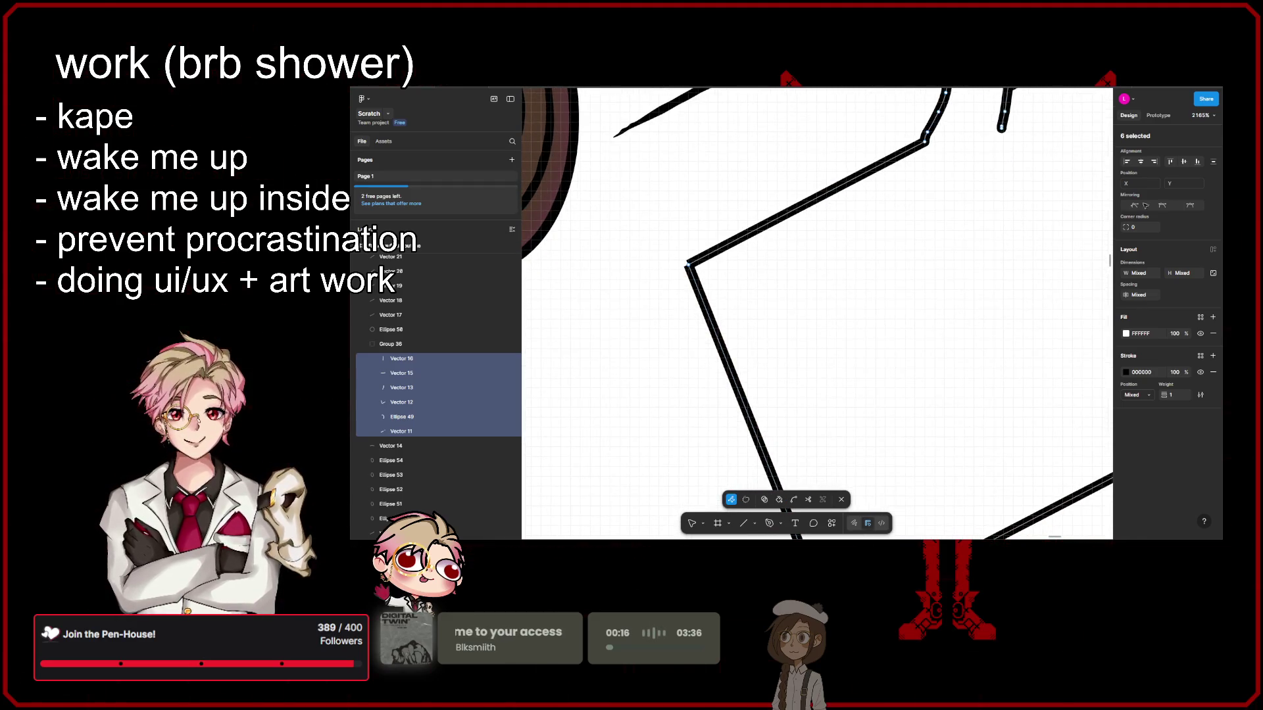
{"action": "left_click_drag", "start_coordinate": [1126, 228], "coordinate": [1201, 227]}
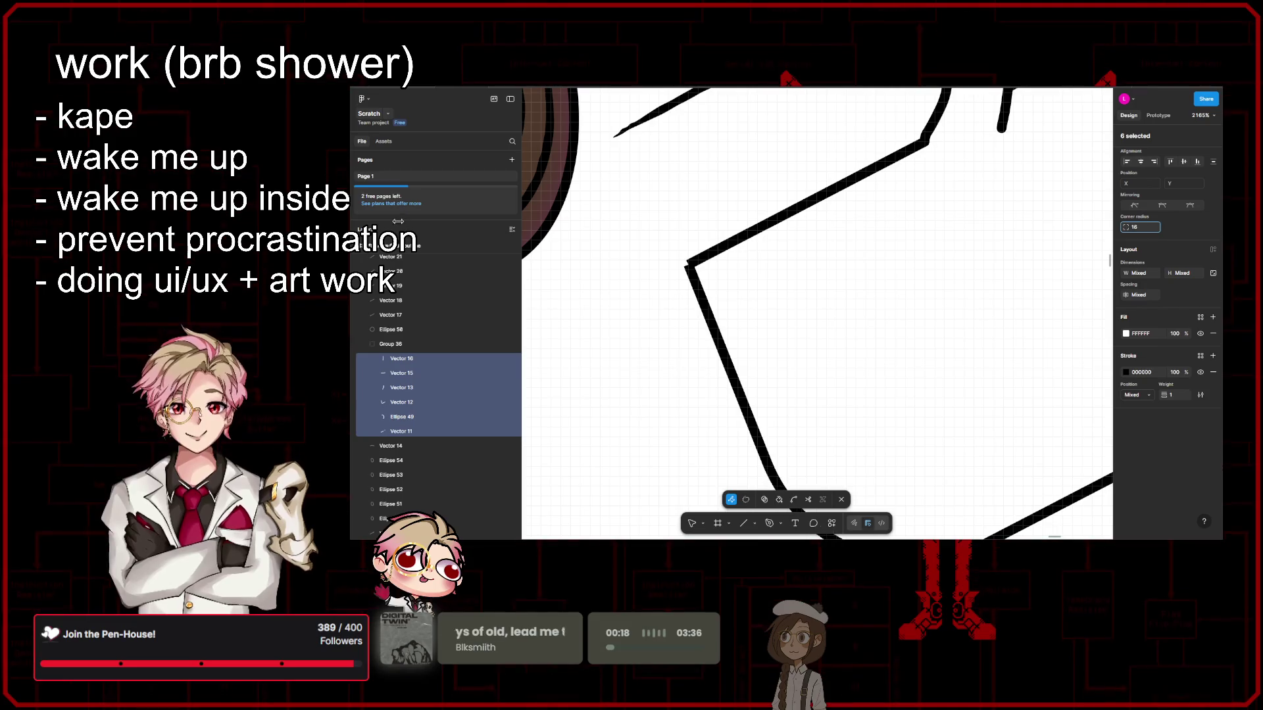
{"action": "scroll", "coordinate": [715, 388], "scroll_direction": "down", "scroll_amount": 10}
{"action": "scroll", "coordinate": [1006, 323], "scroll_direction": "up", "scroll_amount": 5}
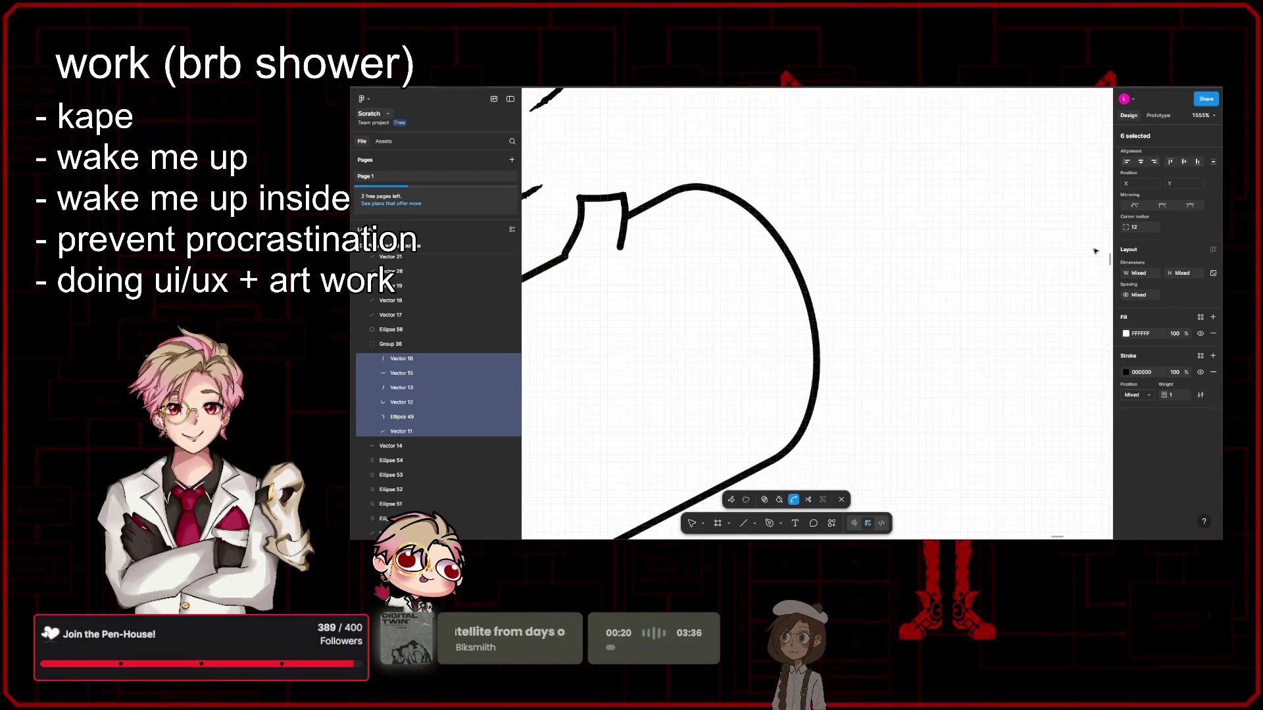
{"action": "scroll", "coordinate": [987, 264], "scroll_direction": "down", "scroll_amount": 2}
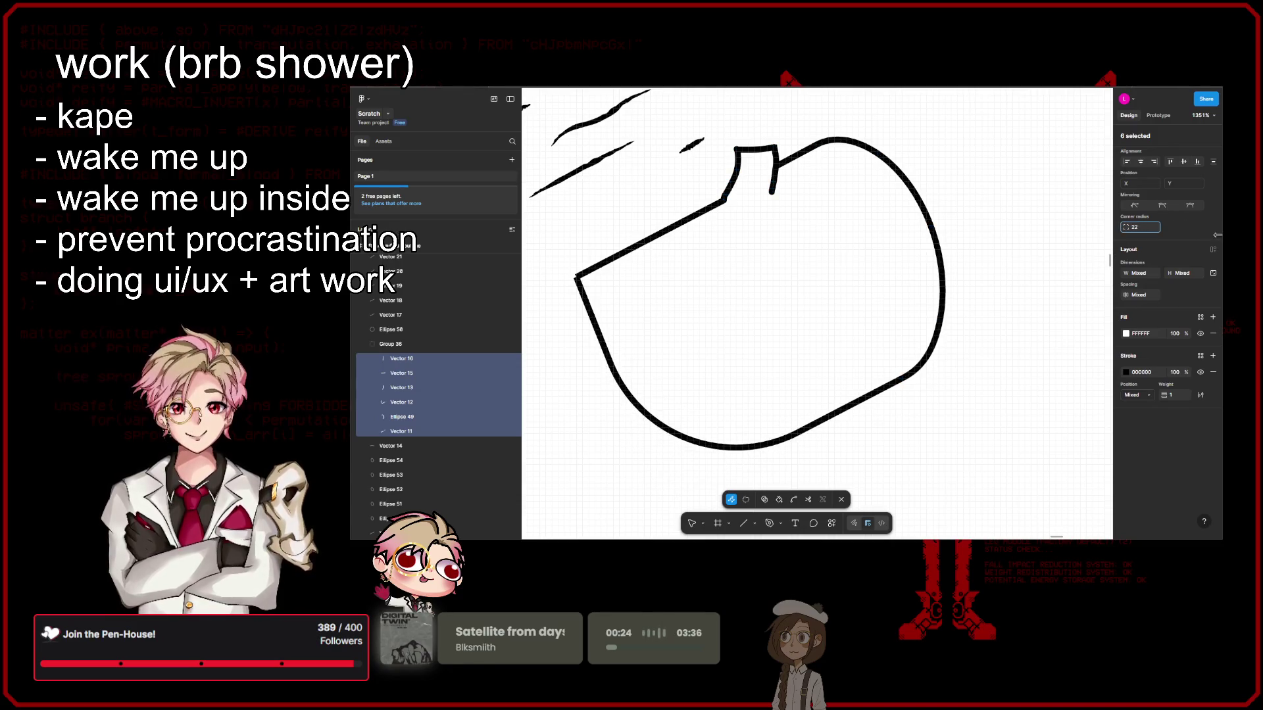
{"action": "scroll", "coordinate": [760, 210], "scroll_direction": "up", "scroll_amount": 6}
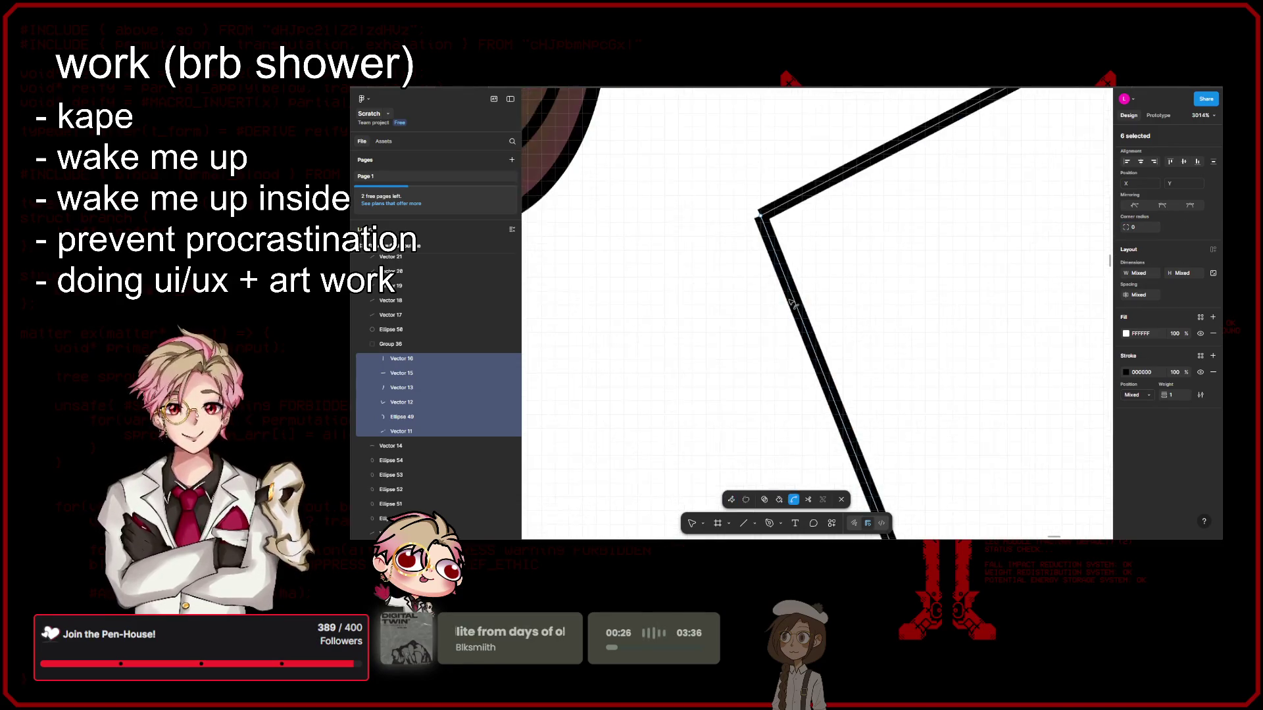
{"action": "left_click", "coordinate": [761, 214]}
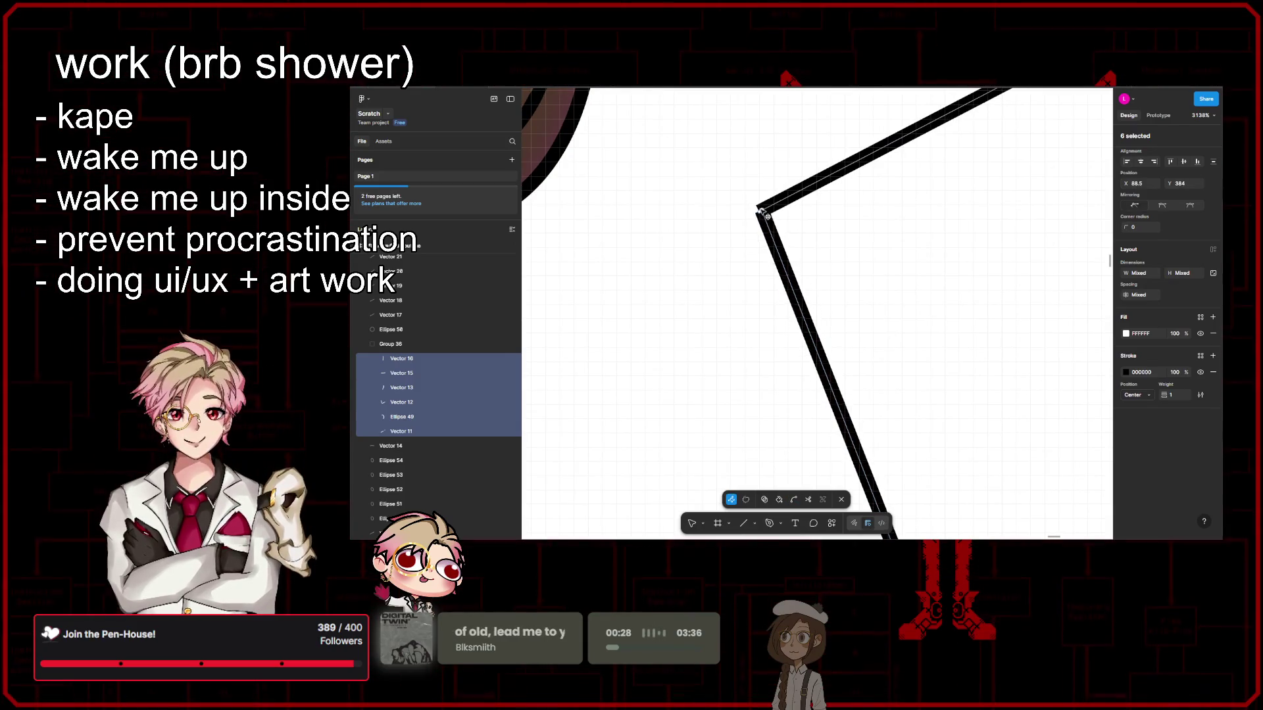
{"action": "scroll", "coordinate": [976, 279], "scroll_direction": "down", "scroll_amount": 6}
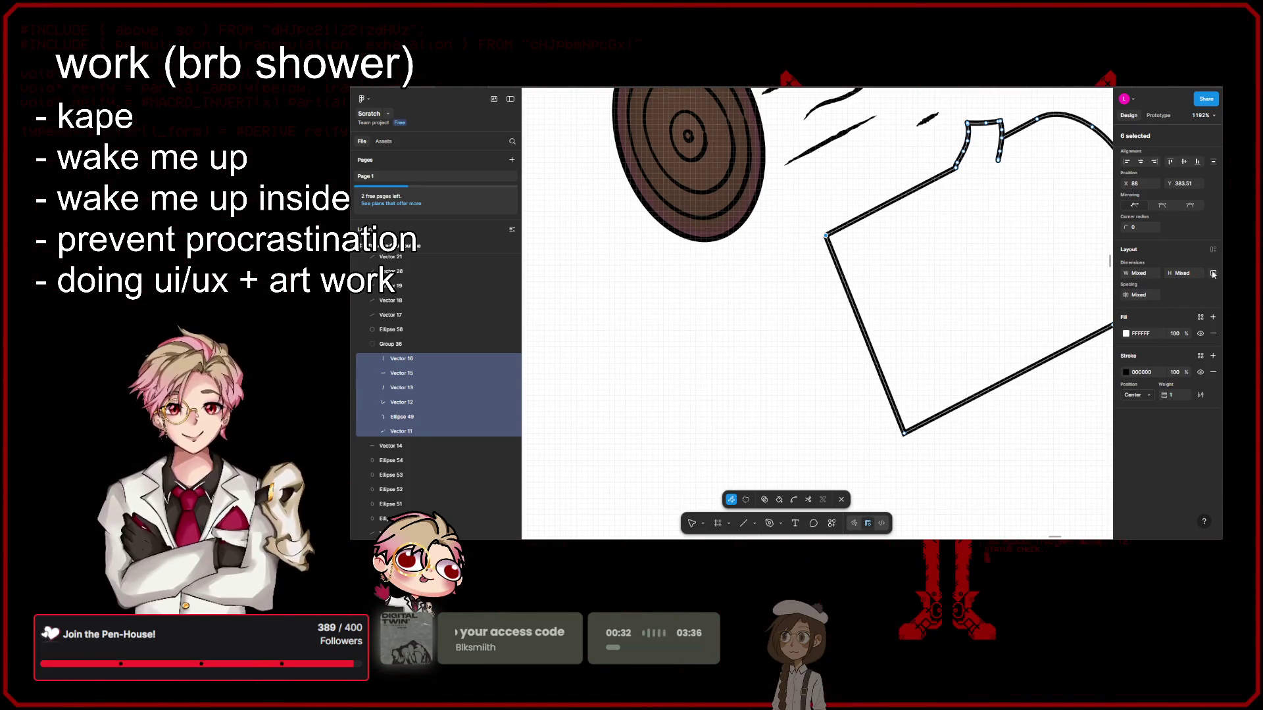
Step: Remove the white fill from the outline paths, then add and delete a grey fill
{"action": "left_click", "coordinate": [1213, 335]}
{"action": "left_click", "coordinate": [1214, 317]}
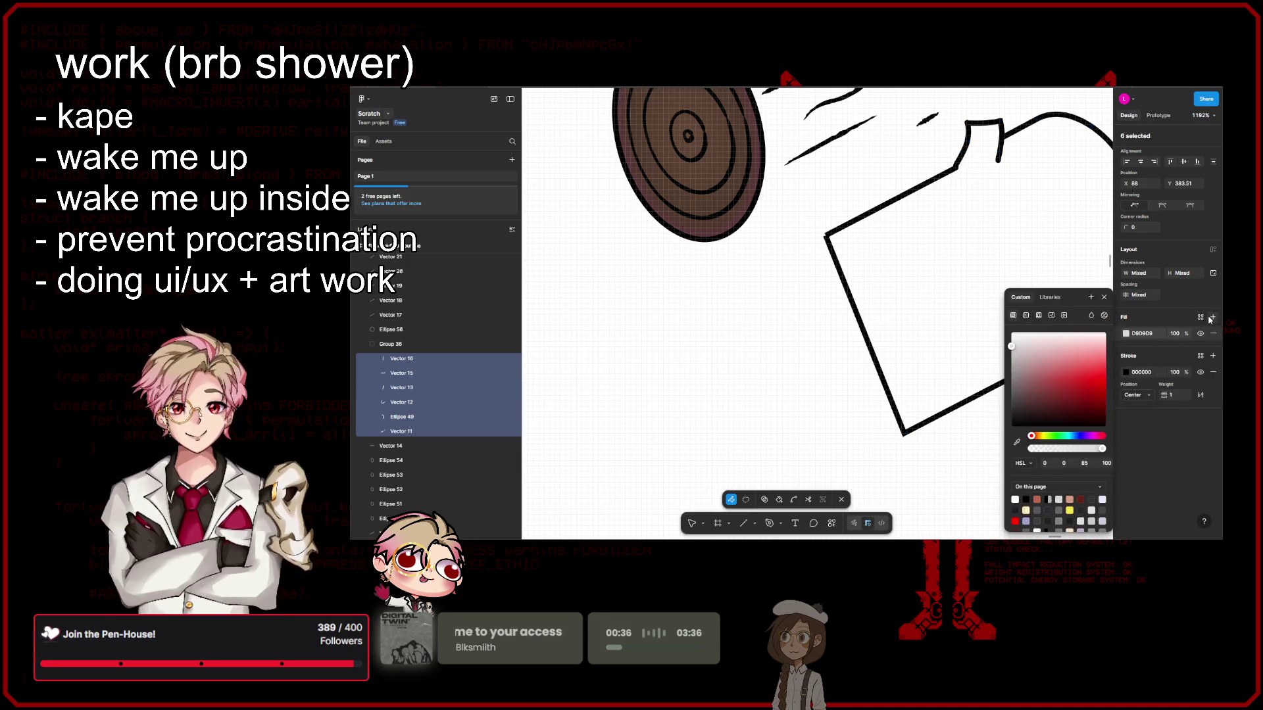
{"action": "left_click", "coordinate": [1104, 299]}
{"action": "left_click", "coordinate": [1214, 334]}
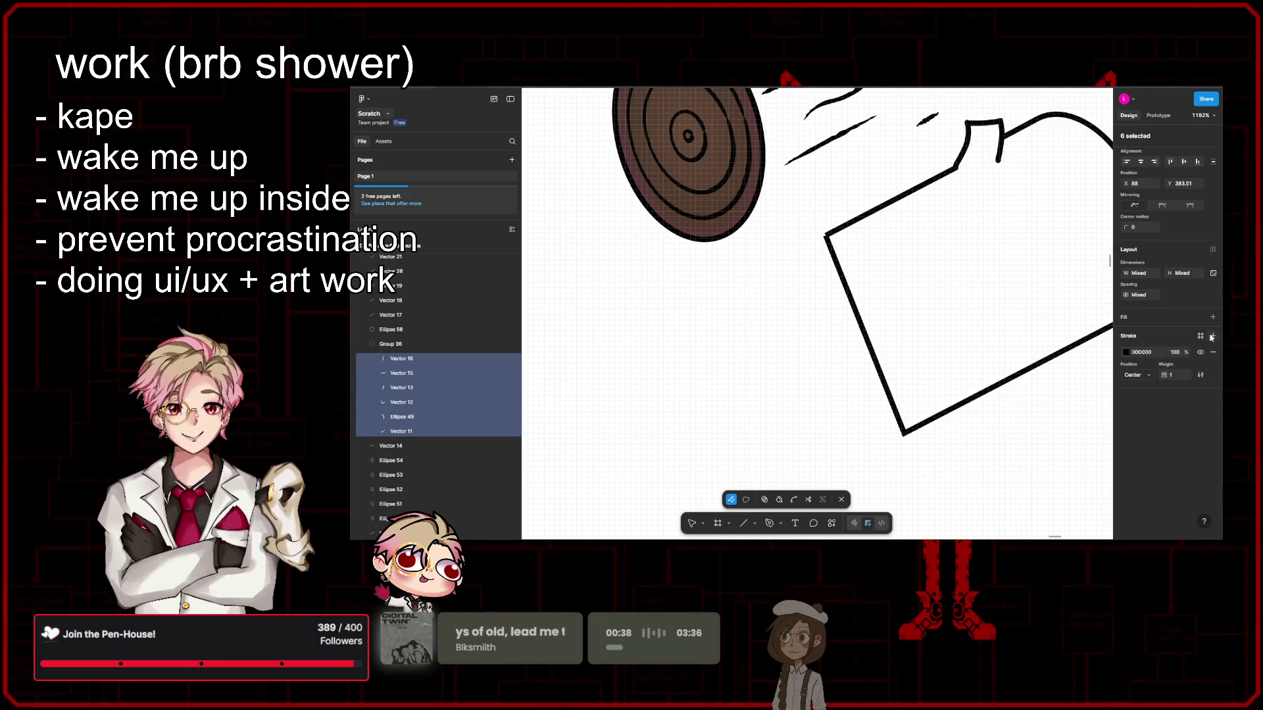
{"action": "scroll", "coordinate": [1022, 339], "scroll_direction": "right", "scroll_amount": 5}
{"action": "left_click_drag", "start_coordinate": [1001, 304], "coordinate": [1011, 324]}
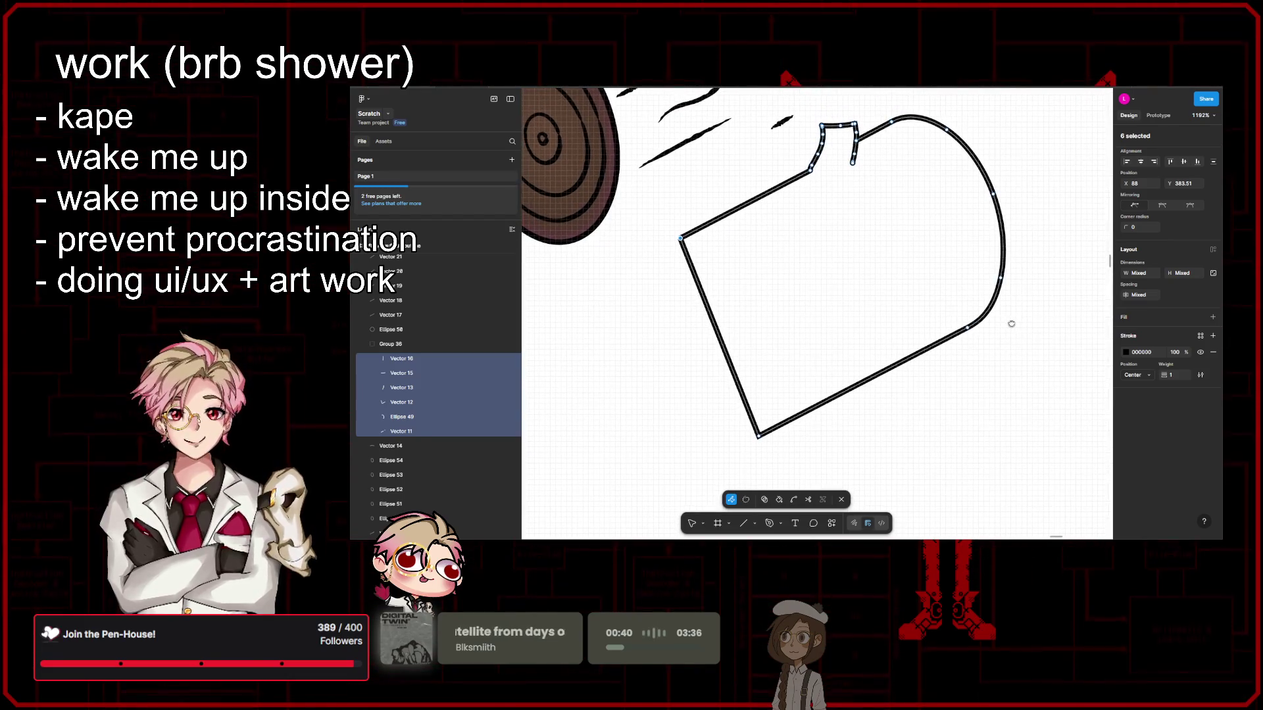
Step: Shift the stub's endpoints and join the bent path's top end onto the outline corner
{"action": "left_click", "coordinate": [755, 241]}
{"action": "left_click_drag", "start_coordinate": [858, 141], "coordinate": [872, 205]}
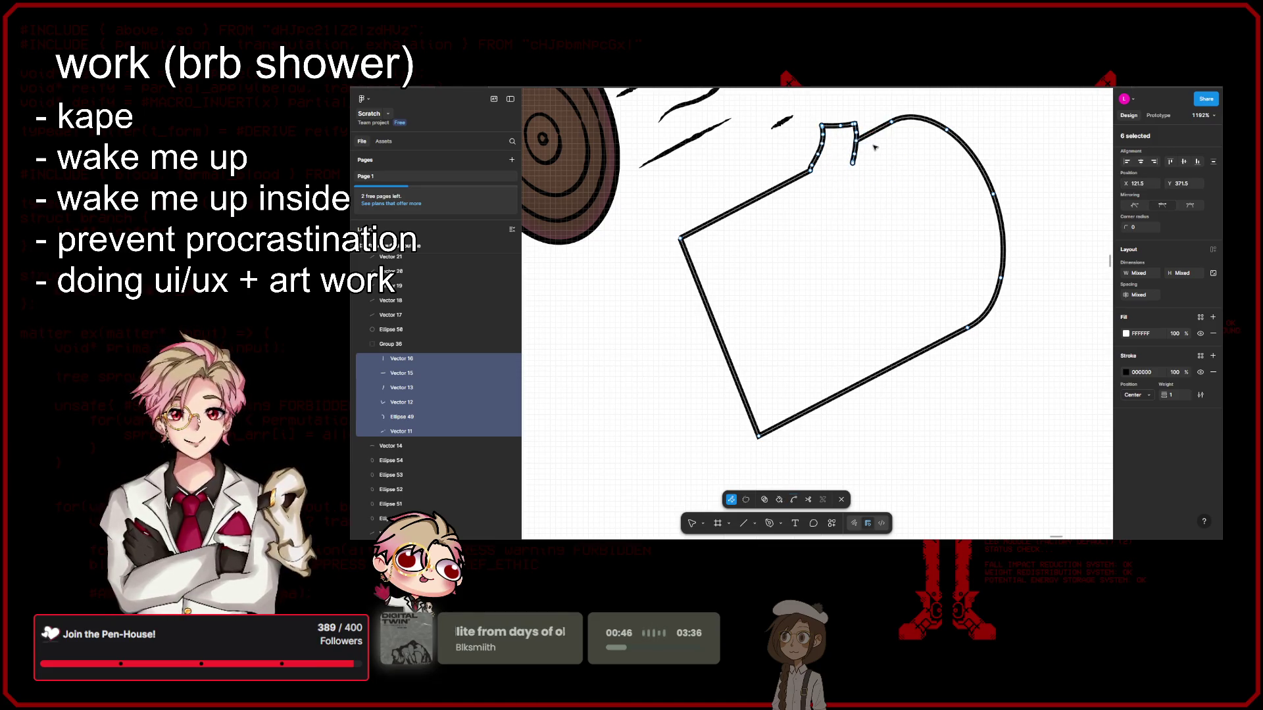
{"action": "scroll", "coordinate": [868, 201], "scroll_direction": "up", "scroll_amount": 3}
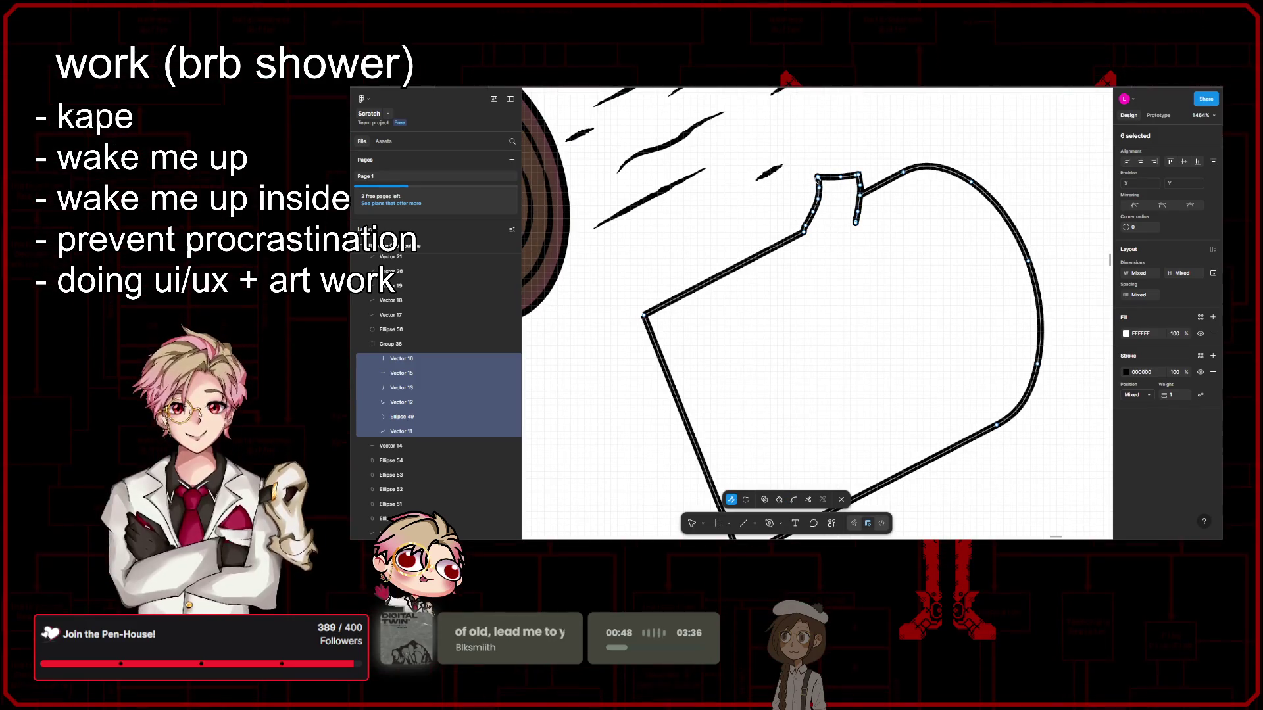
{"action": "left_click_drag", "start_coordinate": [834, 160], "coordinate": [875, 158]}
{"action": "scroll", "coordinate": [845, 161], "scroll_direction": "up", "scroll_amount": 10}
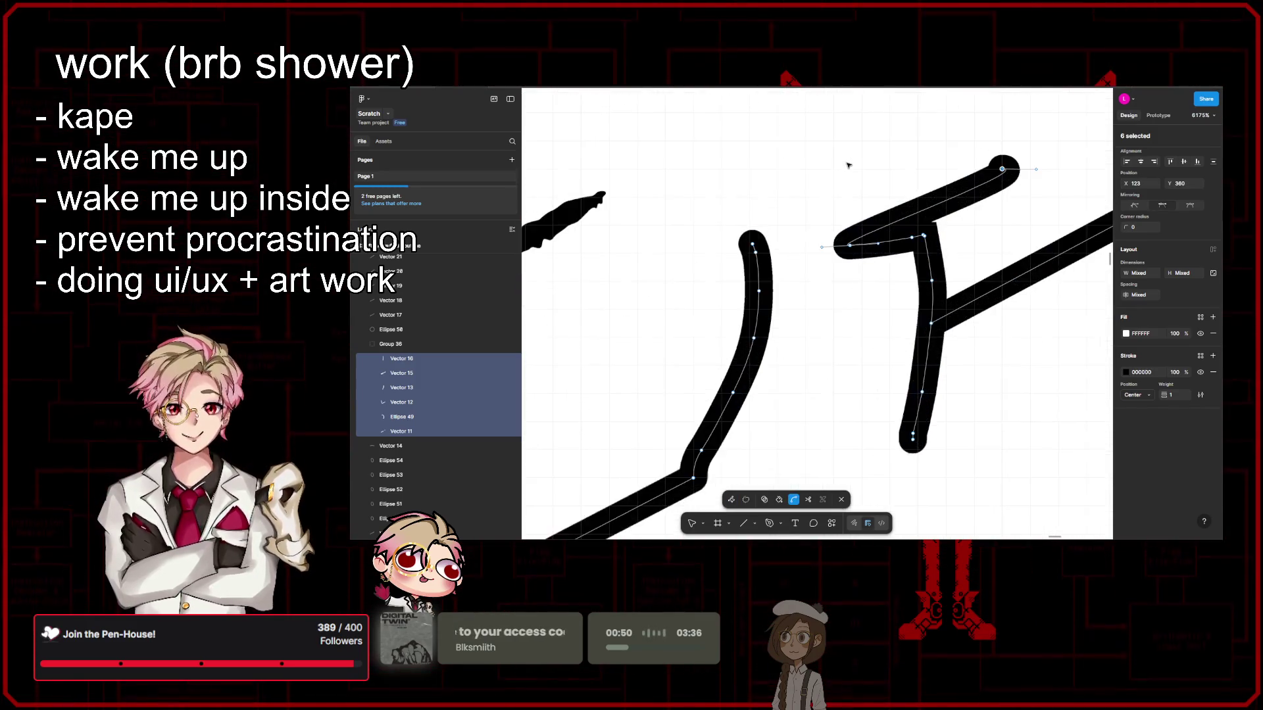
{"action": "left_click_drag", "start_coordinate": [1002, 170], "coordinate": [764, 255]}
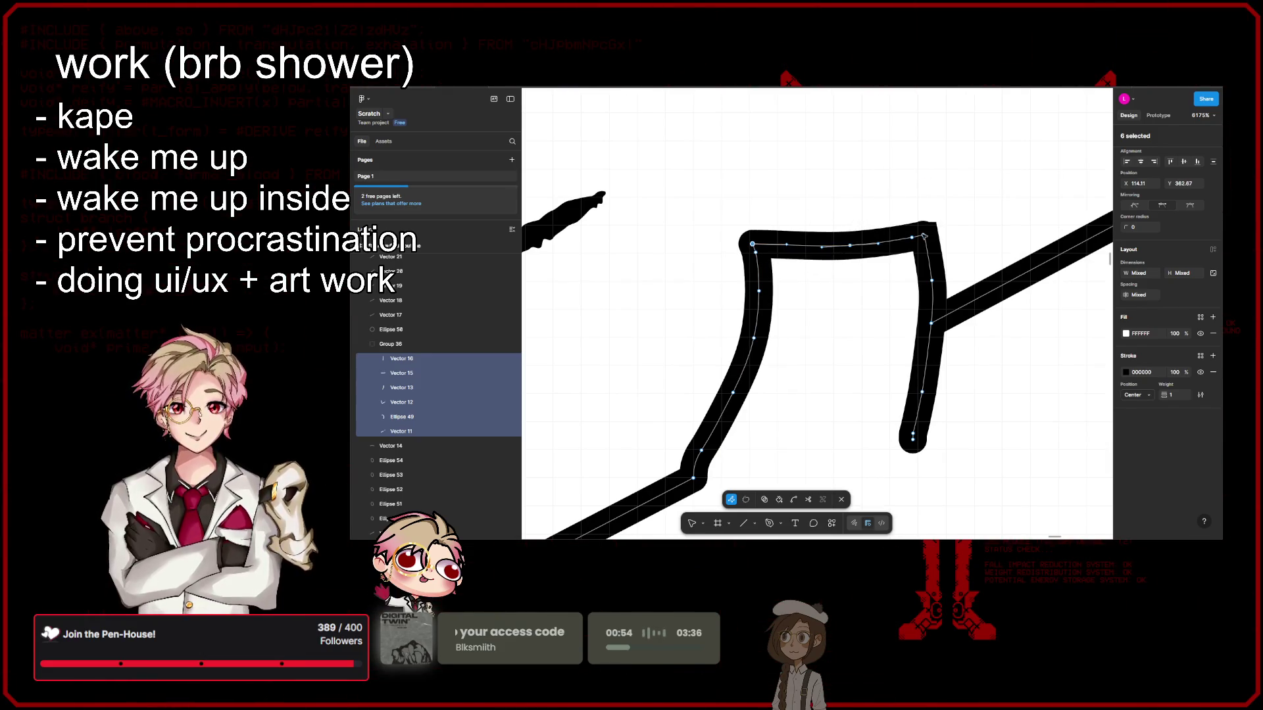
{"action": "left_click_drag", "start_coordinate": [933, 225], "coordinate": [910, 241]}
Step: Try the fill-enclosed-areas tool, leave point editing, and select only the log body outline
{"action": "scroll", "coordinate": [920, 237], "scroll_direction": "up", "scroll_amount": 6}
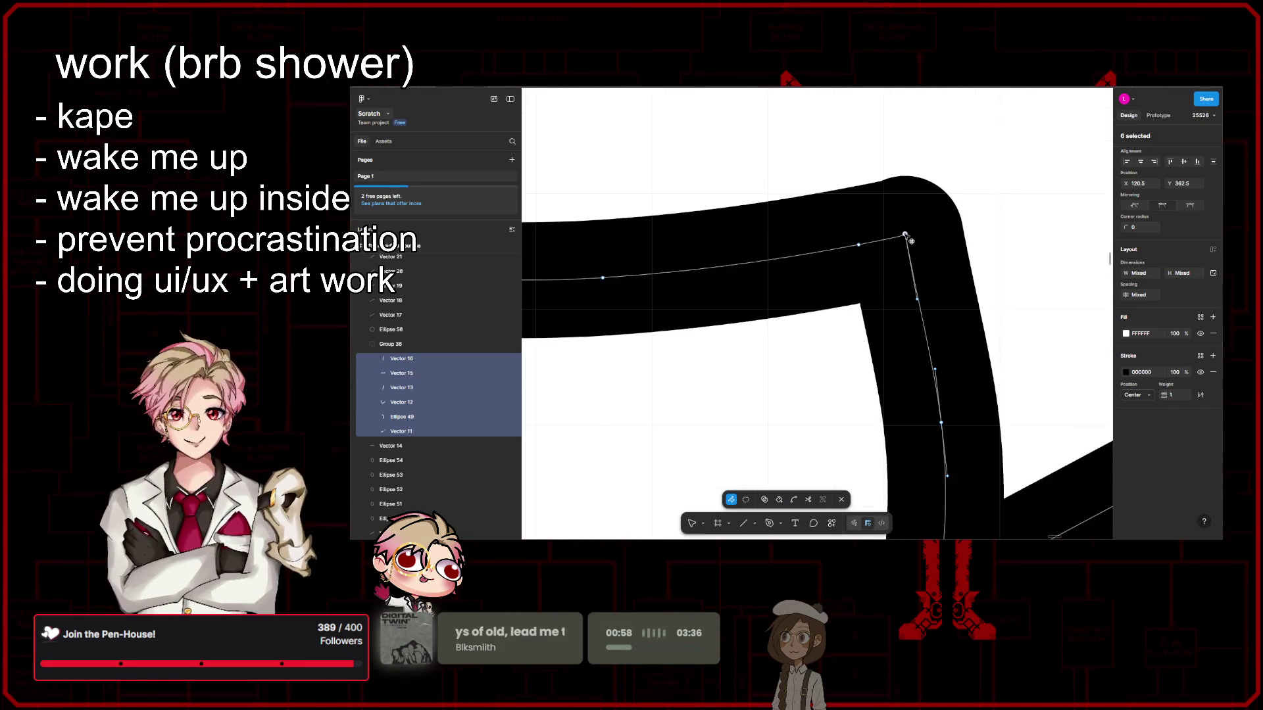
{"action": "scroll", "coordinate": [932, 283], "scroll_direction": "down", "scroll_amount": 10}
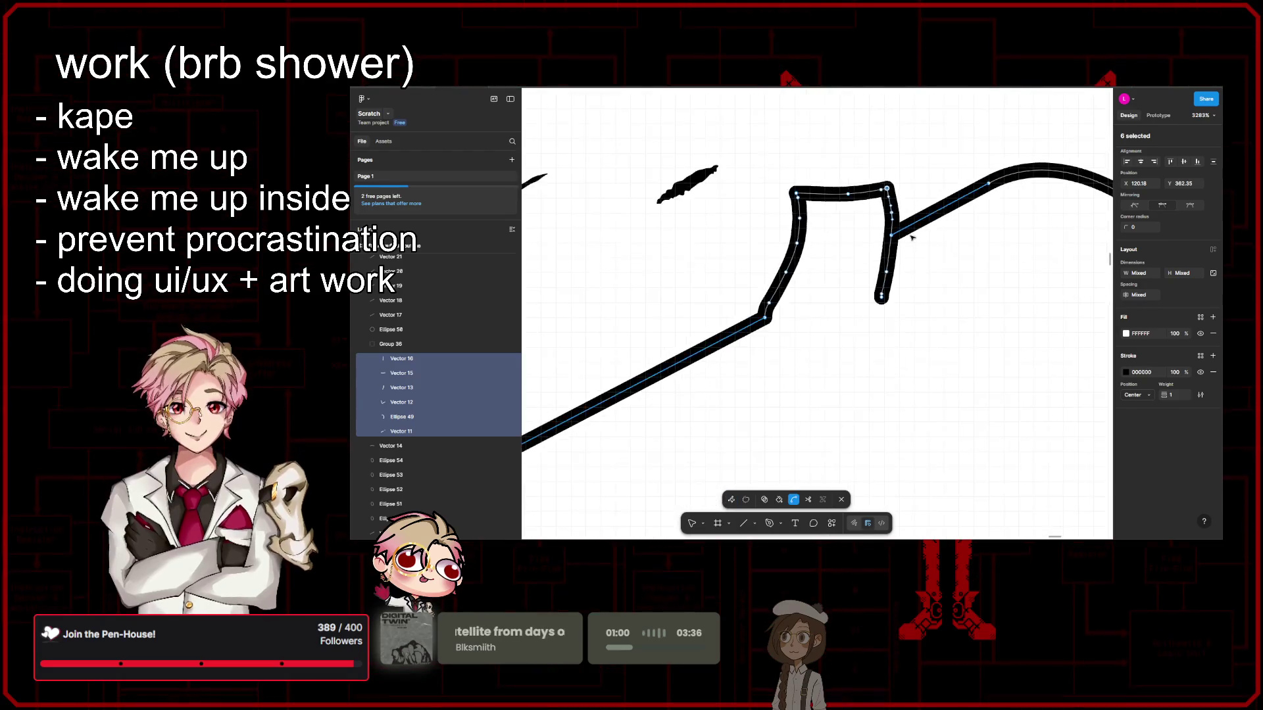
{"action": "scroll", "coordinate": [929, 335], "scroll_direction": "down", "scroll_amount": 5}
{"action": "scroll", "coordinate": [929, 334], "scroll_direction": "up", "scroll_amount": 3}
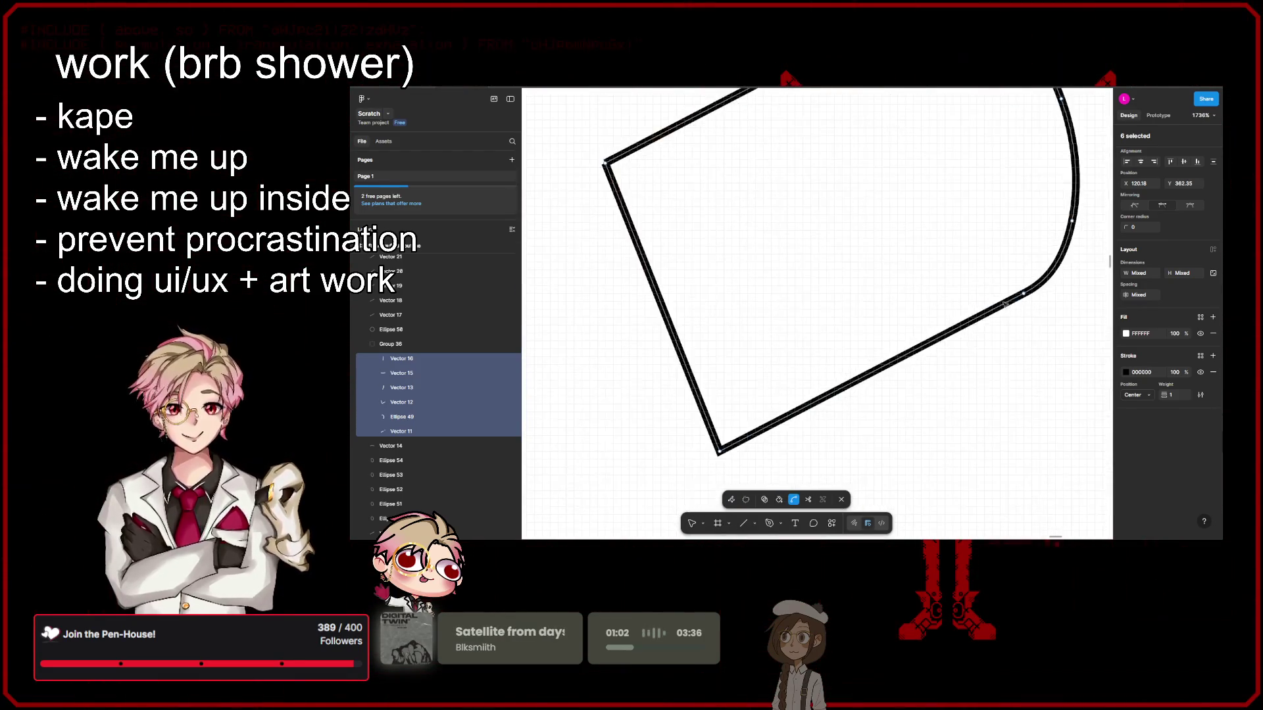
{"action": "scroll", "coordinate": [929, 335], "scroll_direction": "down", "scroll_amount": 2}
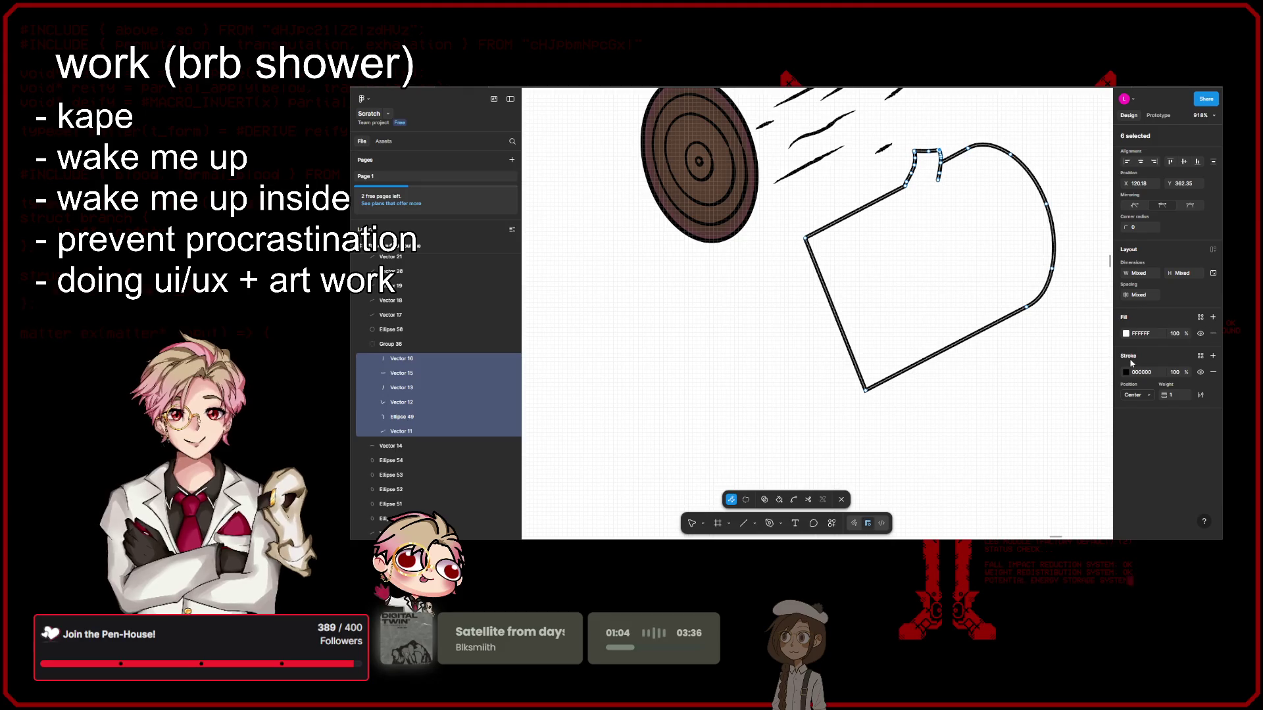
{"action": "left_click", "coordinate": [763, 500]}
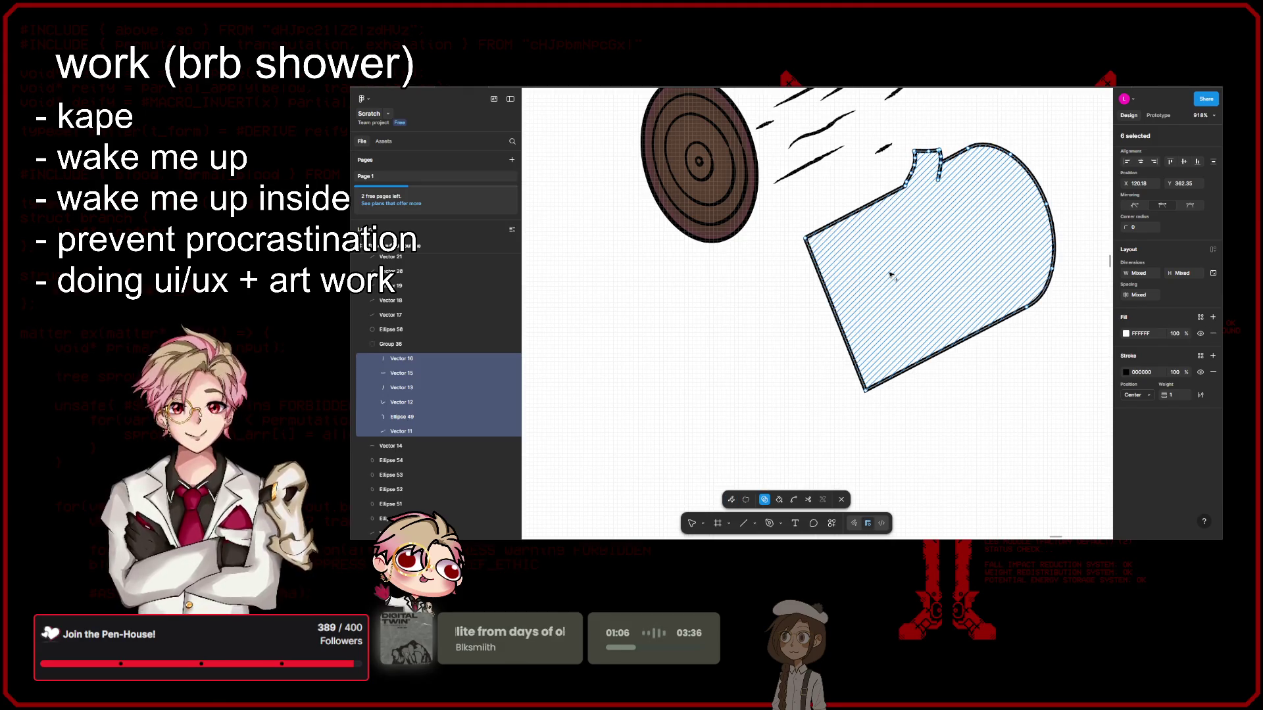
{"action": "key", "text": "Escape"}
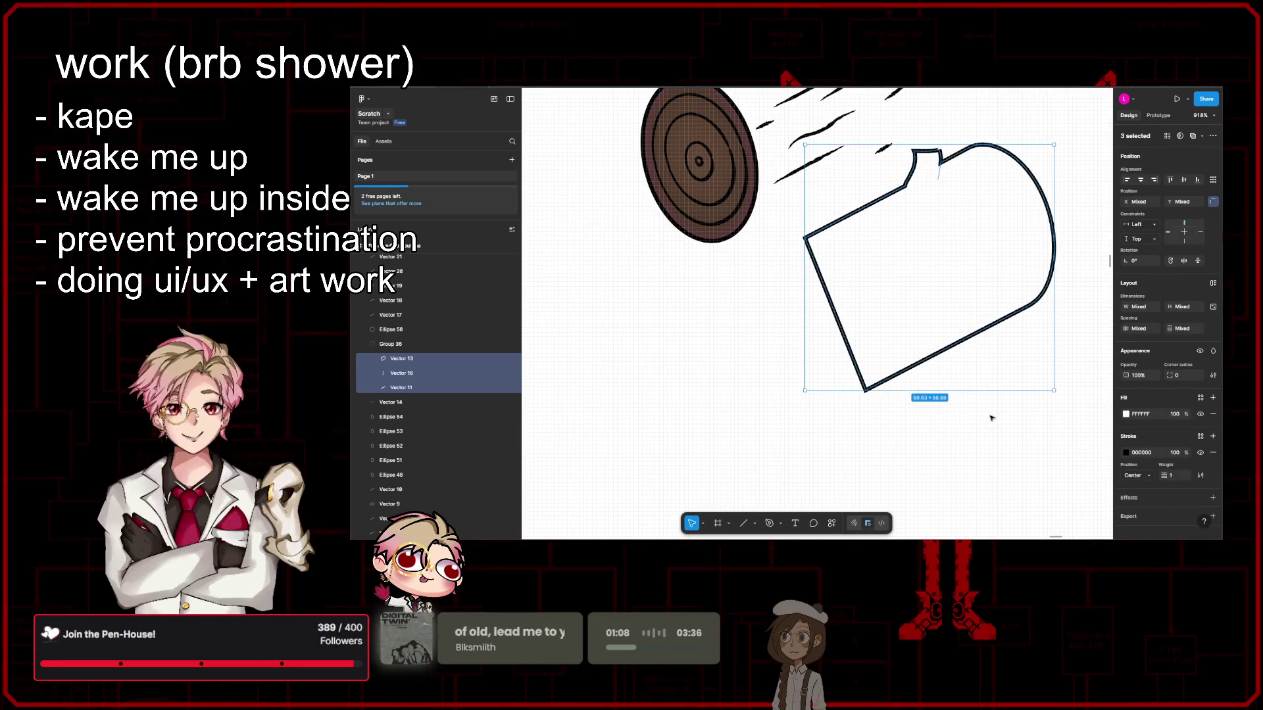
{"action": "left_click", "coordinate": [1009, 436]}
{"action": "scroll", "coordinate": [1026, 414], "scroll_direction": "down", "scroll_amount": 5}
{"action": "scroll", "coordinate": [1026, 415], "scroll_direction": "up", "scroll_amount": 3}
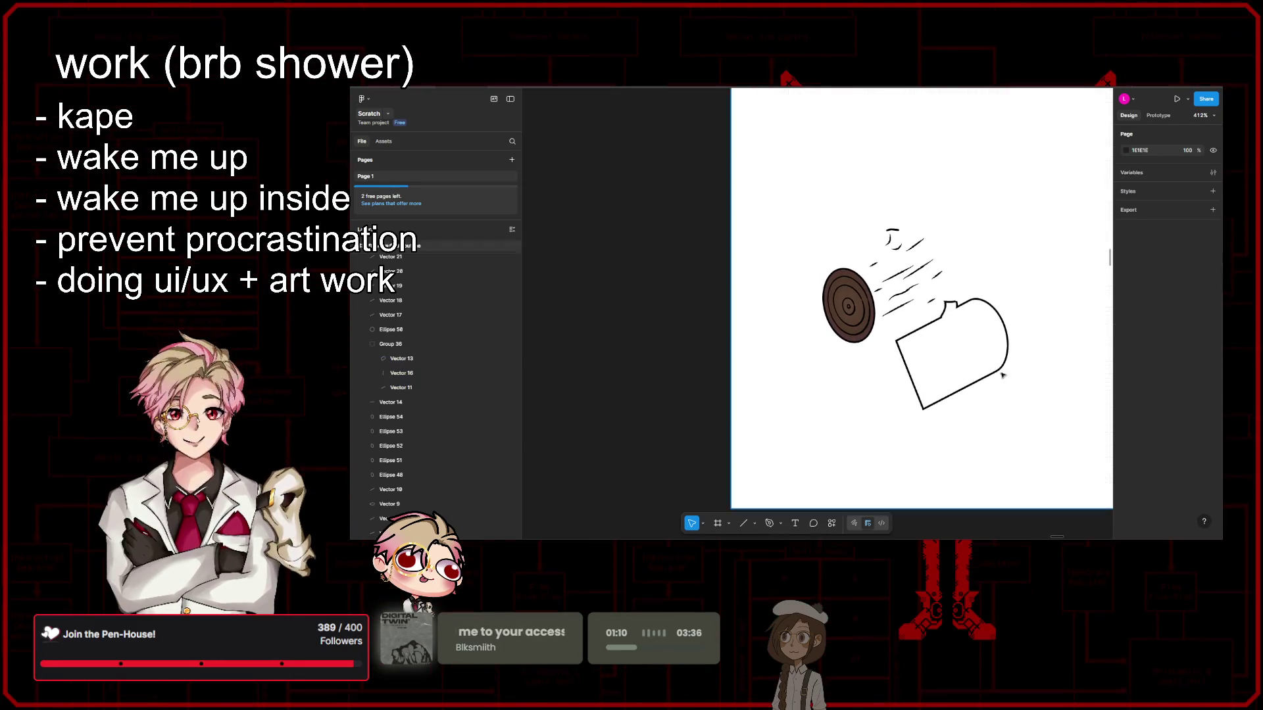
Step: Give the log body a dark red 8C2A2A fill
{"action": "left_click", "coordinate": [1005, 336]}
{"action": "left_click", "coordinate": [1126, 392]}
{"action": "left_click_drag", "start_coordinate": [1066, 387], "coordinate": [1071, 391]}
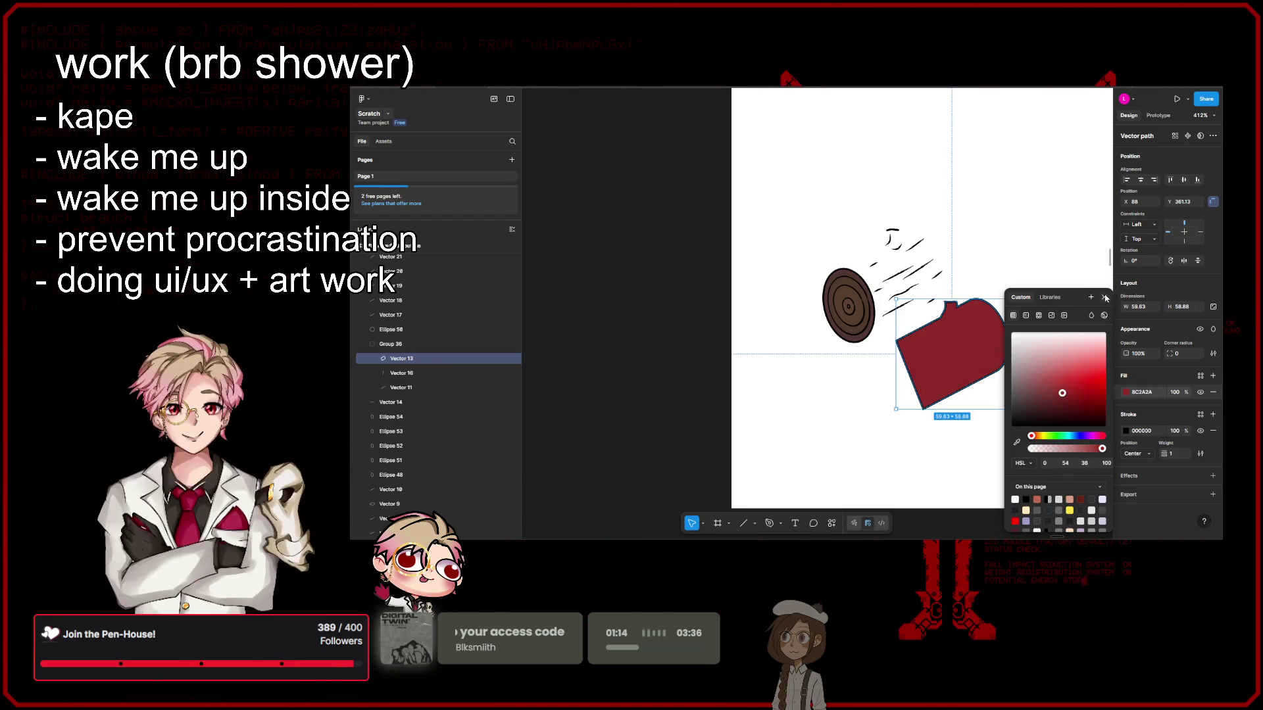
{"action": "key", "text": "Escape"}
{"action": "left_click", "coordinate": [976, 279]}
Step: Pull the tall spike on the body's top edge down into a small bump
{"action": "scroll", "coordinate": [973, 283], "scroll_direction": "up", "scroll_amount": 10}
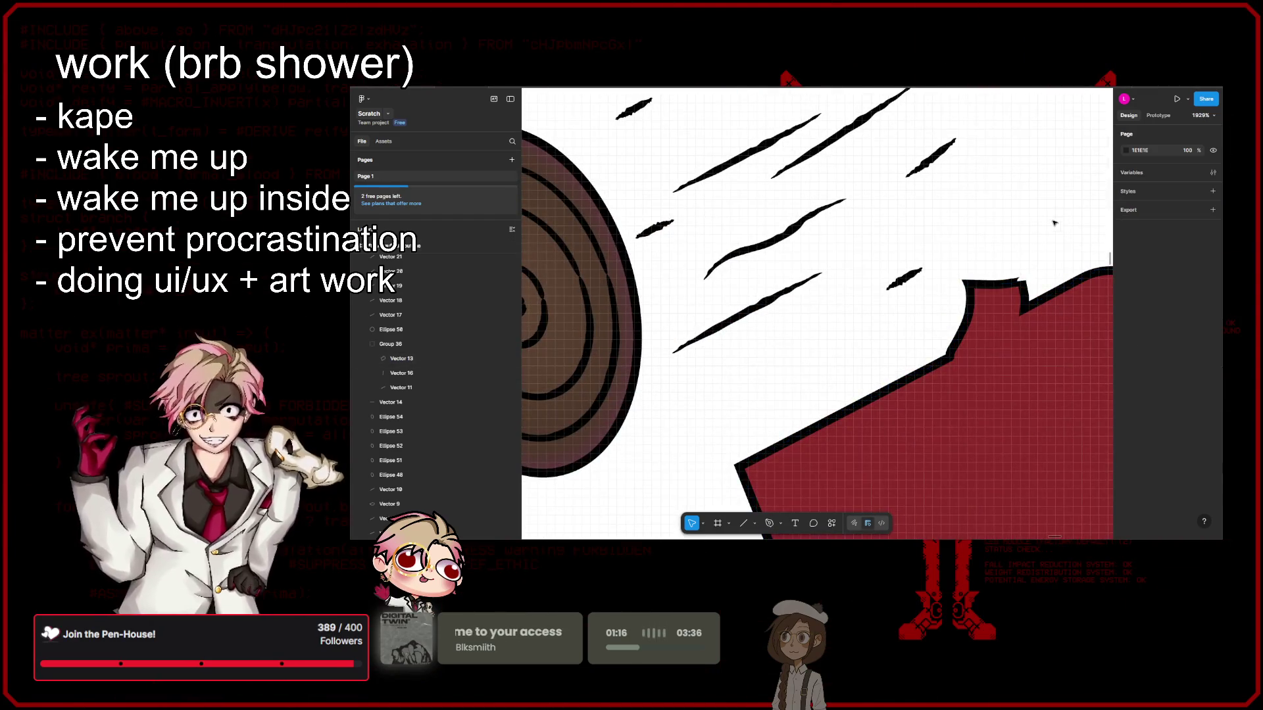
{"action": "scroll", "coordinate": [867, 259], "scroll_direction": "up", "scroll_amount": 2}
{"action": "scroll", "coordinate": [867, 259], "scroll_direction": "up", "scroll_amount": 3}
{"action": "left_click", "coordinate": [848, 290]}
{"action": "double_click", "coordinate": [848, 289]}
{"action": "scroll", "coordinate": [844, 271], "scroll_direction": "up", "scroll_amount": 5}
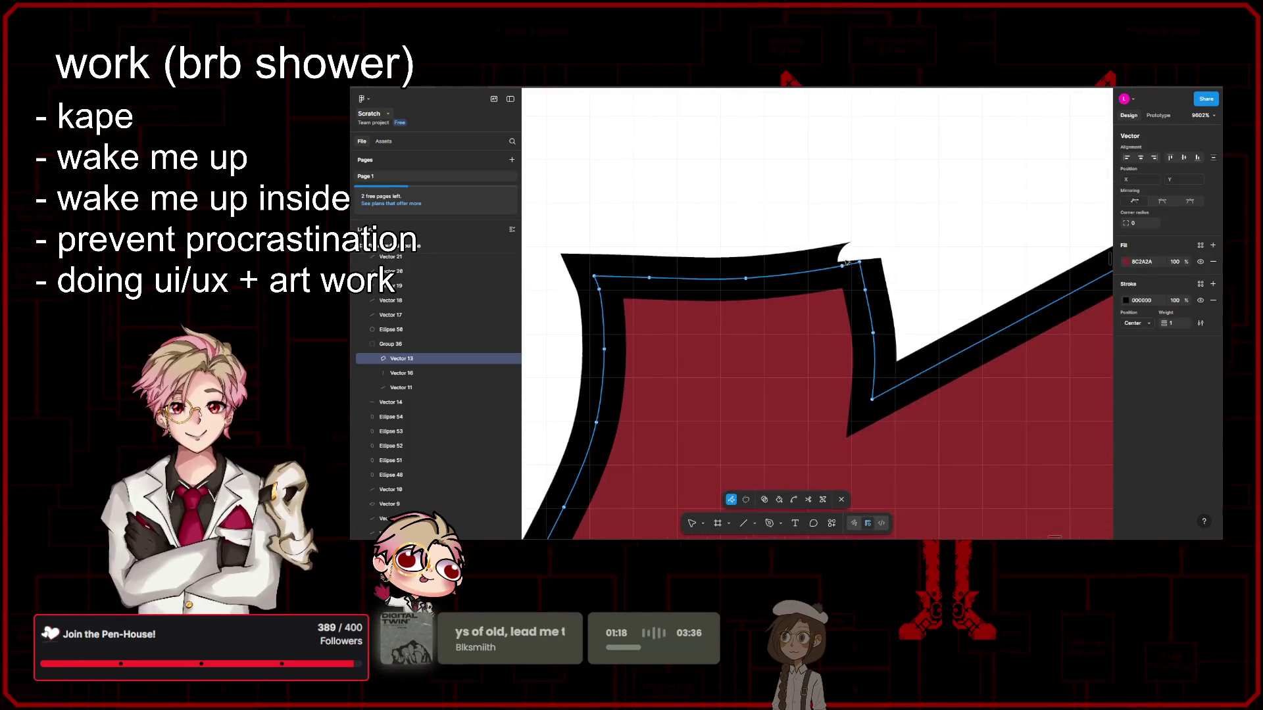
{"action": "mouse_move", "coordinate": [844, 271]}
{"action": "left_mouse_down"}
{"action": "mouse_move", "coordinate": [859, 266]}
{"action": "mouse_move", "coordinate": [884, 131]}
{"action": "mouse_move", "coordinate": [830, 136]}
{"action": "left_mouse_up"}
{"action": "mouse_move", "coordinate": [860, 262]}
{"action": "left_mouse_down"}
{"action": "mouse_move", "coordinate": [891, 207]}
{"action": "mouse_move", "coordinate": [854, 202]}
{"action": "left_mouse_up"}
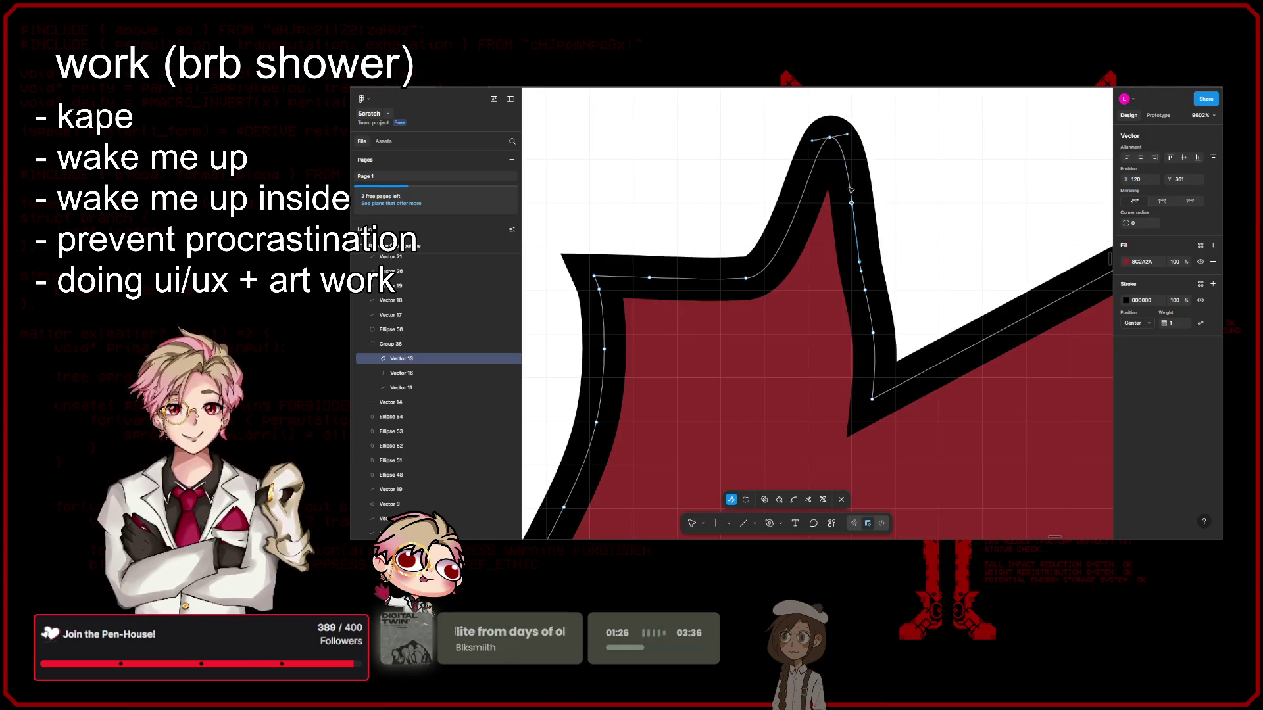
{"action": "left_click_drag", "start_coordinate": [830, 138], "coordinate": [824, 267]}
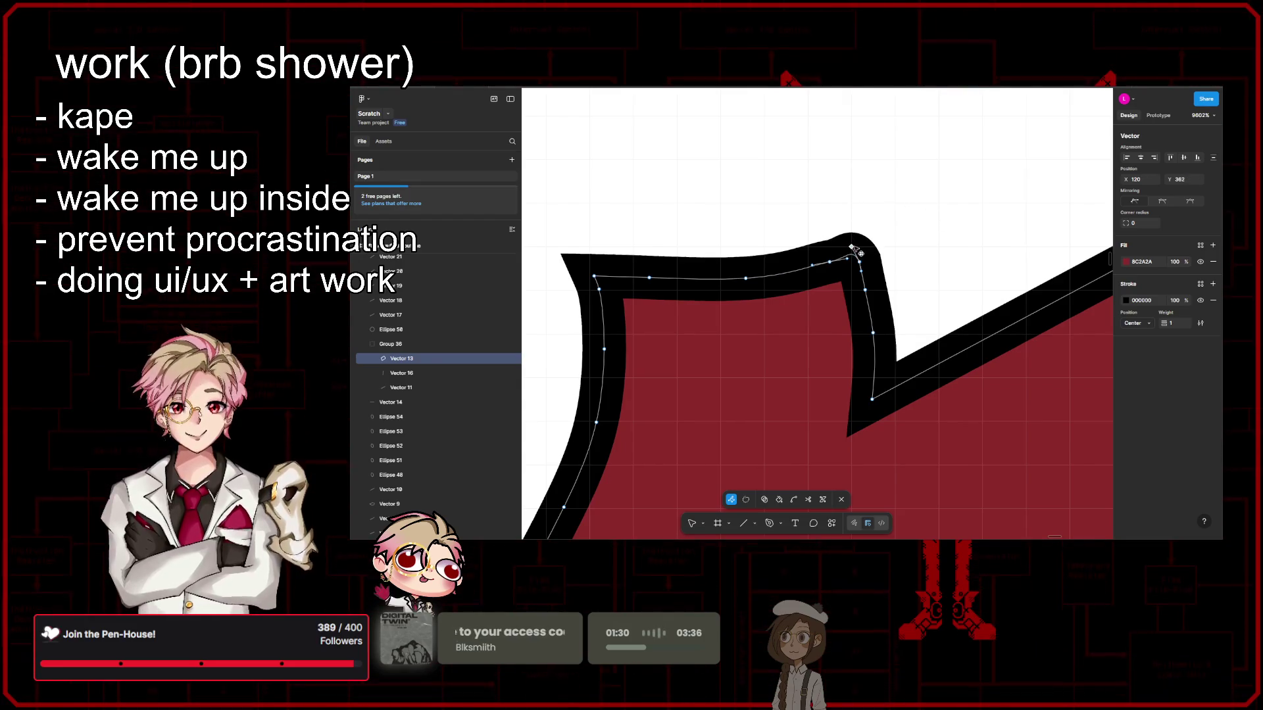
{"action": "scroll", "coordinate": [953, 233], "scroll_direction": "down", "scroll_amount": 5}
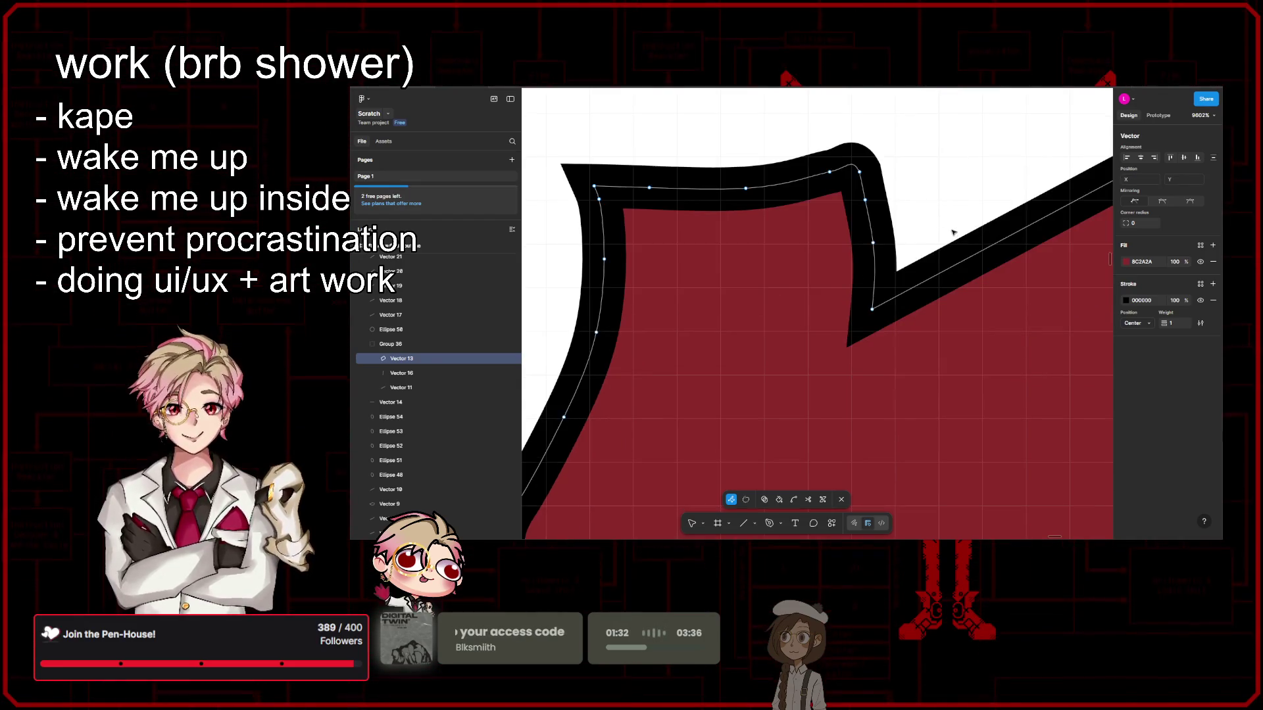
{"action": "key", "text": "Escape"}
{"action": "scroll", "coordinate": [948, 317], "scroll_direction": "down", "scroll_amount": 3}
{"action": "scroll", "coordinate": [948, 316], "scroll_direction": "down", "scroll_amount": 5}
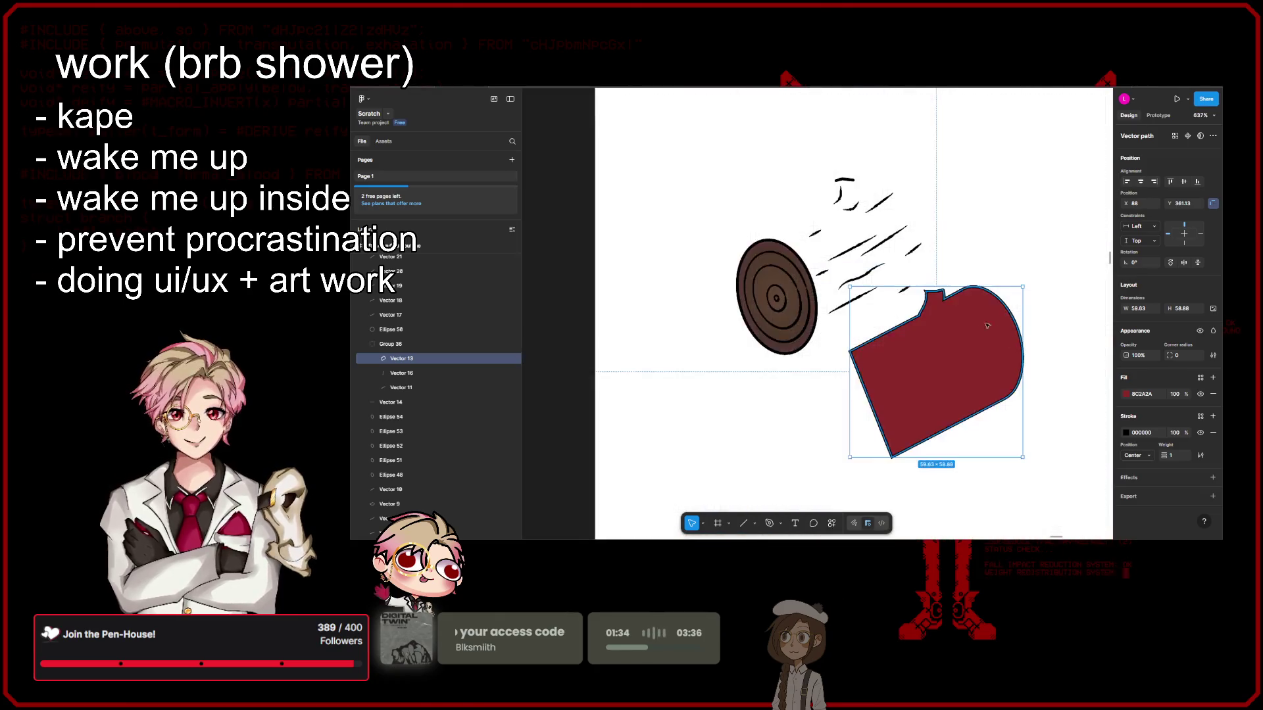
{"action": "left_click", "coordinate": [1062, 450]}
Step: Place the red body under the cut end and cracks, and fit Vector 14 onto the stub
{"action": "left_click_drag", "start_coordinate": [959, 381], "coordinate": [864, 278]}
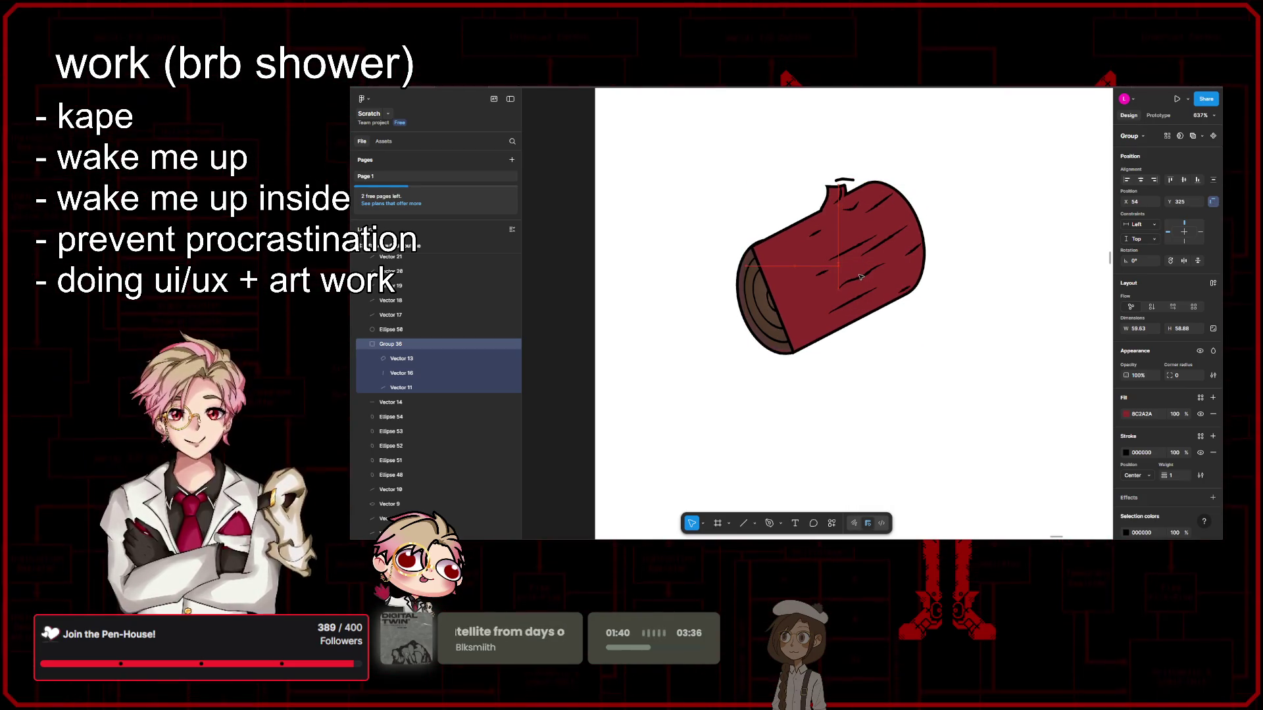
{"action": "left_click_drag", "start_coordinate": [862, 277], "coordinate": [859, 277]}
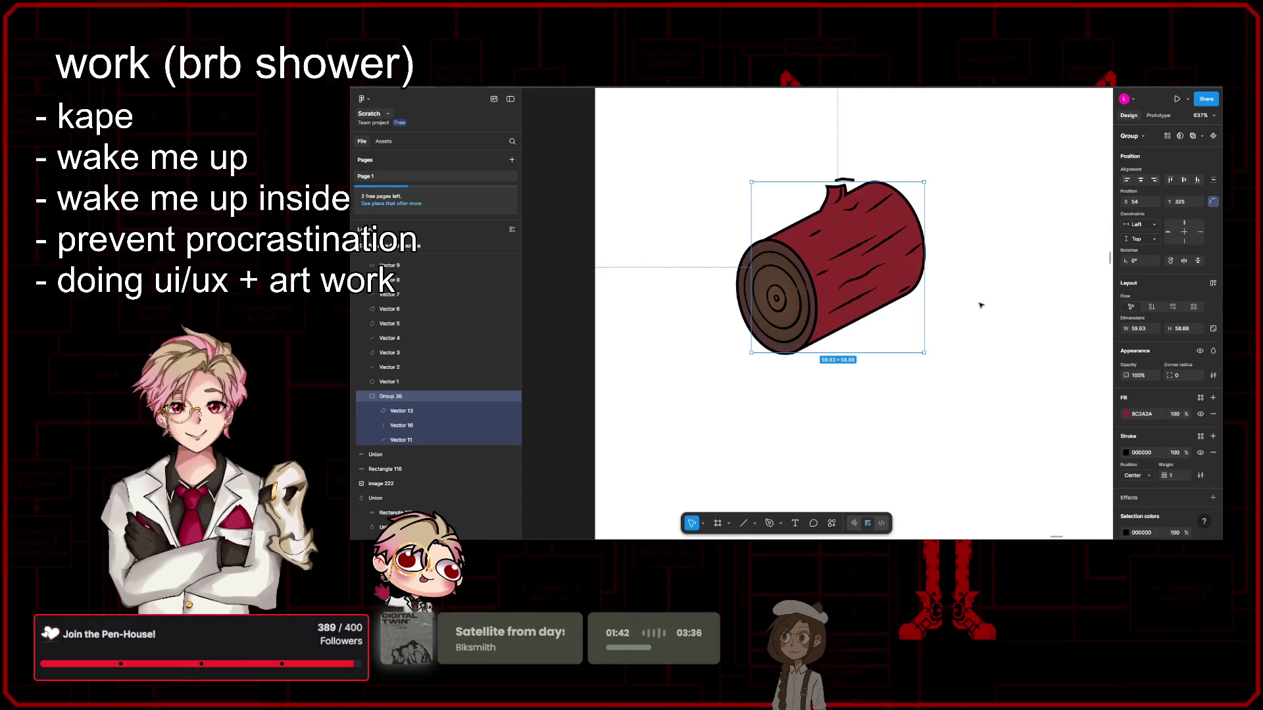
{"action": "left_click", "coordinate": [973, 284]}
{"action": "scroll", "coordinate": [868, 254], "scroll_direction": "up", "scroll_amount": 5}
{"action": "left_click", "coordinate": [865, 255]}
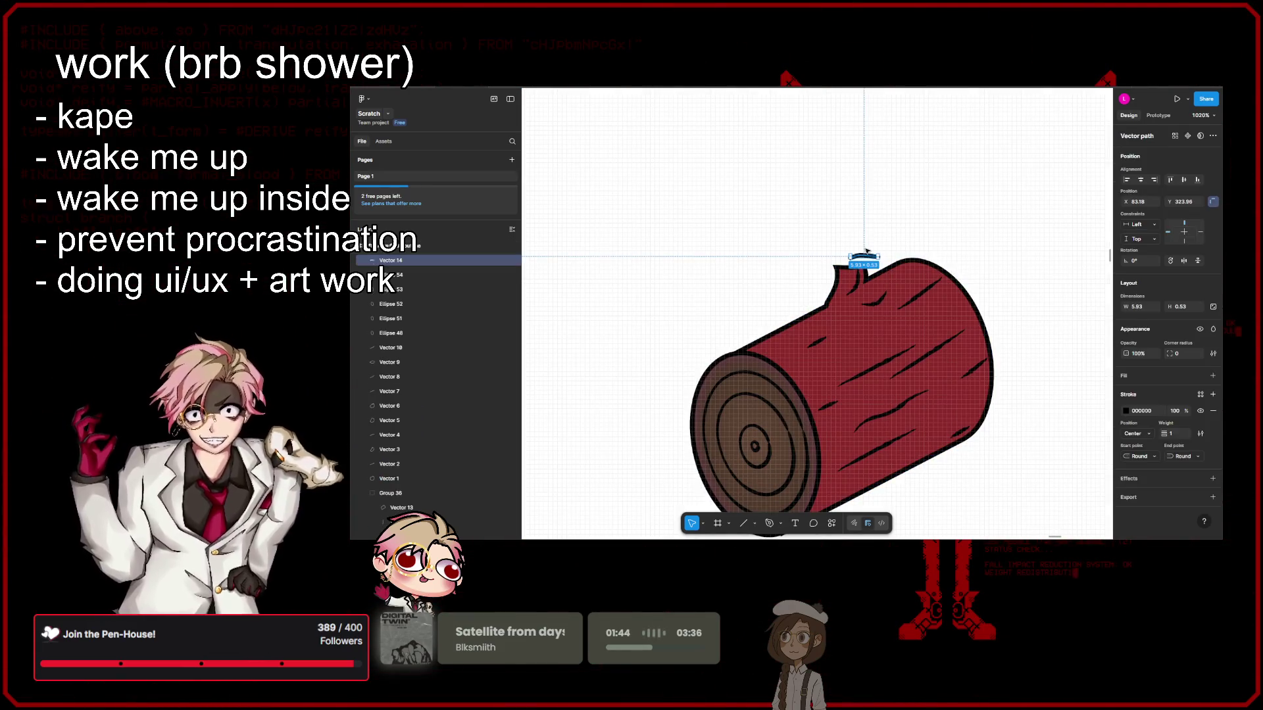
{"action": "scroll", "coordinate": [866, 254], "scroll_direction": "up", "scroll_amount": 6}
{"action": "left_click_drag", "start_coordinate": [863, 257], "coordinate": [837, 276]}
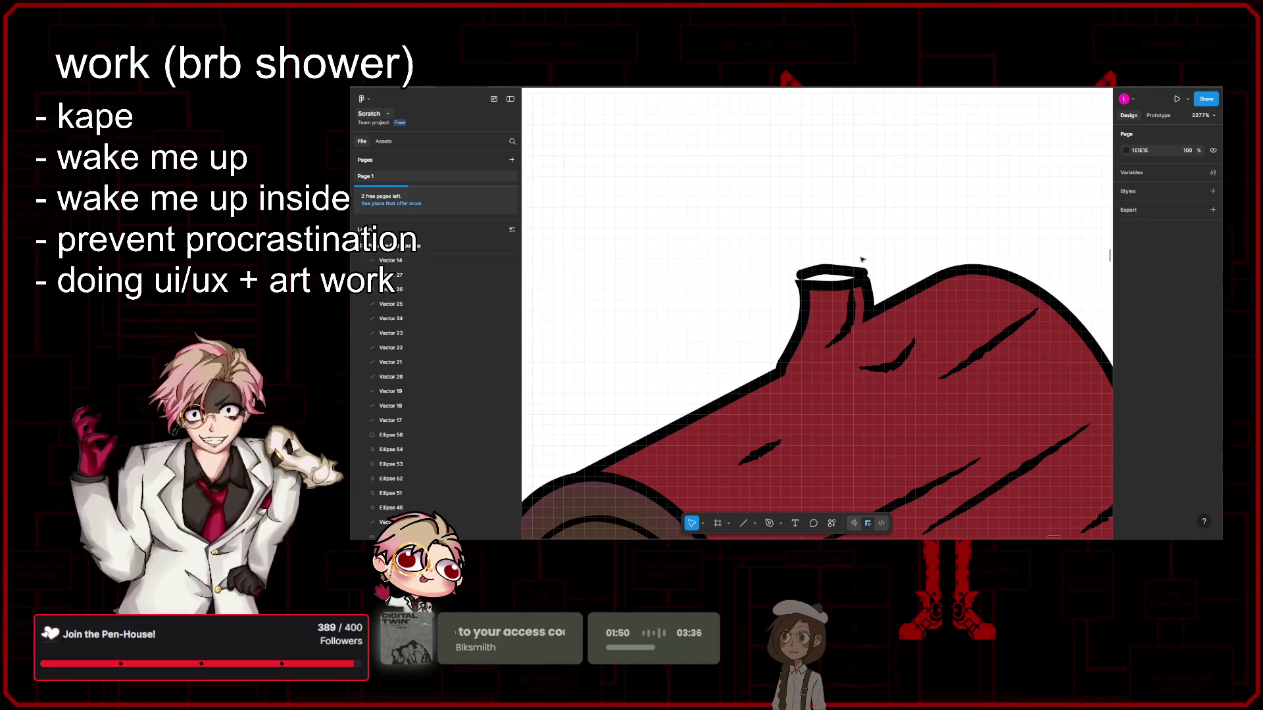
{"action": "scroll", "coordinate": [855, 270], "scroll_direction": "down", "scroll_amount": 10}
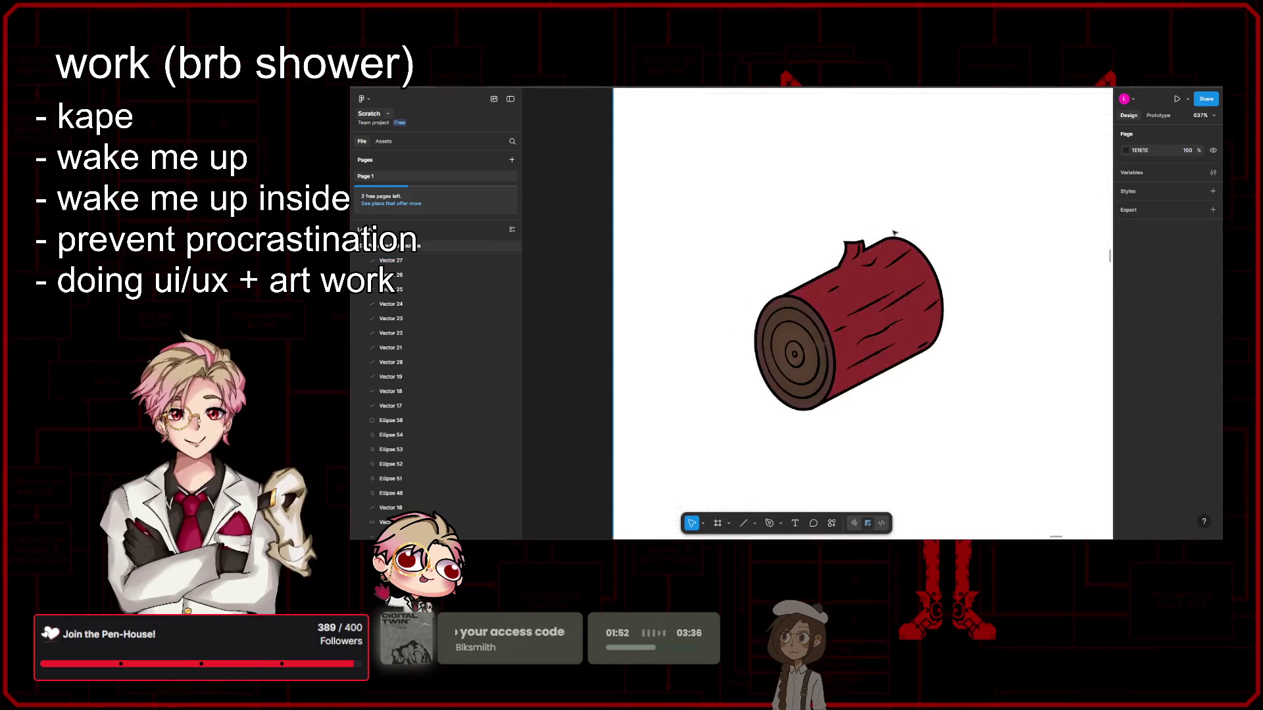
Step: Check the crack stroke near the stub, then select the red body and bring up its fill colour
{"action": "left_click", "coordinate": [954, 298]}
{"action": "scroll", "coordinate": [888, 299], "scroll_direction": "up", "scroll_amount": 5}
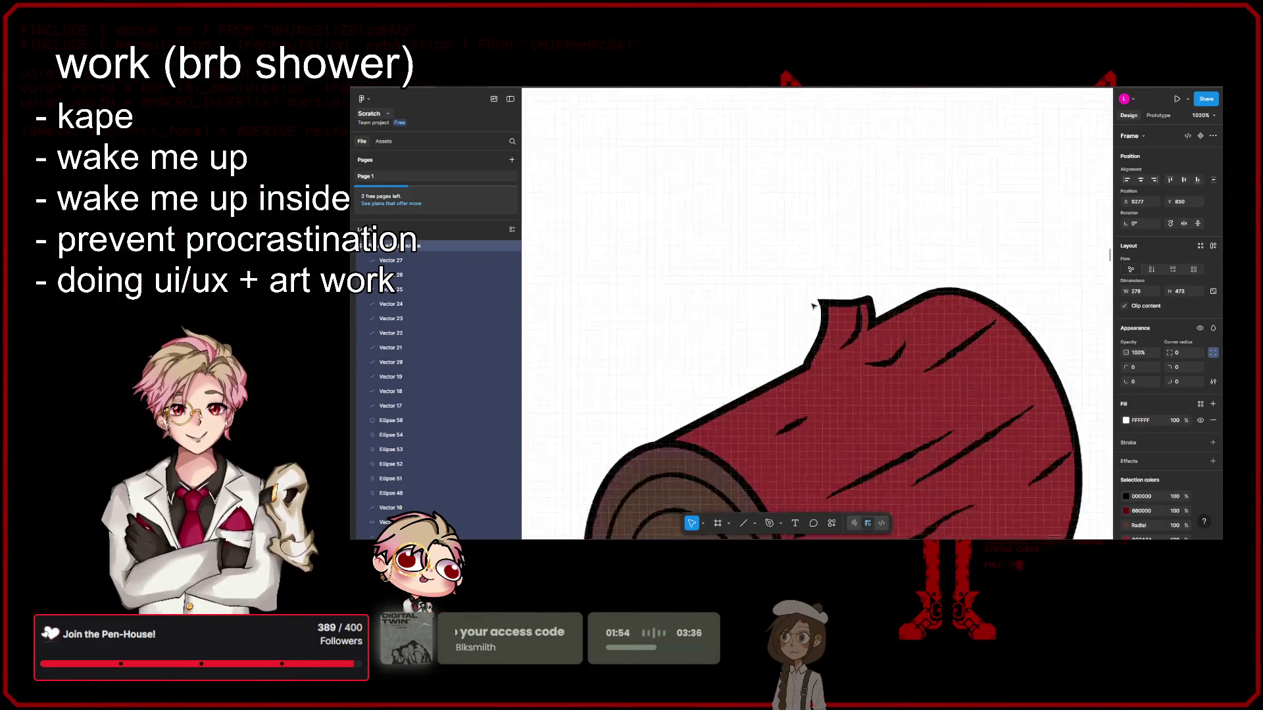
{"action": "left_click", "coordinate": [862, 348]}
{"action": "scroll", "coordinate": [911, 211], "scroll_direction": "down", "scroll_amount": 3}
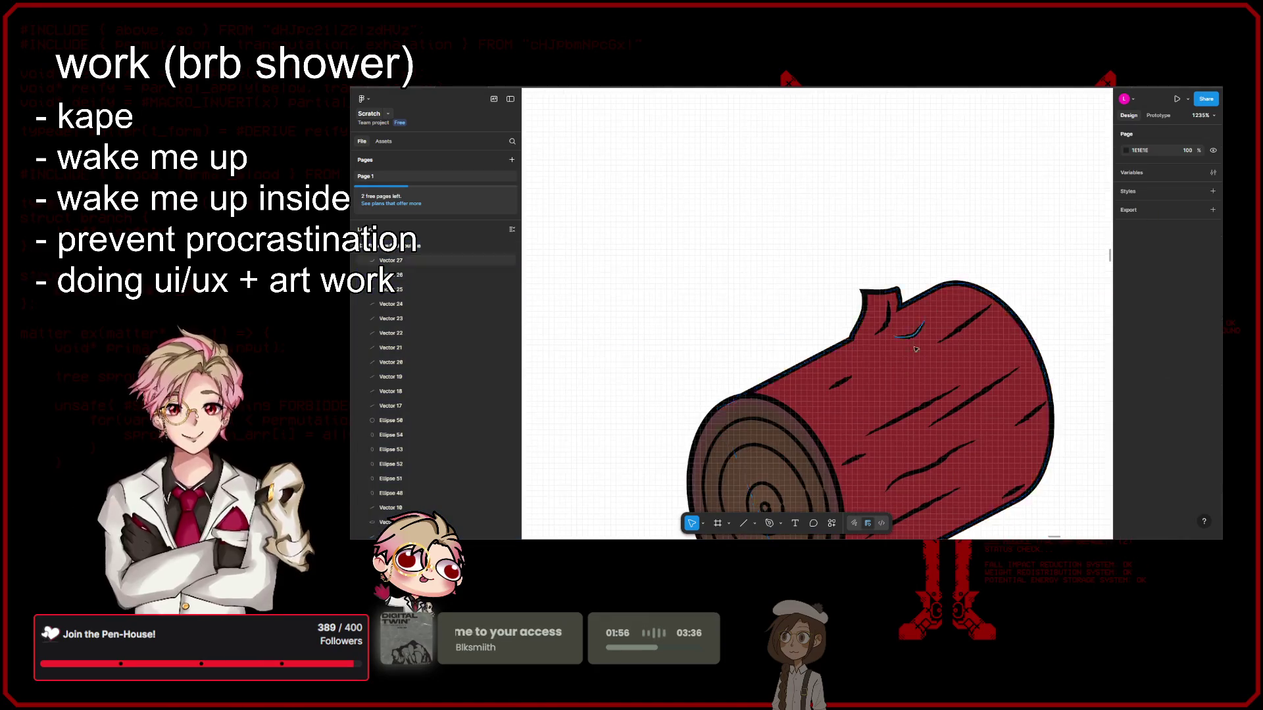
{"action": "left_click", "coordinate": [919, 291]}
{"action": "scroll", "coordinate": [920, 290], "scroll_direction": "down", "scroll_amount": 2}
{"action": "left_click", "coordinate": [1126, 392]}
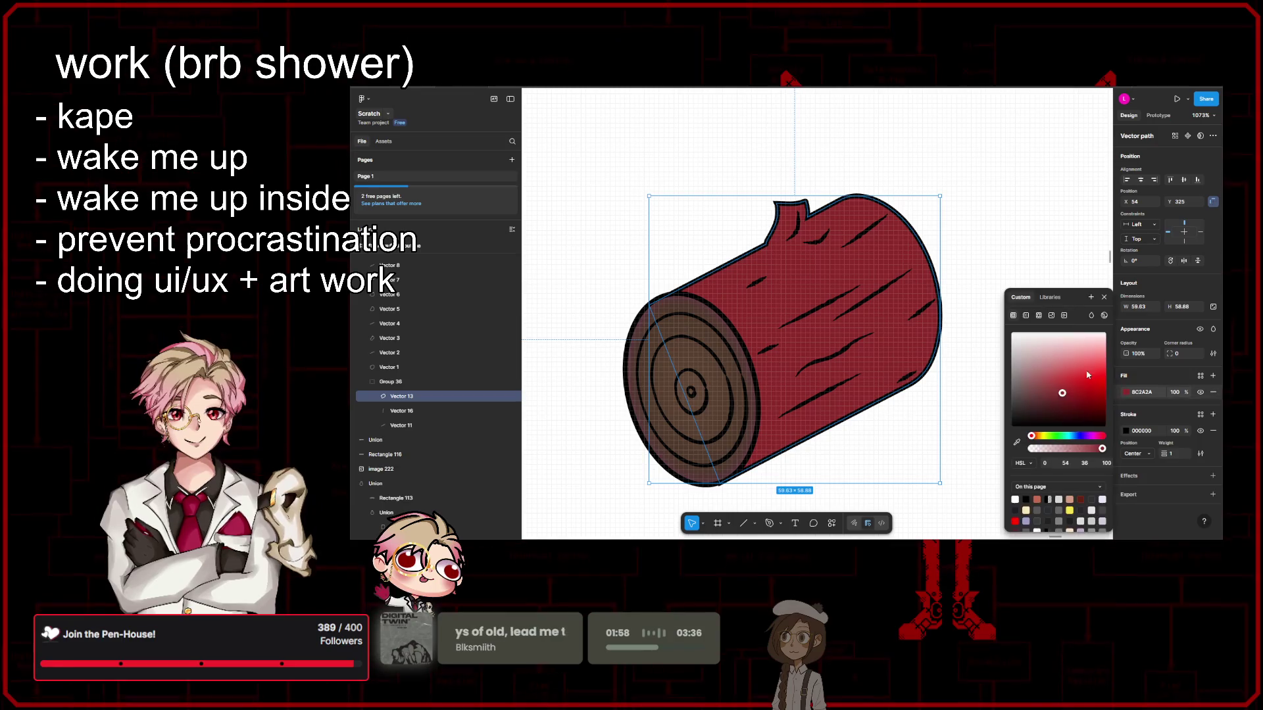
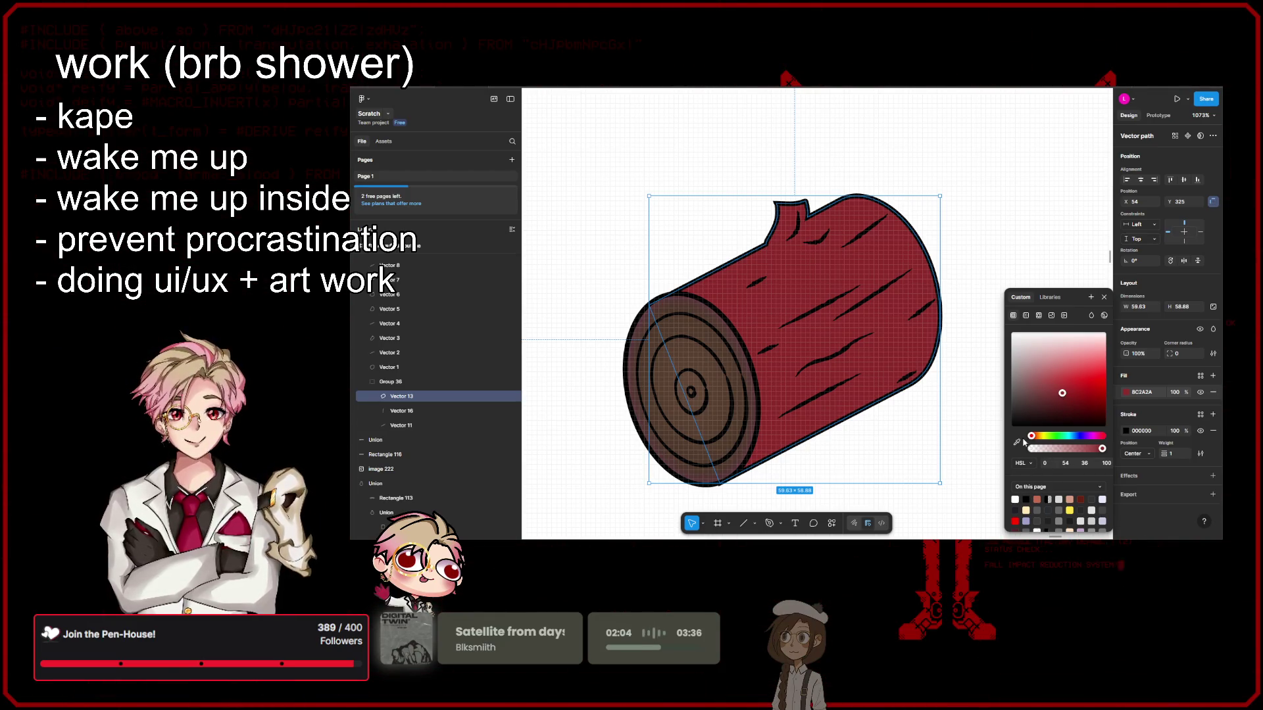
Step: Recolour the log body's fill from dark red to a dark greyish brown
{"action": "left_click_drag", "start_coordinate": [1033, 438], "coordinate": [1036, 437]}
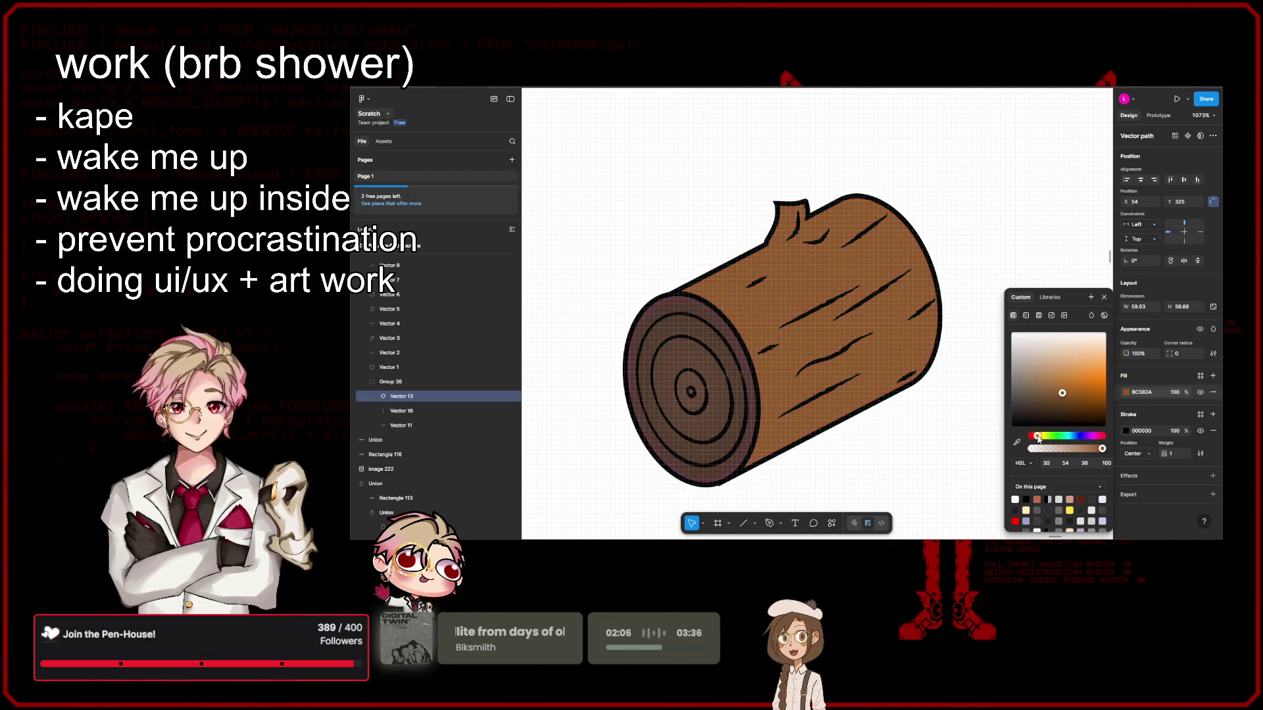
{"action": "left_click_drag", "start_coordinate": [1064, 393], "coordinate": [1023, 386]}
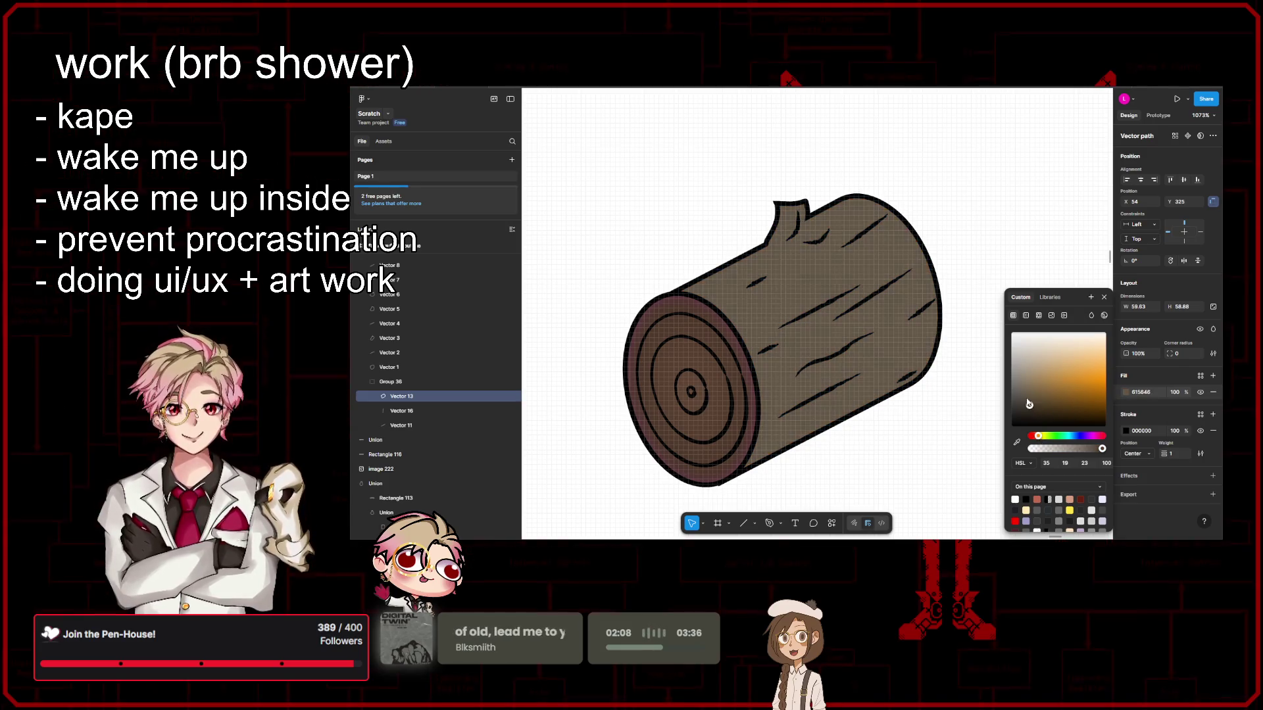
{"action": "left_click", "coordinate": [1030, 408]}
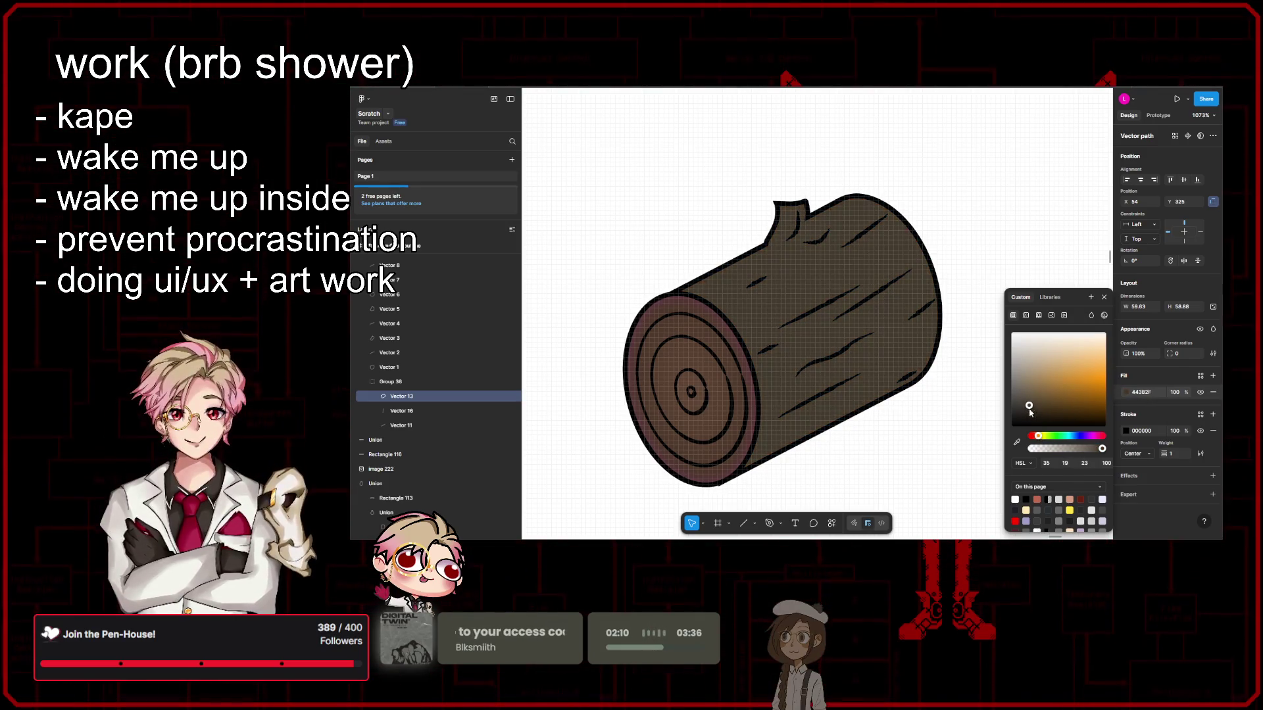
{"action": "left_click_drag", "start_coordinate": [1024, 412], "coordinate": [1026, 415]}
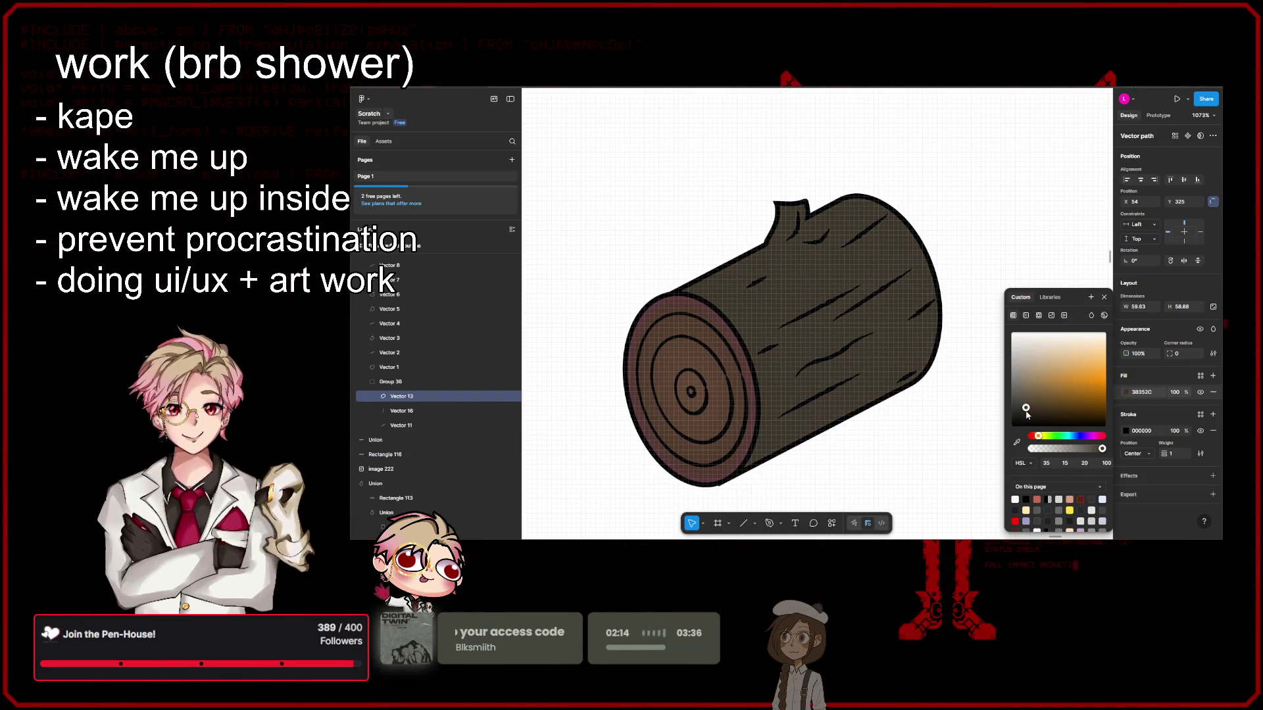
{"action": "left_click", "coordinate": [964, 442]}
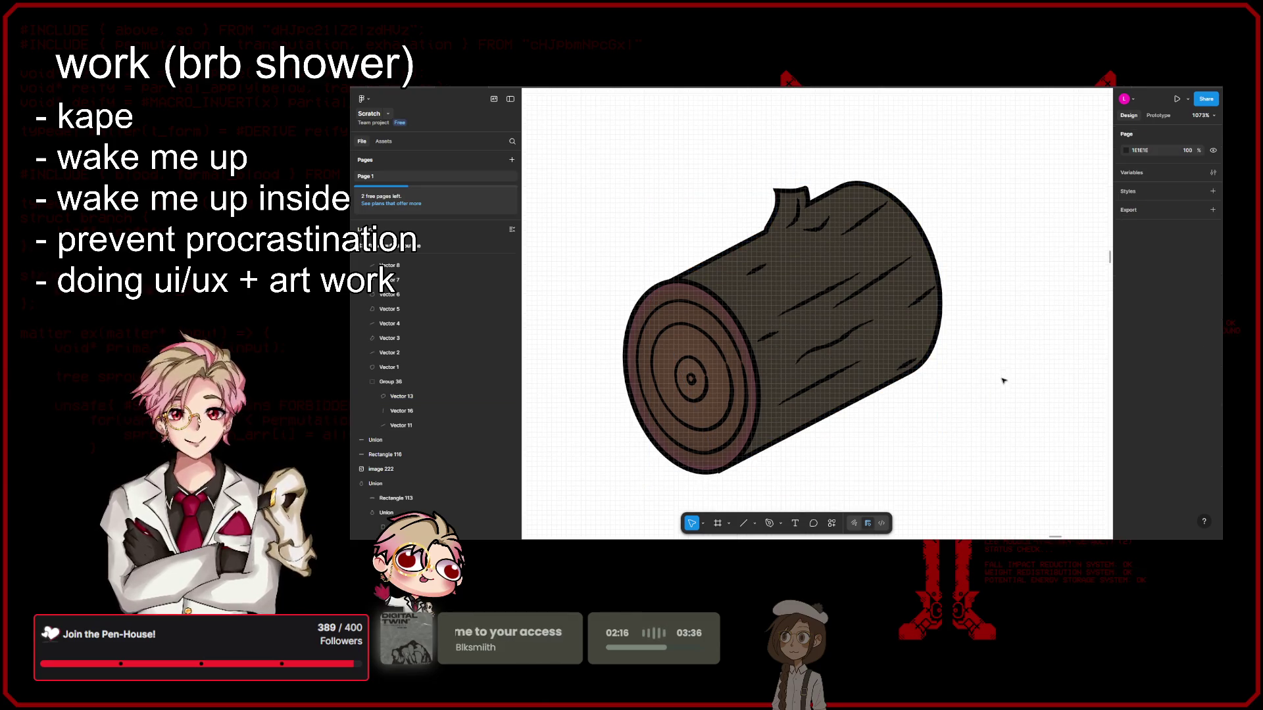
Step: Select all the log's parts (Group 36) and scale the log up to about 164 by 160
{"action": "scroll", "coordinate": [1002, 347], "scroll_direction": "down", "scroll_amount": 10}
{"action": "mouse_move", "coordinate": [1034, 281]}
{"action": "left_mouse_down"}
{"action": "mouse_move", "coordinate": [889, 417]}
{"action": "mouse_move", "coordinate": [931, 347]}
{"action": "mouse_move", "coordinate": [878, 385]}
{"action": "mouse_move", "coordinate": [902, 349]}
{"action": "left_mouse_up"}
{"action": "scroll", "coordinate": [1009, 365], "scroll_direction": "down", "scroll_amount": 5}
{"action": "scroll", "coordinate": [901, 349], "scroll_direction": "down", "scroll_amount": 3}
{"action": "left_click", "coordinate": [966, 376]}
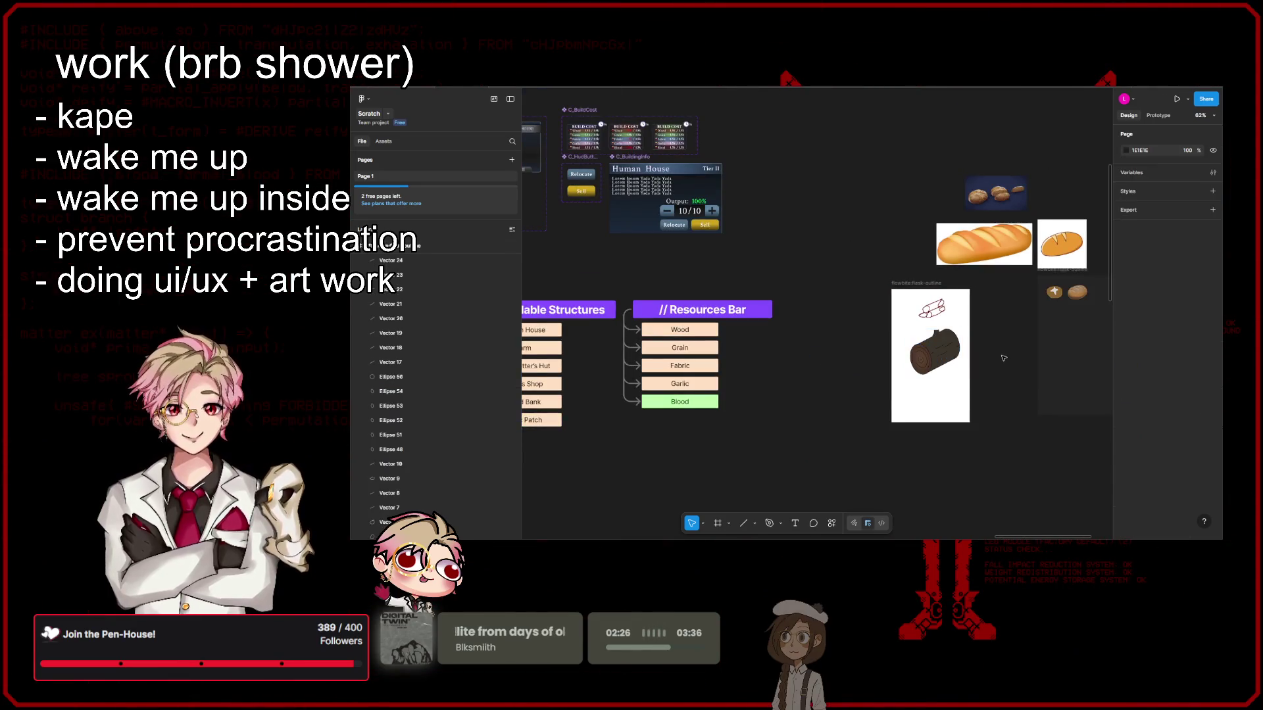
{"action": "scroll", "coordinate": [966, 376], "scroll_direction": "up", "scroll_amount": 5}
{"action": "scroll", "coordinate": [966, 363], "scroll_direction": "down", "scroll_amount": 1}
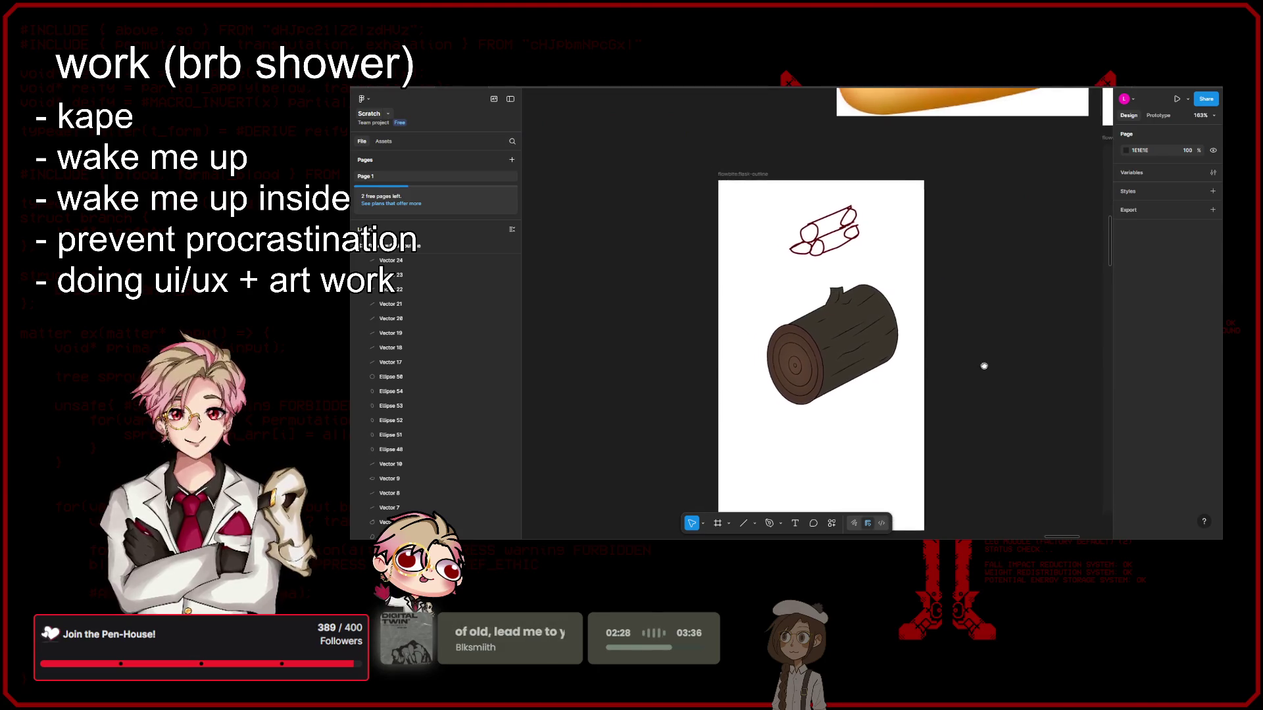
{"action": "scroll", "coordinate": [836, 345], "scroll_direction": "up", "scroll_amount": 5}
Step: Nudge the log's main body (Vector 13) into place at X 82, Y 139
{"action": "left_click", "coordinate": [756, 261]}
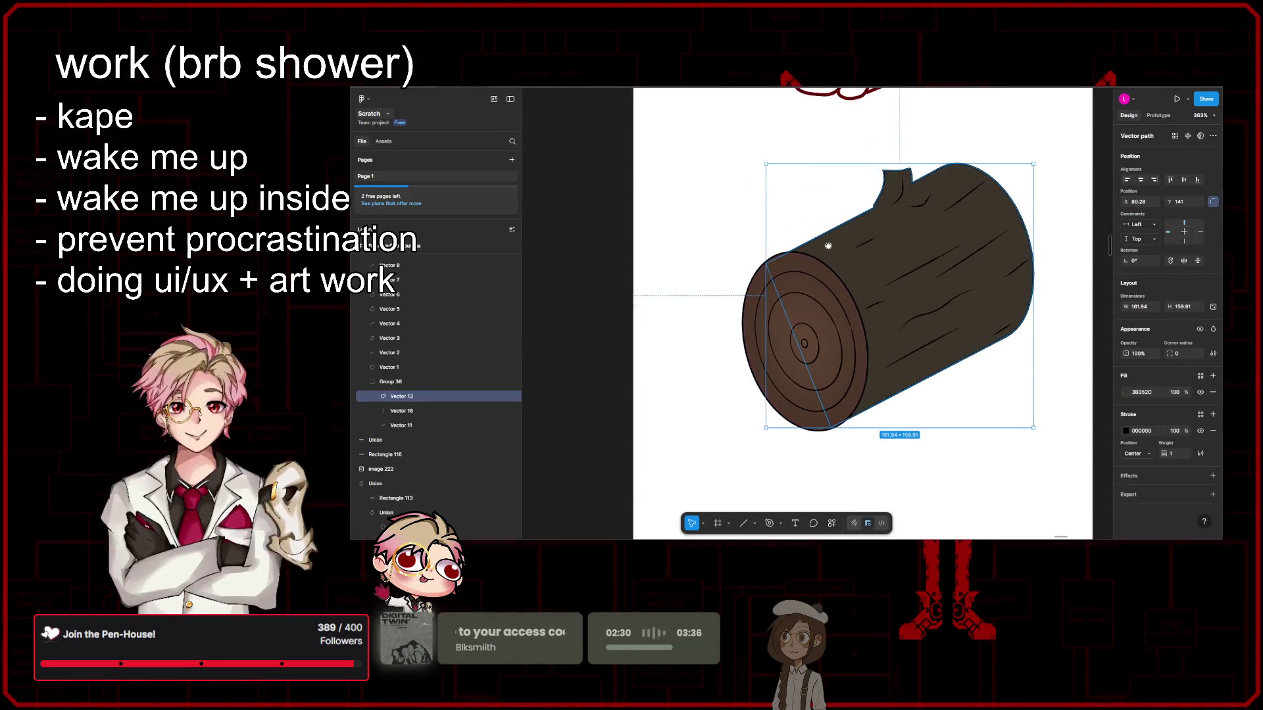
{"action": "scroll", "coordinate": [860, 246], "scroll_direction": "up", "scroll_amount": 3}
{"action": "left_click_drag", "start_coordinate": [860, 245], "coordinate": [861, 243]}
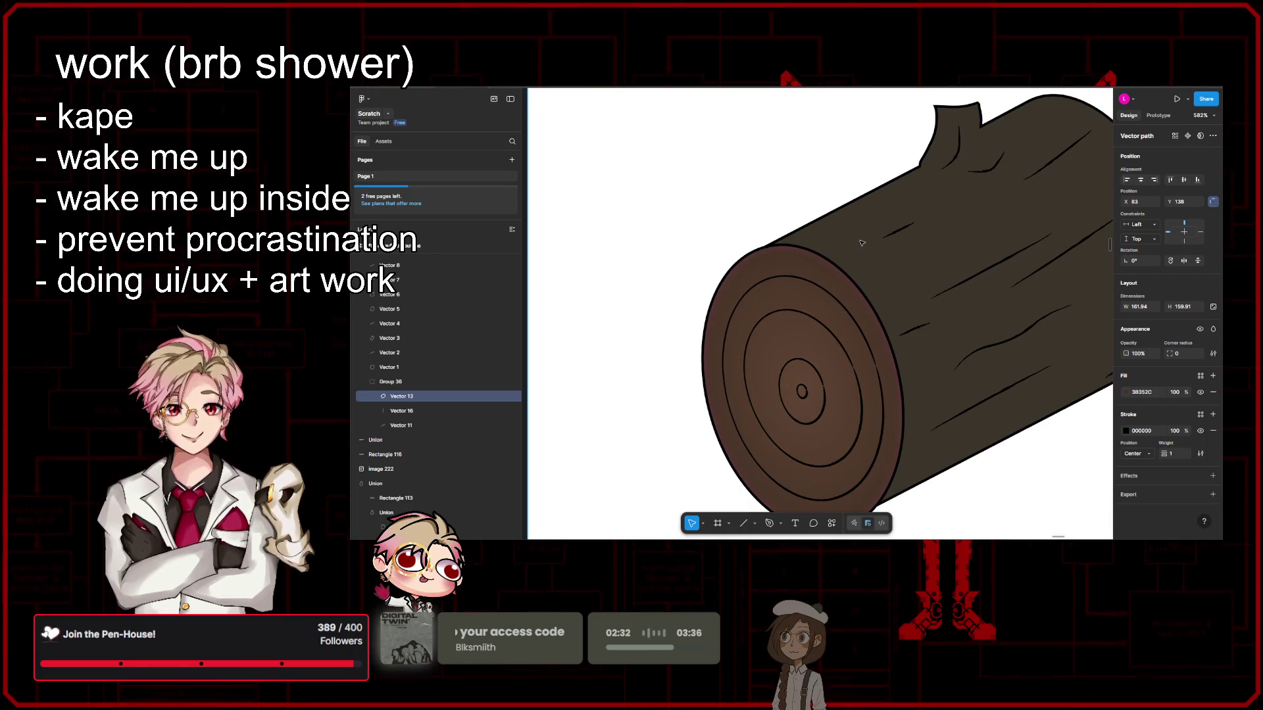
{"action": "scroll", "coordinate": [860, 246], "scroll_direction": "down", "scroll_amount": 5}
{"action": "scroll", "coordinate": [860, 245], "scroll_direction": "up", "scroll_amount": 4}
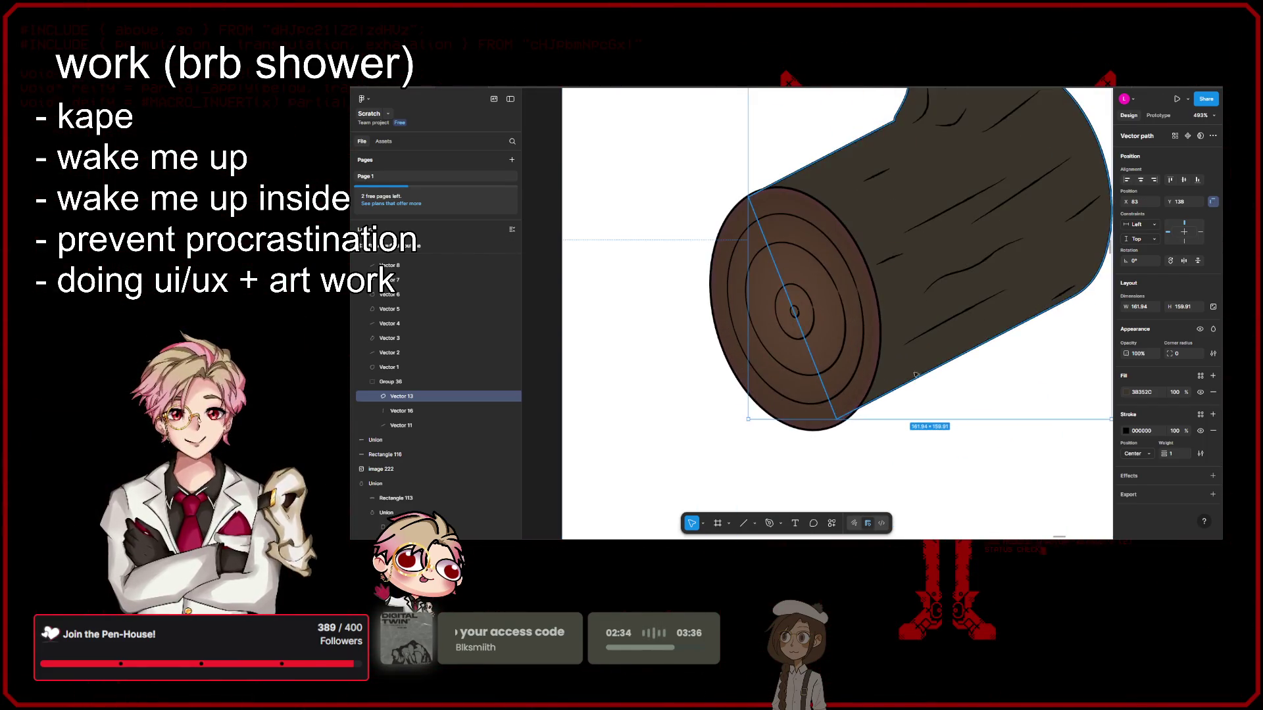
{"action": "mouse_move", "coordinate": [921, 367]}
{"action": "left_mouse_down"}
{"action": "mouse_move", "coordinate": [911, 374]}
{"action": "mouse_move", "coordinate": [945, 343]}
{"action": "mouse_move", "coordinate": [918, 375]}
{"action": "mouse_move", "coordinate": [930, 367]}
{"action": "left_mouse_up"}
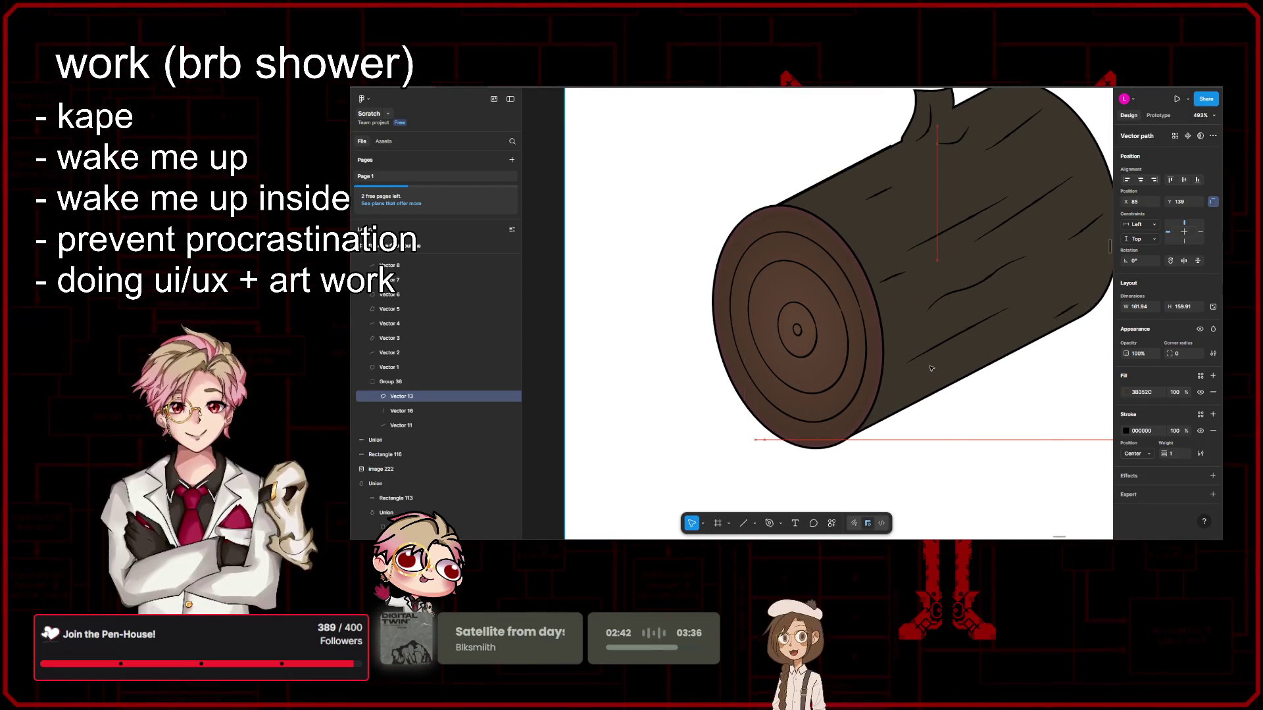
{"action": "left_click_drag", "start_coordinate": [930, 367], "coordinate": [921, 374]}
{"action": "scroll", "coordinate": [976, 474], "scroll_direction": "down", "scroll_amount": 3}
{"action": "left_click", "coordinate": [977, 474]}
{"action": "scroll", "coordinate": [977, 474], "scroll_direction": "down", "scroll_amount": 3}
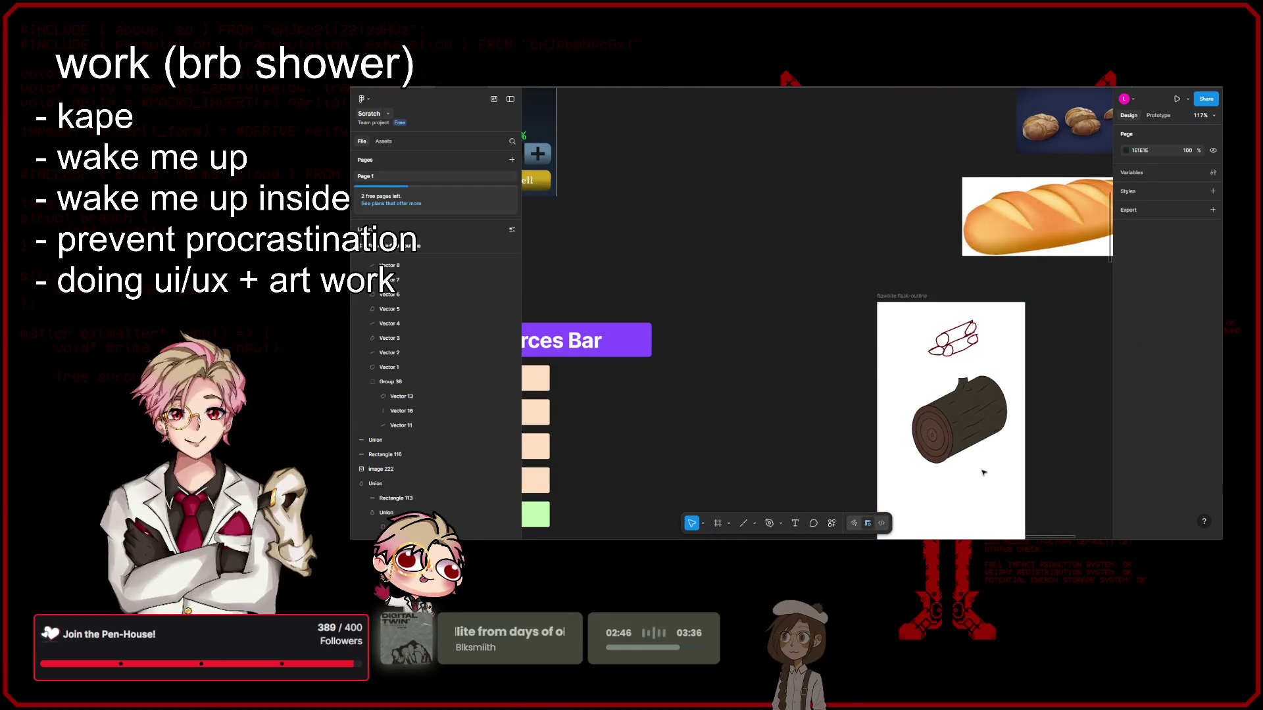
{"action": "scroll", "coordinate": [934, 428], "scroll_direction": "up", "scroll_amount": 3}
{"action": "scroll", "coordinate": [926, 417], "scroll_direction": "up", "scroll_amount": 3}
{"action": "scroll", "coordinate": [926, 417], "scroll_direction": "down", "scroll_amount": 3}
Step: Check the log body's selection, then marquee-select the whole log group
{"action": "left_click", "coordinate": [929, 416]}
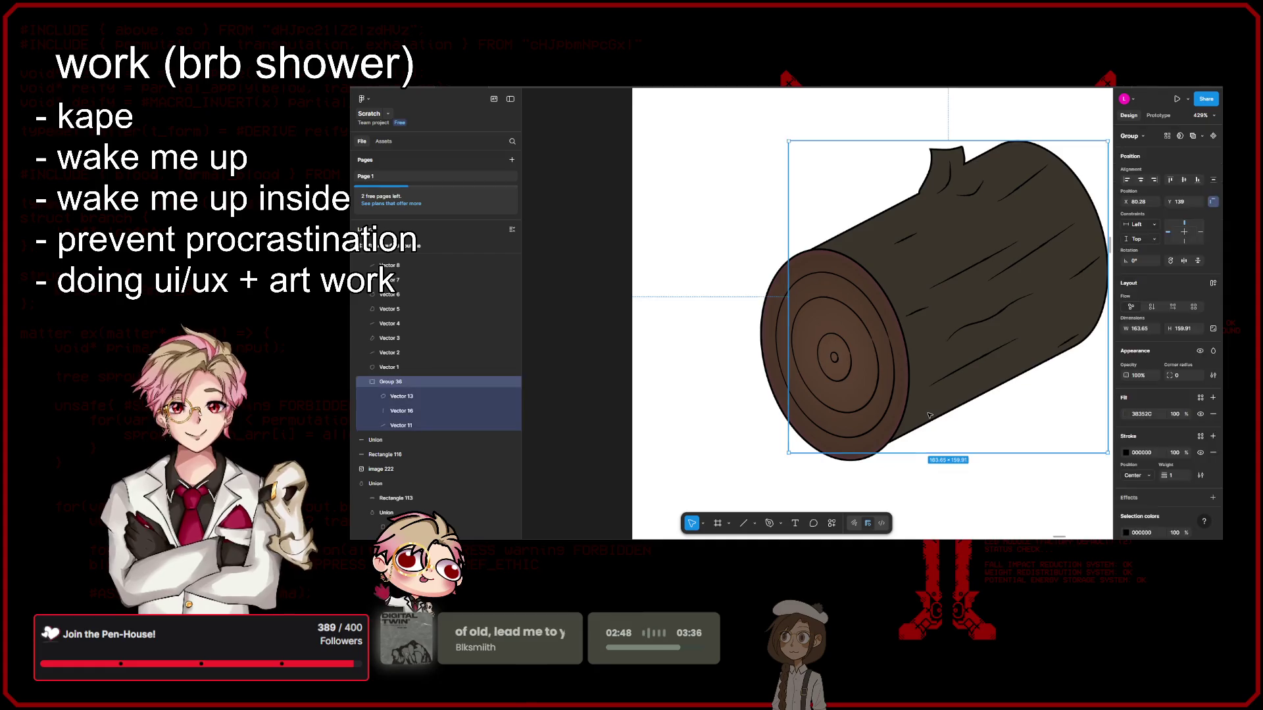
{"action": "left_click", "coordinate": [931, 415]}
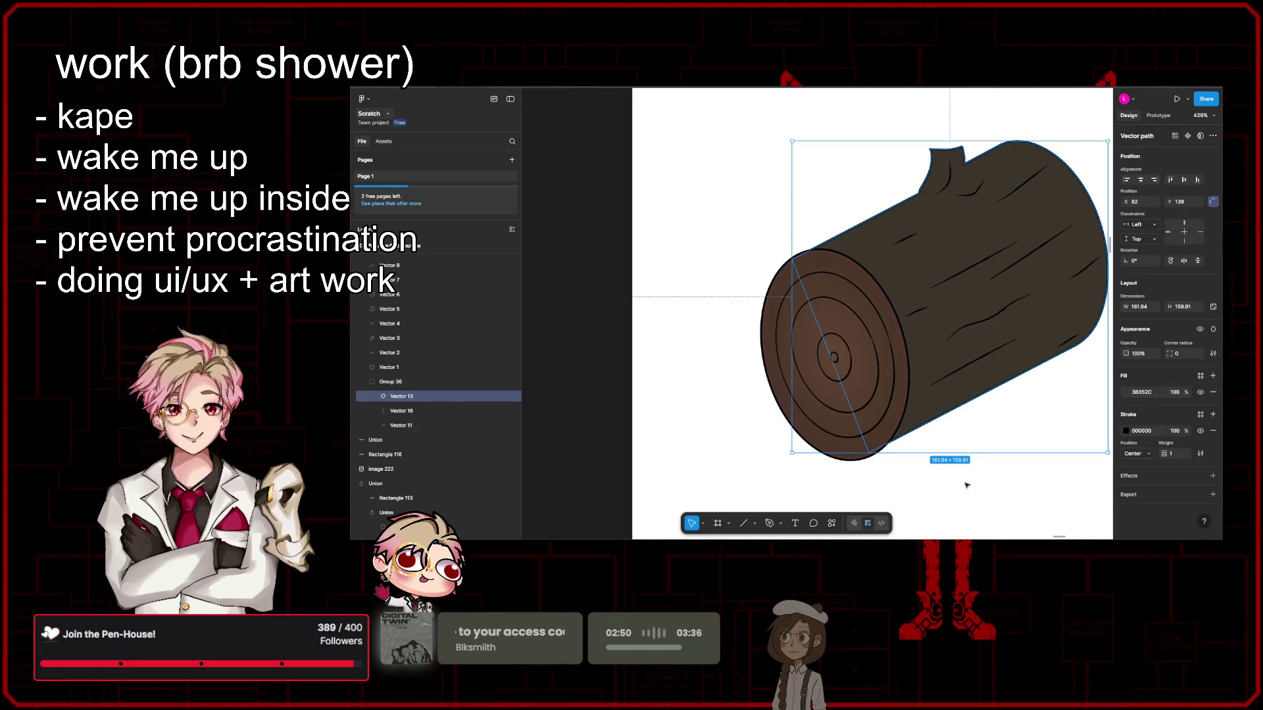
{"action": "left_click", "coordinate": [966, 485]}
{"action": "scroll", "coordinate": [966, 485], "scroll_direction": "down", "scroll_amount": 5}
{"action": "scroll", "coordinate": [914, 408], "scroll_direction": "up", "scroll_amount": 2}
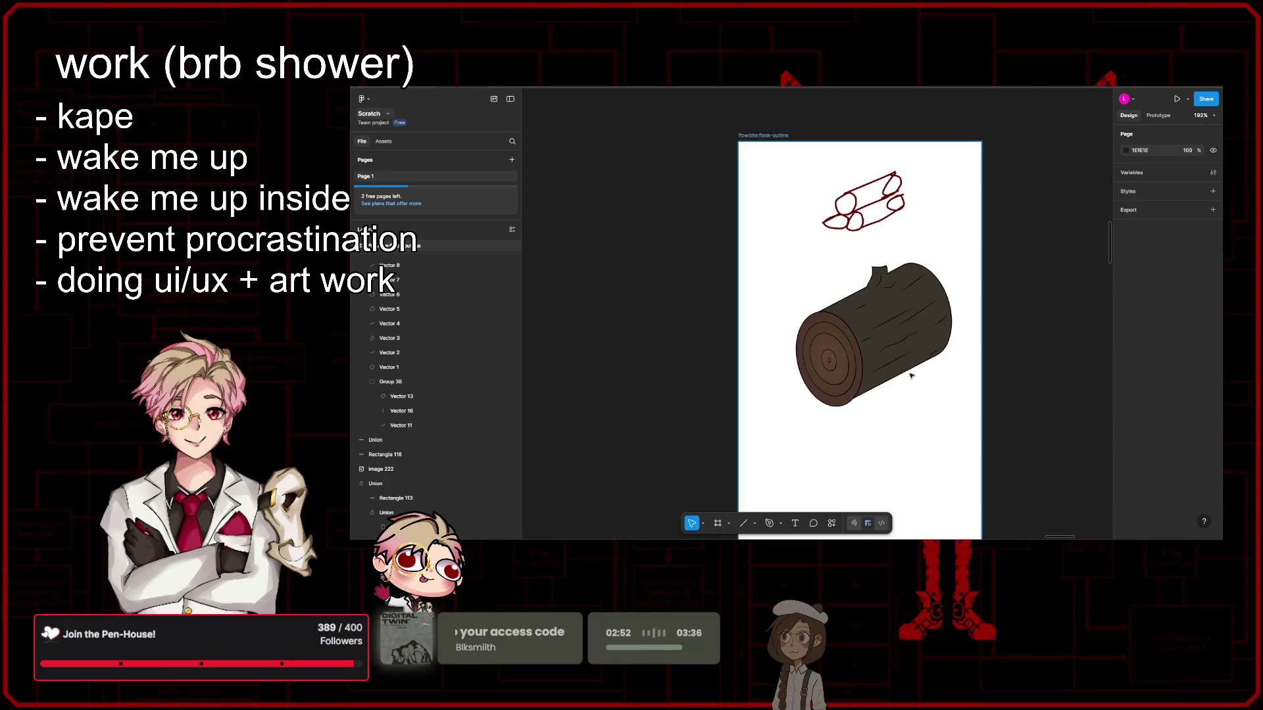
{"action": "scroll", "coordinate": [911, 376], "scroll_direction": "up", "scroll_amount": 3}
{"action": "left_click_drag", "start_coordinate": [1005, 157], "coordinate": [719, 437]}
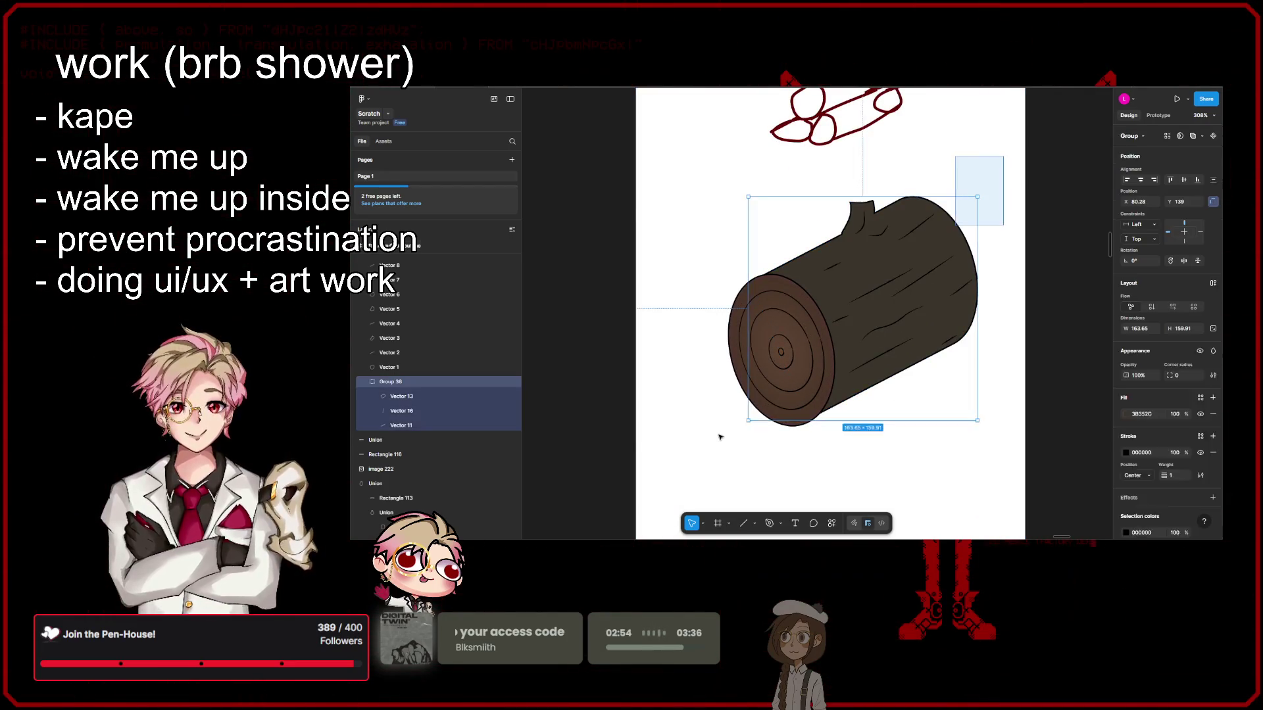
Step: Change the stroke colour of all 18 log layers from black to medium brown 796150
{"action": "left_click", "coordinate": [1125, 453]}
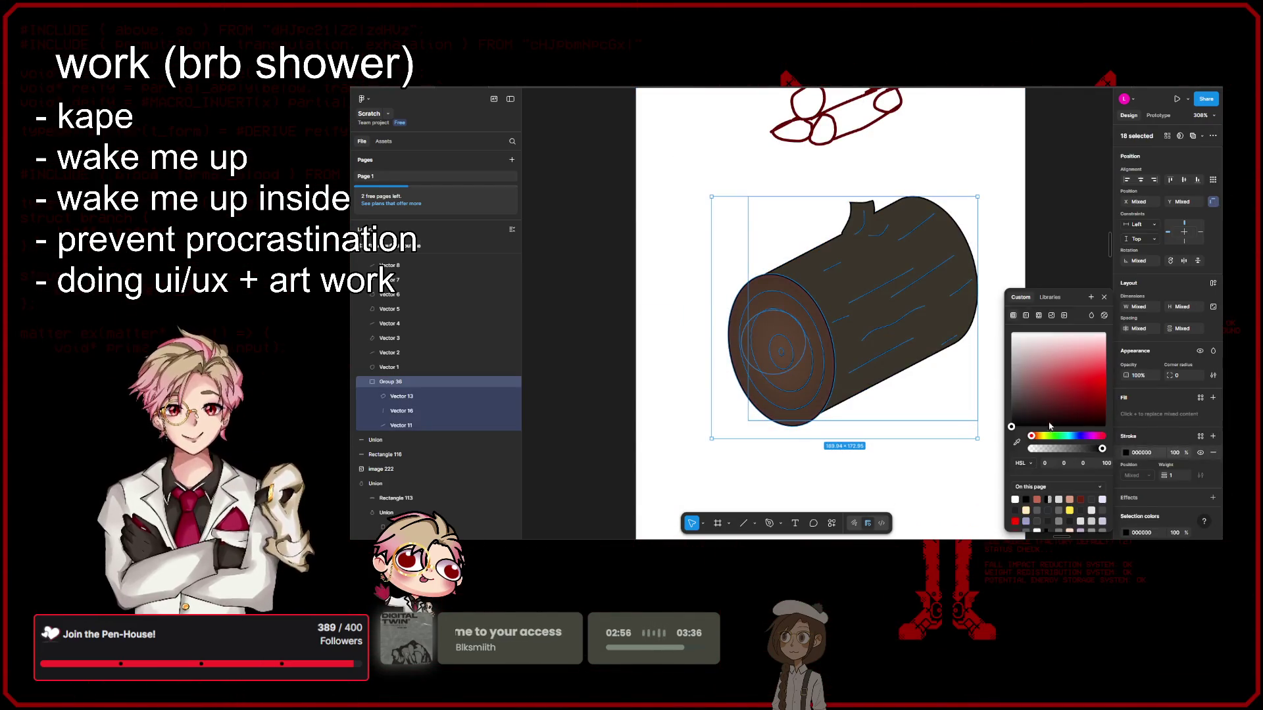
{"action": "left_click_drag", "start_coordinate": [1032, 436], "coordinate": [1037, 436]}
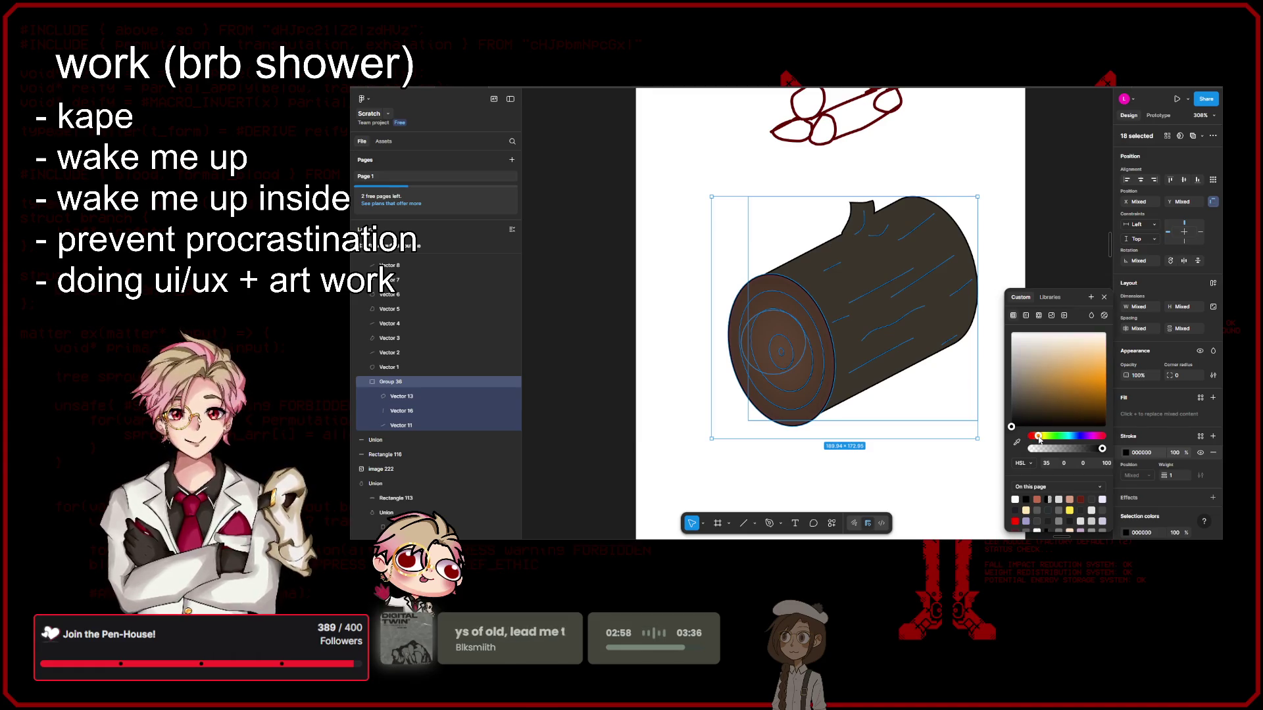
{"action": "left_click", "coordinate": [1051, 382]}
{"action": "left_click_drag", "start_coordinate": [1052, 388], "coordinate": [1034, 403]}
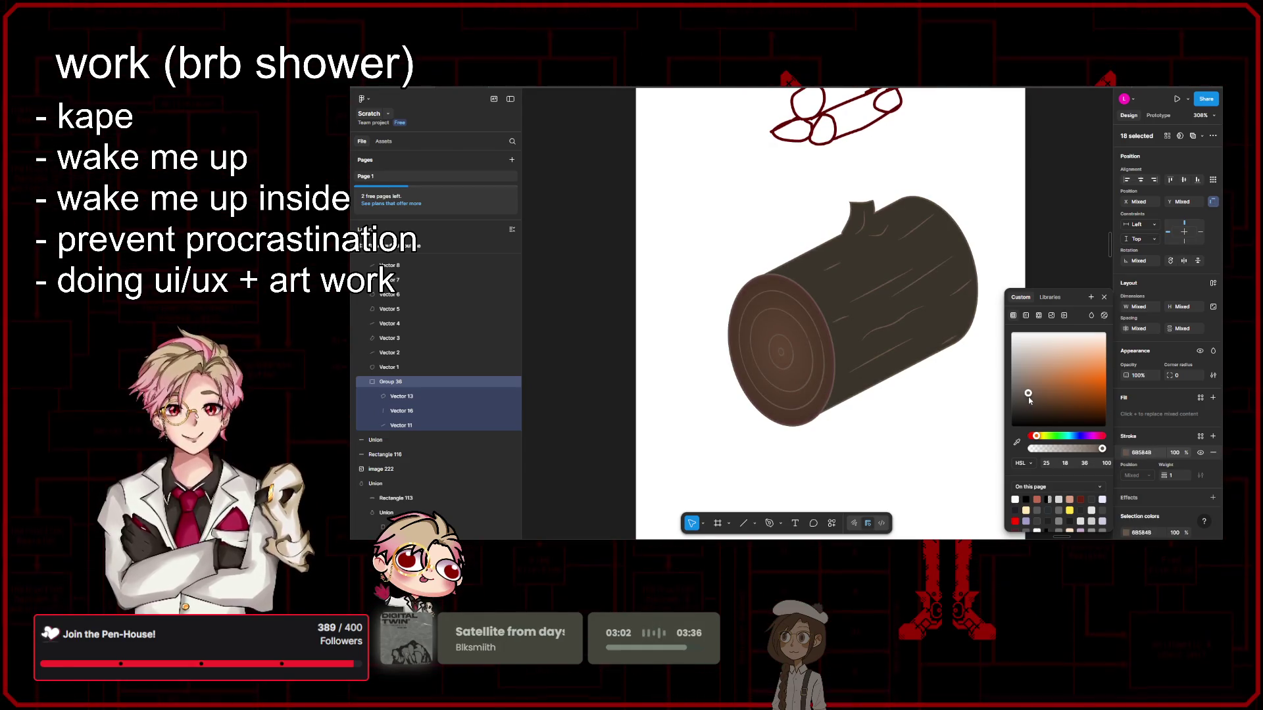
{"action": "left_click_drag", "start_coordinate": [1029, 398], "coordinate": [1031, 395]}
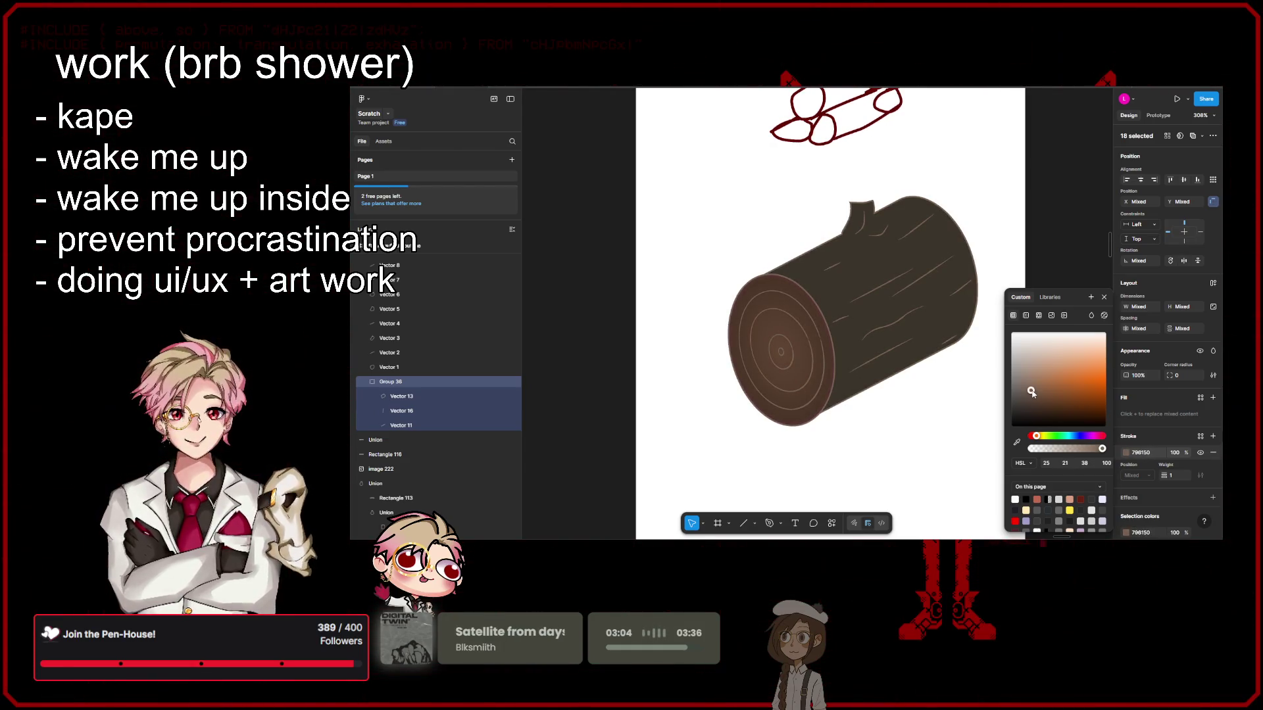
{"action": "scroll", "coordinate": [964, 385], "scroll_direction": "down", "scroll_amount": 5}
{"action": "scroll", "coordinate": [964, 384], "scroll_direction": "down", "scroll_amount": 5}
{"action": "left_click", "coordinate": [964, 384]}
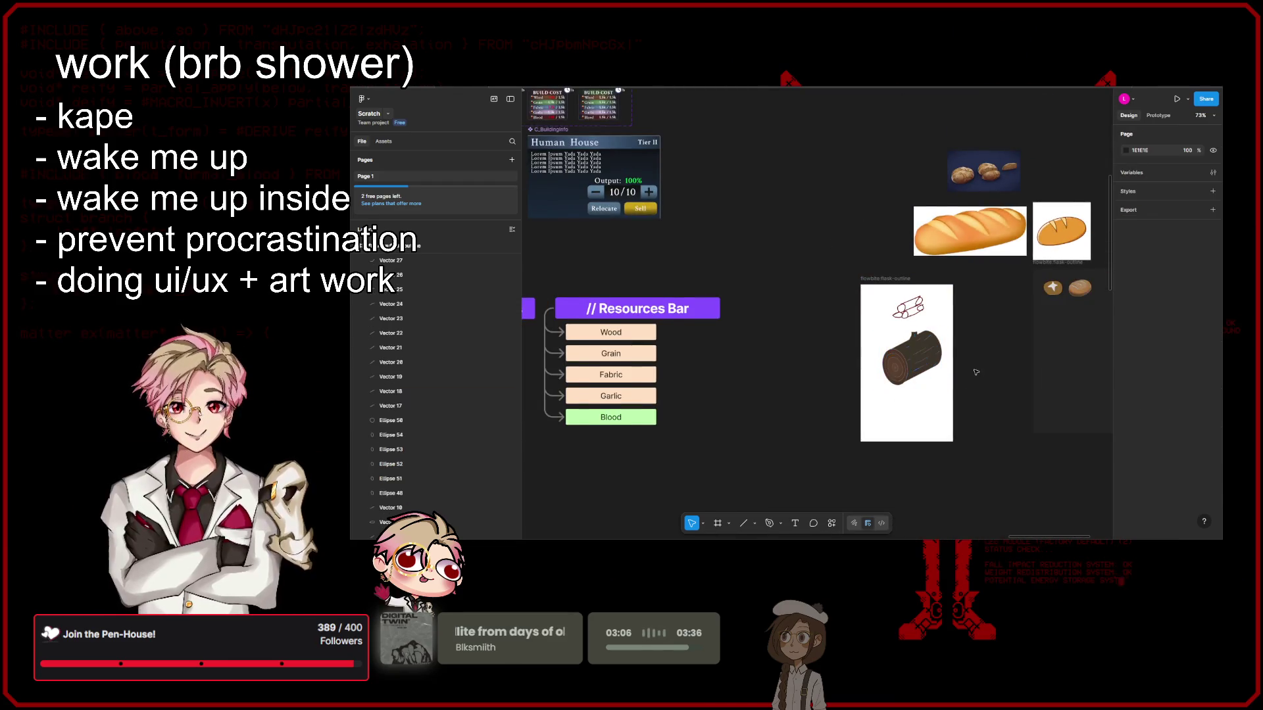
Step: Switch the log body's fill from solid to a gradient
{"action": "scroll", "coordinate": [957, 384], "scroll_direction": "up", "scroll_amount": 5}
{"action": "left_click", "coordinate": [856, 324]}
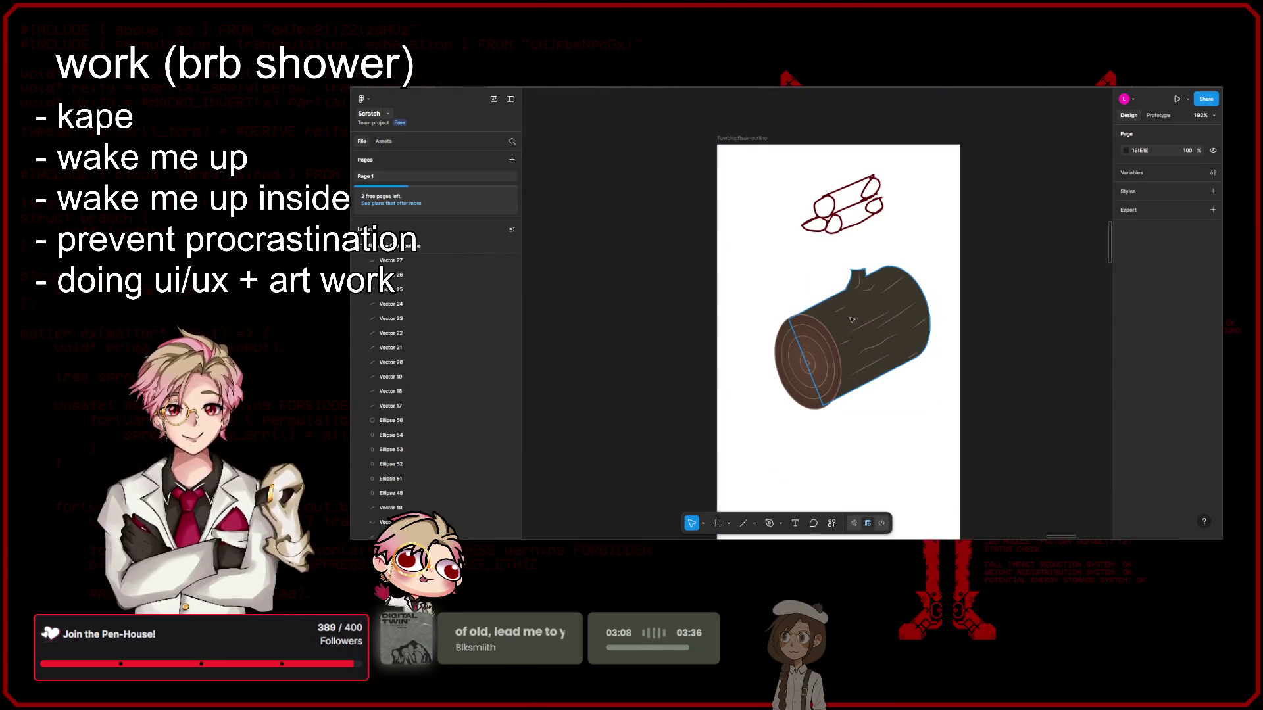
{"action": "left_click", "coordinate": [853, 321]}
{"action": "left_click", "coordinate": [1125, 392]}
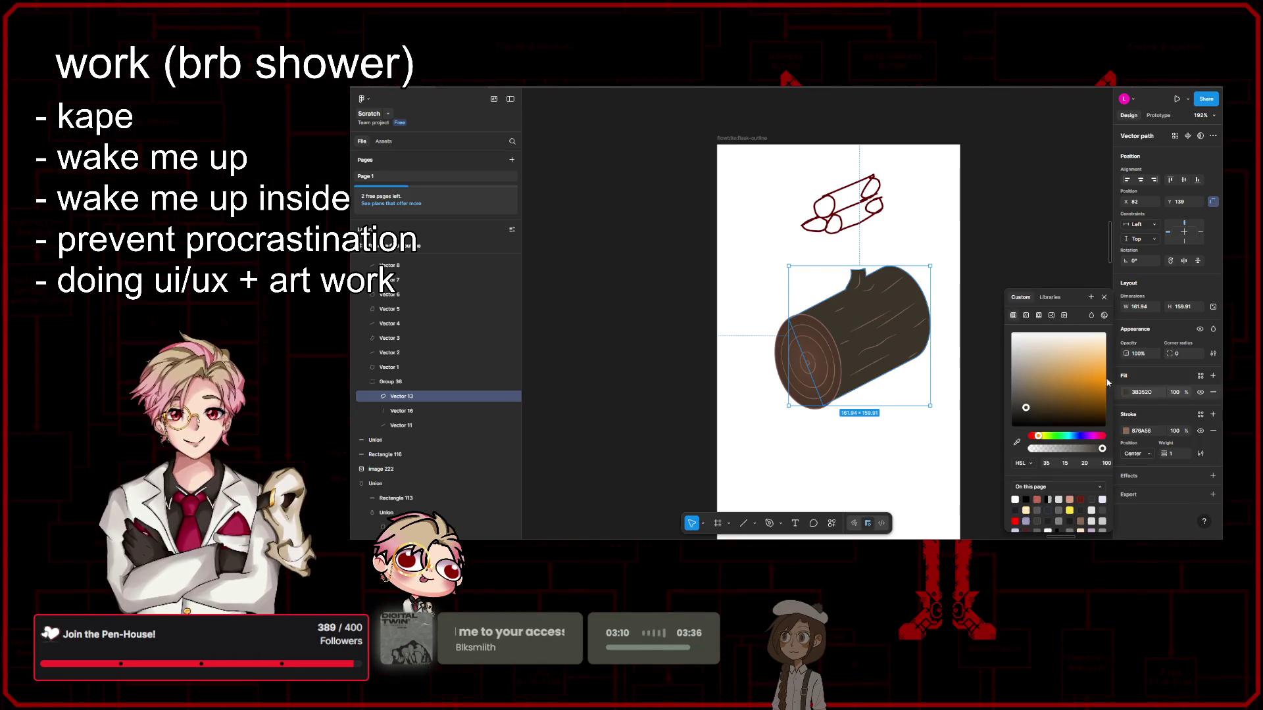
{"action": "left_click", "coordinate": [1026, 315]}
{"action": "key", "text": "shift+2"}
Step: Try radial and then angular gradients, repositioning and resizing their handles over the log
{"action": "left_click", "coordinate": [1035, 346]}
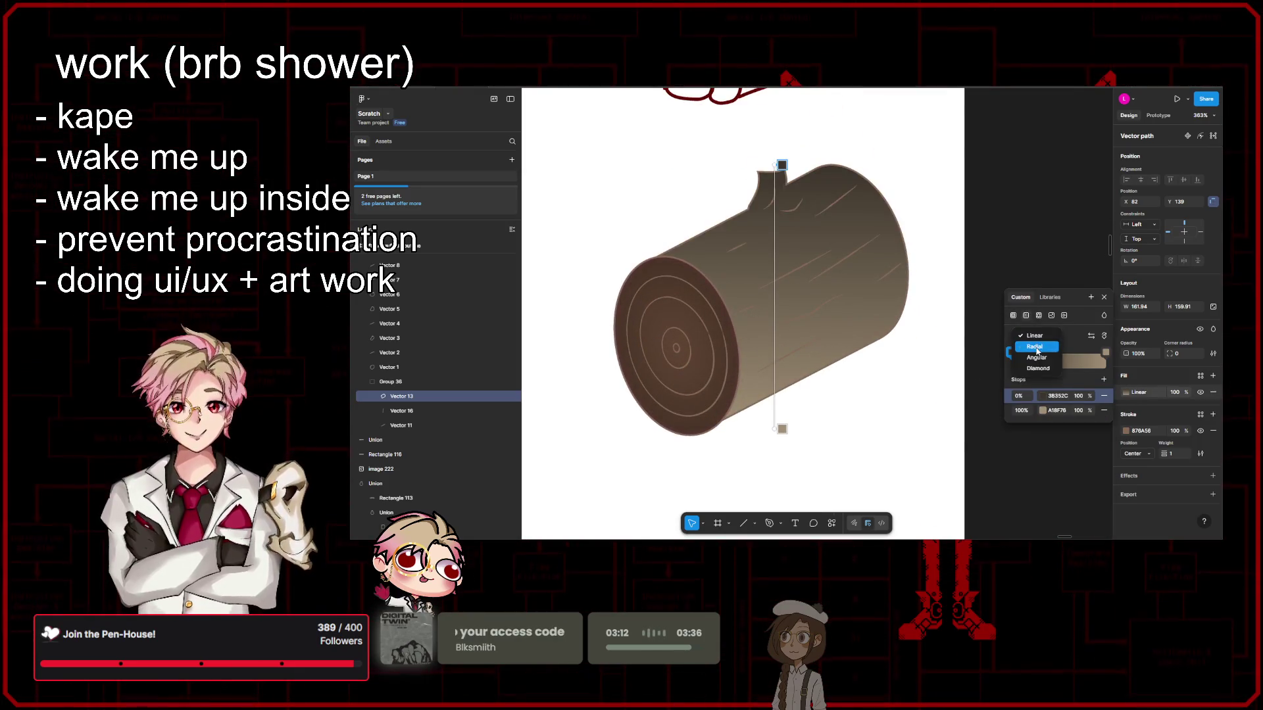
{"action": "left_click_drag", "start_coordinate": [775, 295], "coordinate": [820, 272]}
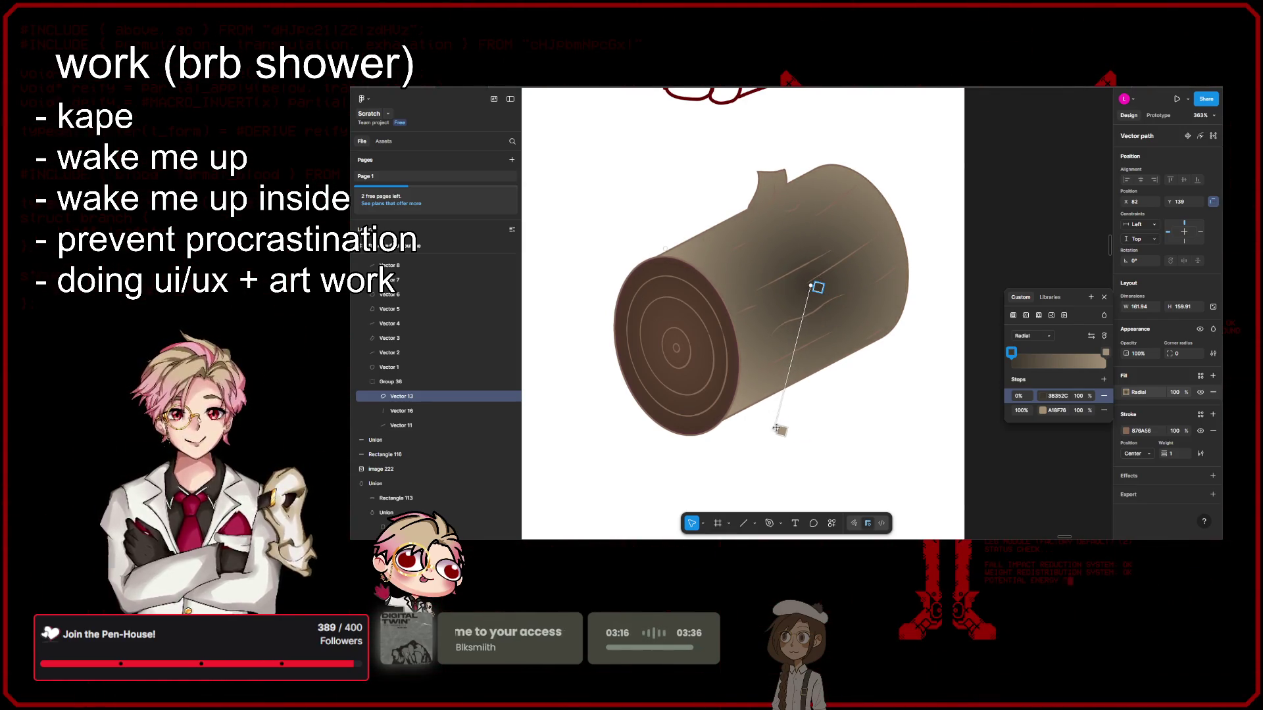
{"action": "left_click", "coordinate": [1031, 336]}
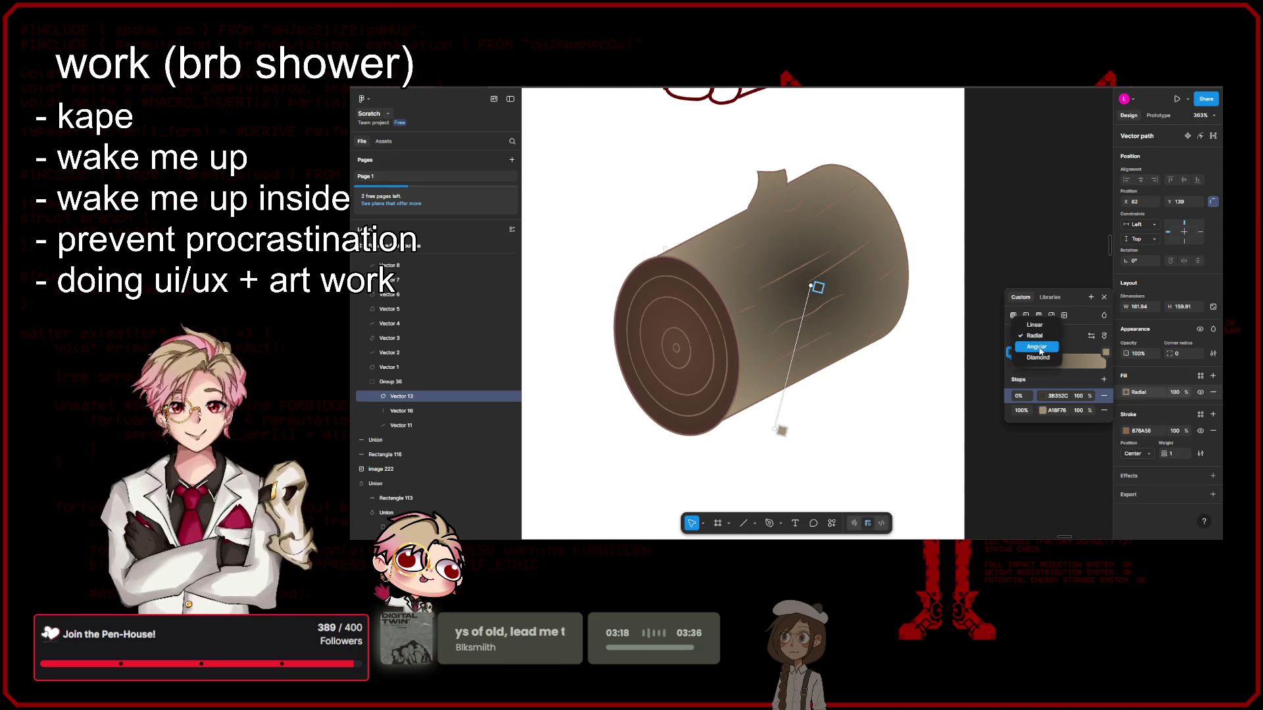
{"action": "left_click", "coordinate": [1038, 349]}
{"action": "left_click_drag", "start_coordinate": [772, 436], "coordinate": [816, 271]}
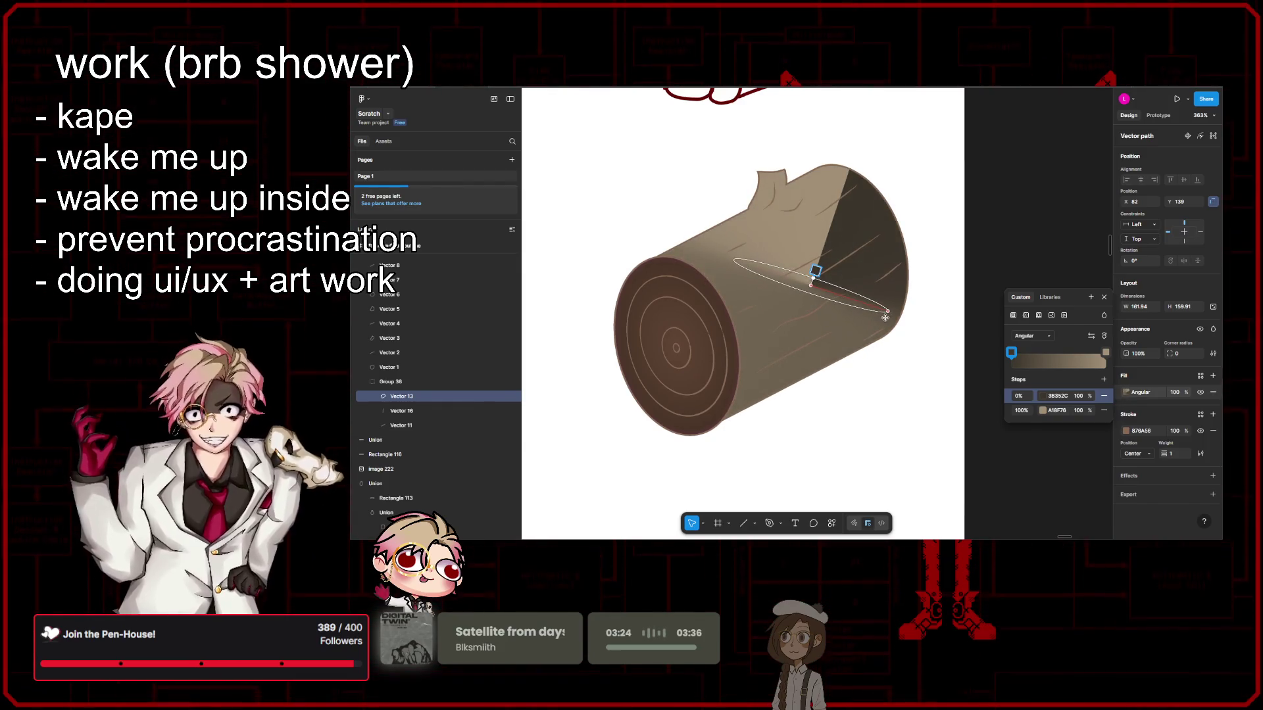
{"action": "mouse_move", "coordinate": [816, 271]}
{"action": "left_mouse_down"}
{"action": "mouse_move", "coordinate": [681, 262]}
{"action": "mouse_move", "coordinate": [735, 336]}
{"action": "left_mouse_up"}
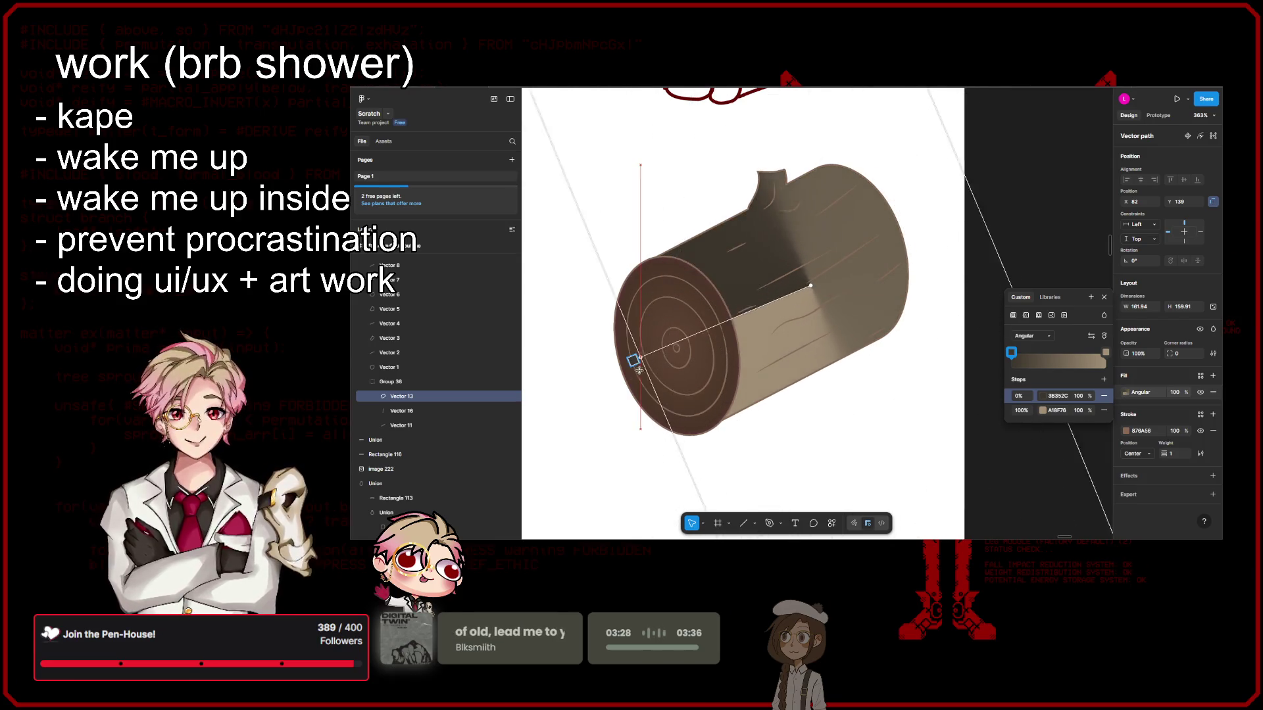
{"action": "scroll", "coordinate": [814, 301], "scroll_direction": "down", "scroll_amount": 5}
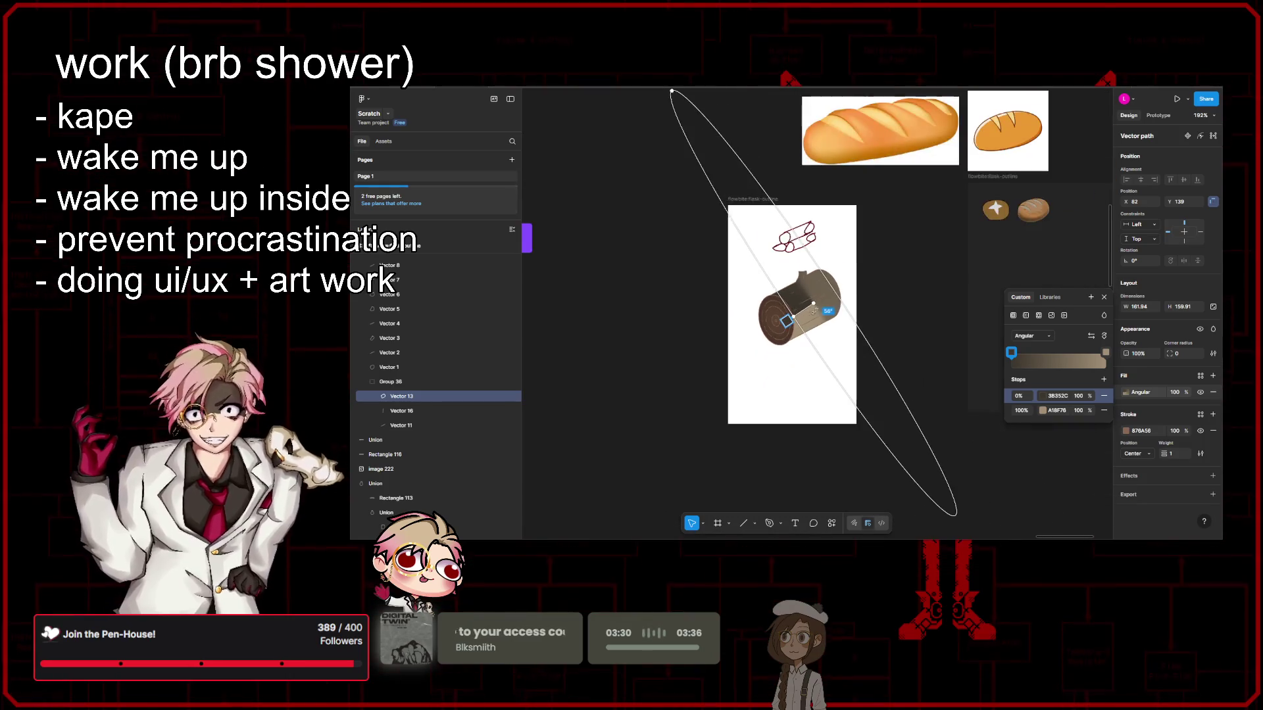
{"action": "left_click_drag", "start_coordinate": [697, 137], "coordinate": [798, 291]}
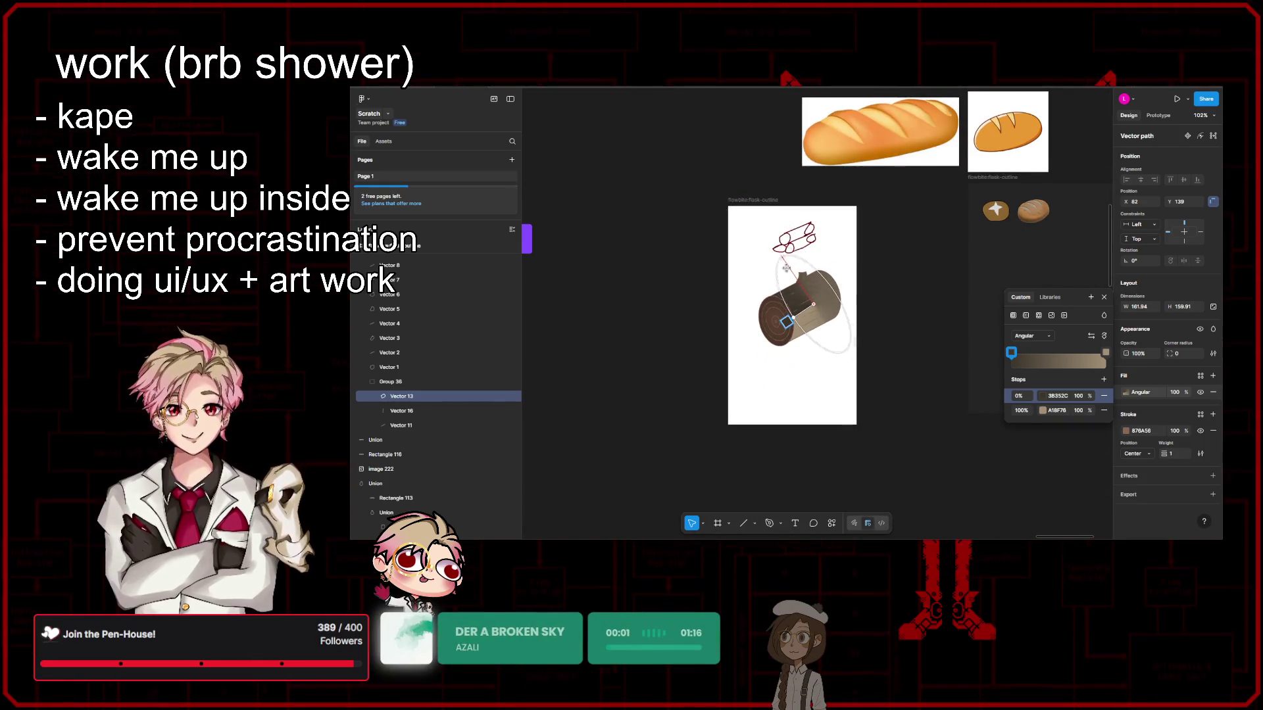
{"action": "scroll", "coordinate": [800, 292], "scroll_direction": "up", "scroll_amount": 5}
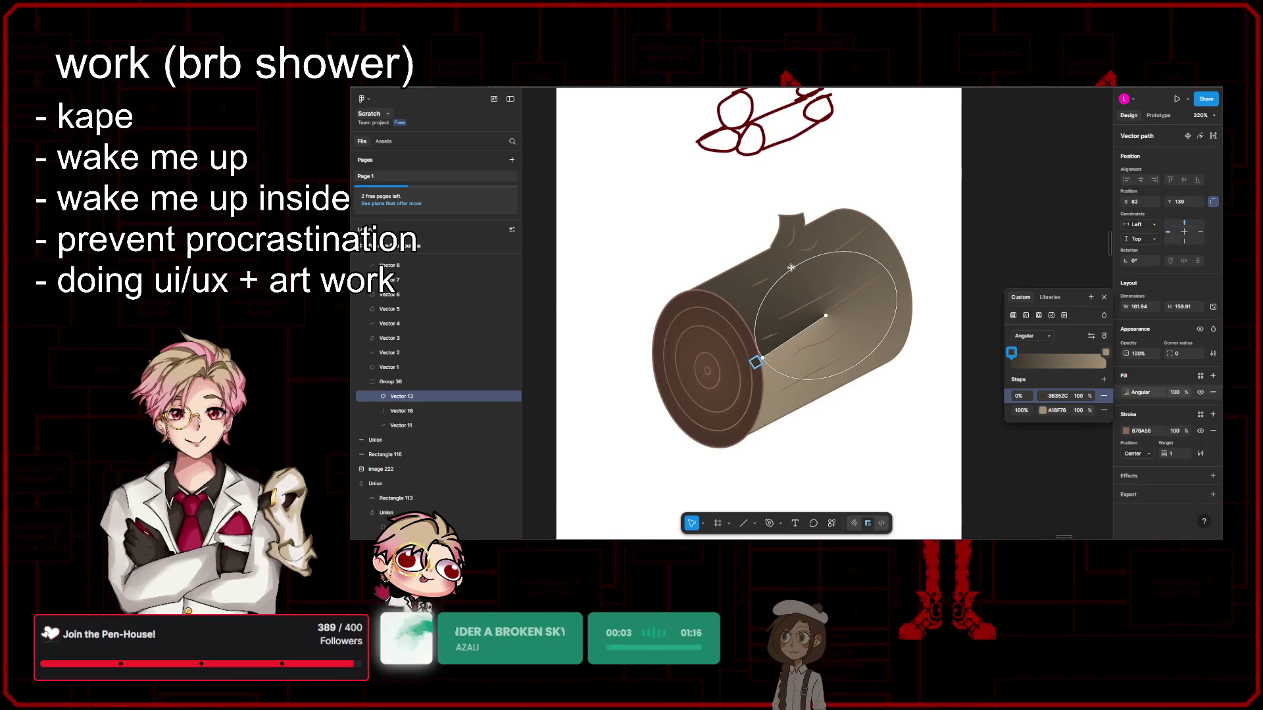
{"action": "mouse_move", "coordinate": [882, 388]}
{"action": "left_mouse_down"}
{"action": "mouse_move", "coordinate": [904, 361]}
{"action": "mouse_move", "coordinate": [826, 320]}
{"action": "mouse_move", "coordinate": [880, 337]}
{"action": "left_mouse_up"}
Step: Try diamond and radial gradient types, finally settling on a linear gradient
{"action": "left_click", "coordinate": [1032, 336]}
{"action": "left_click", "coordinate": [1037, 346]}
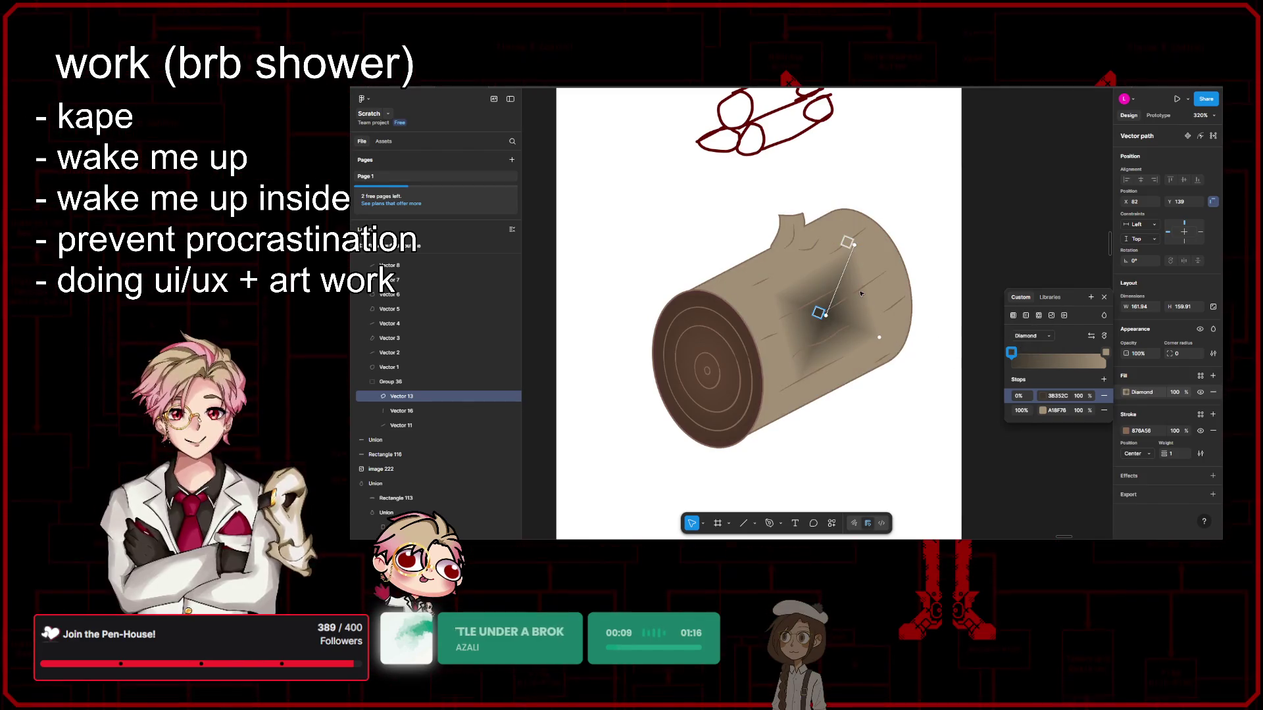
{"action": "left_click", "coordinate": [1040, 337]}
{"action": "left_click", "coordinate": [1030, 315]}
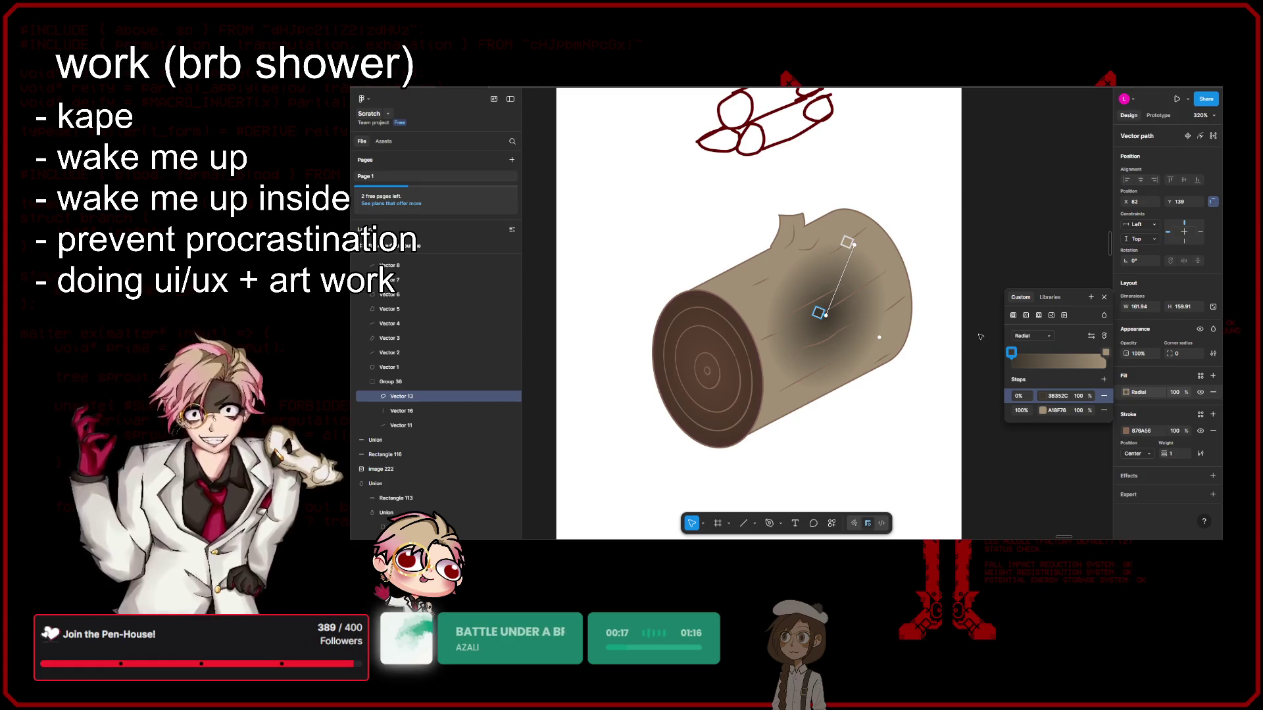
{"action": "left_click", "coordinate": [1031, 335]}
{"action": "left_click", "coordinate": [1026, 324]}
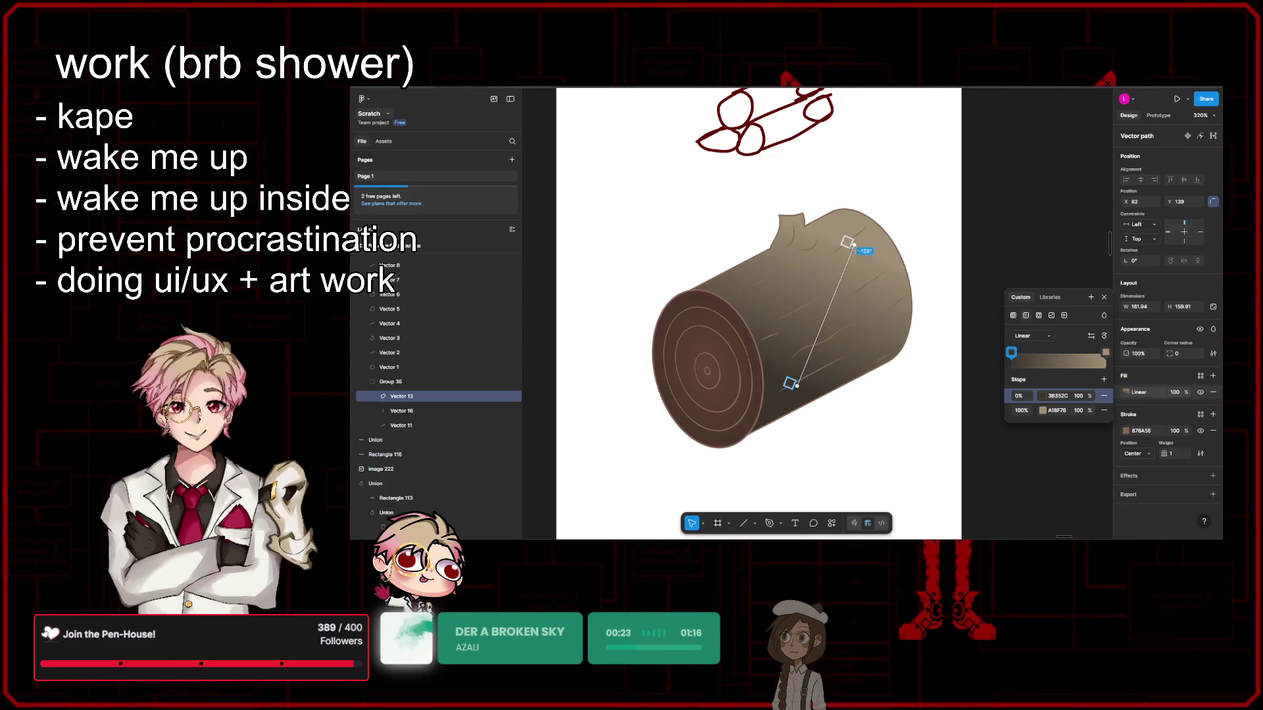
Step: Re-angle the linear gradient and darken its stops to browns 3C3429 and 4F4538
{"action": "mouse_move", "coordinate": [847, 242]}
{"action": "left_mouse_down"}
{"action": "mouse_move", "coordinate": [833, 382]}
{"action": "mouse_move", "coordinate": [822, 384]}
{"action": "mouse_move", "coordinate": [786, 256]}
{"action": "mouse_move", "coordinate": [767, 276]}
{"action": "left_mouse_up"}
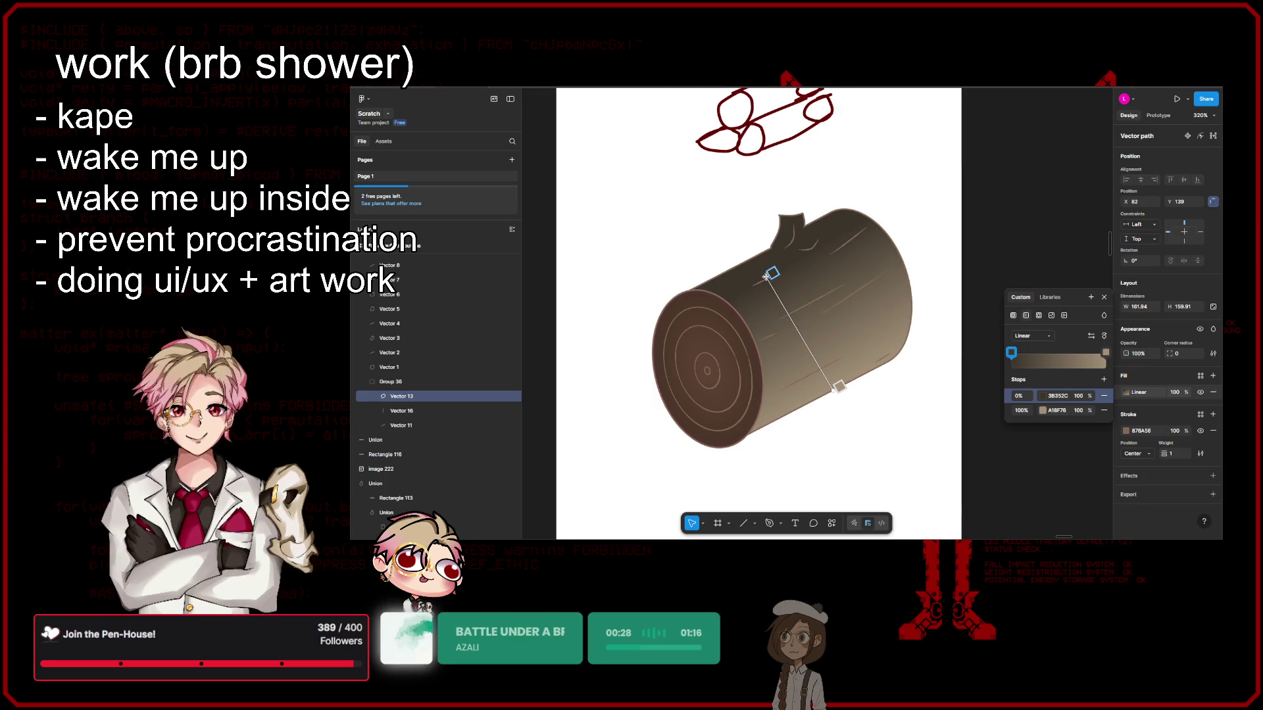
{"action": "left_click", "coordinate": [1044, 397]}
{"action": "left_click_drag", "start_coordinate": [917, 409], "coordinate": [920, 414]}
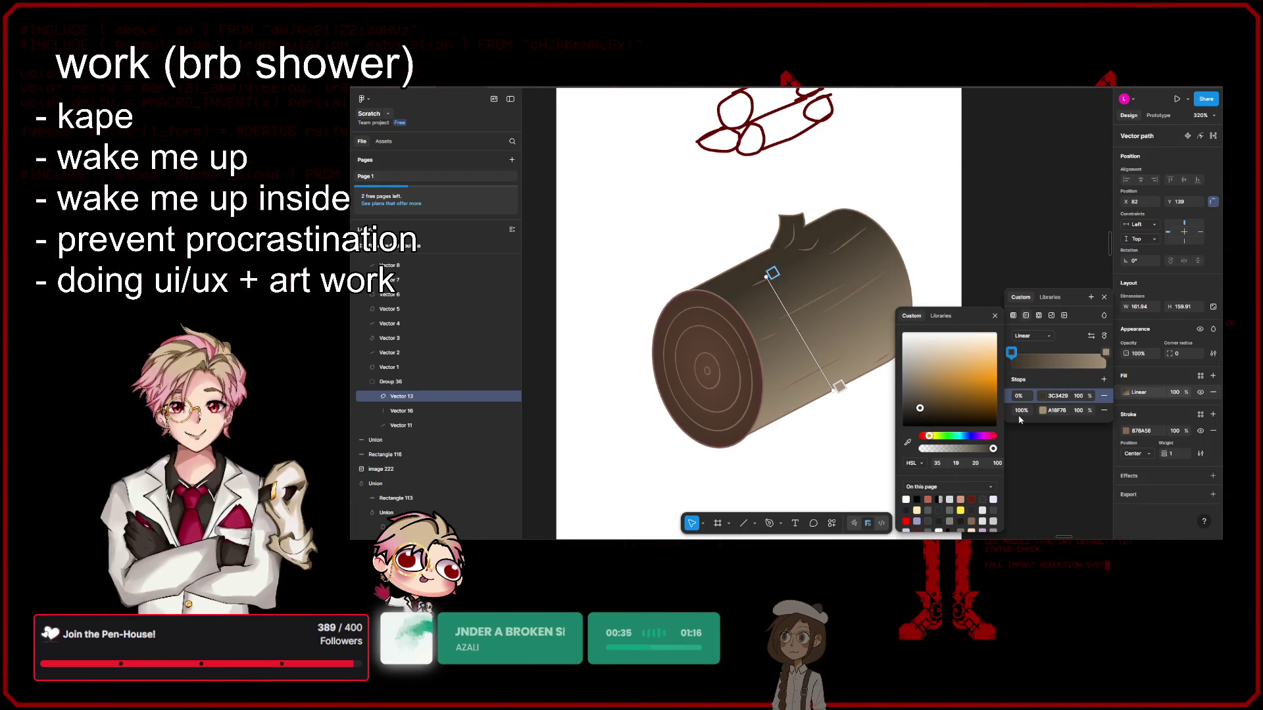
{"action": "left_click", "coordinate": [1043, 411]}
{"action": "mouse_move", "coordinate": [928, 369]}
{"action": "left_mouse_down"}
{"action": "mouse_move", "coordinate": [926, 415]}
{"action": "mouse_move", "coordinate": [929, 403]}
{"action": "left_mouse_up"}
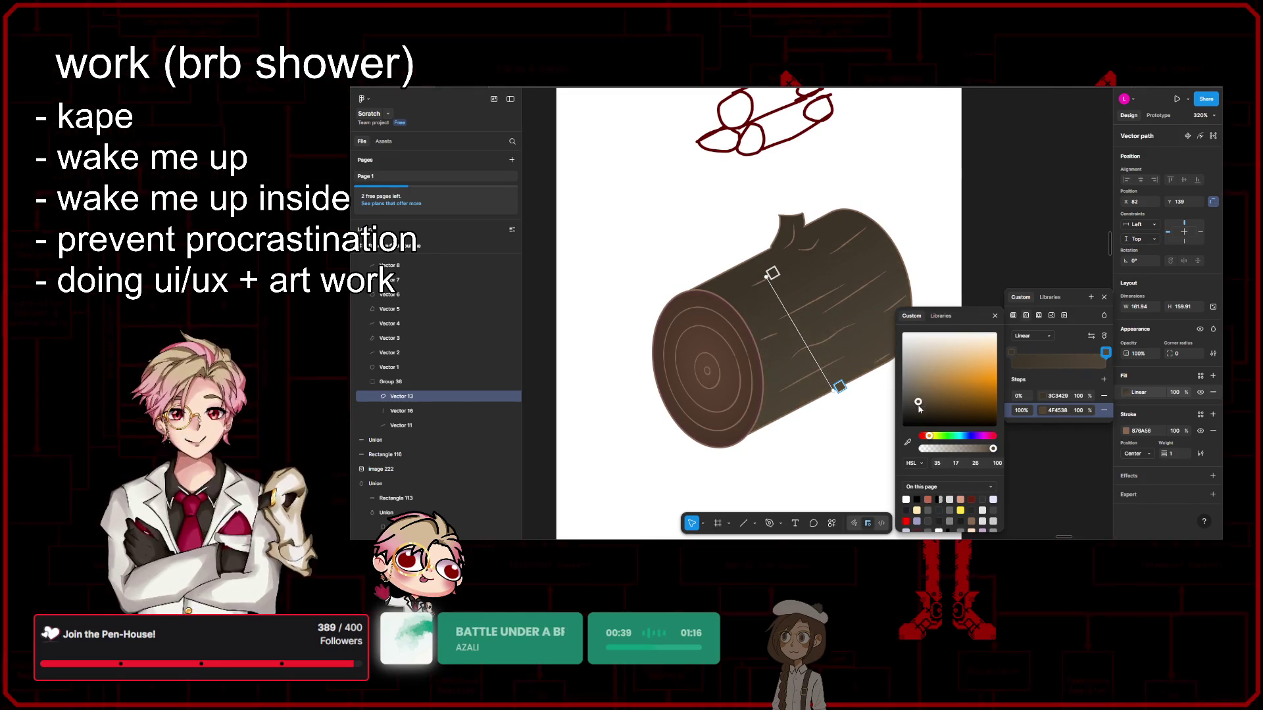
{"action": "left_click", "coordinate": [994, 316]}
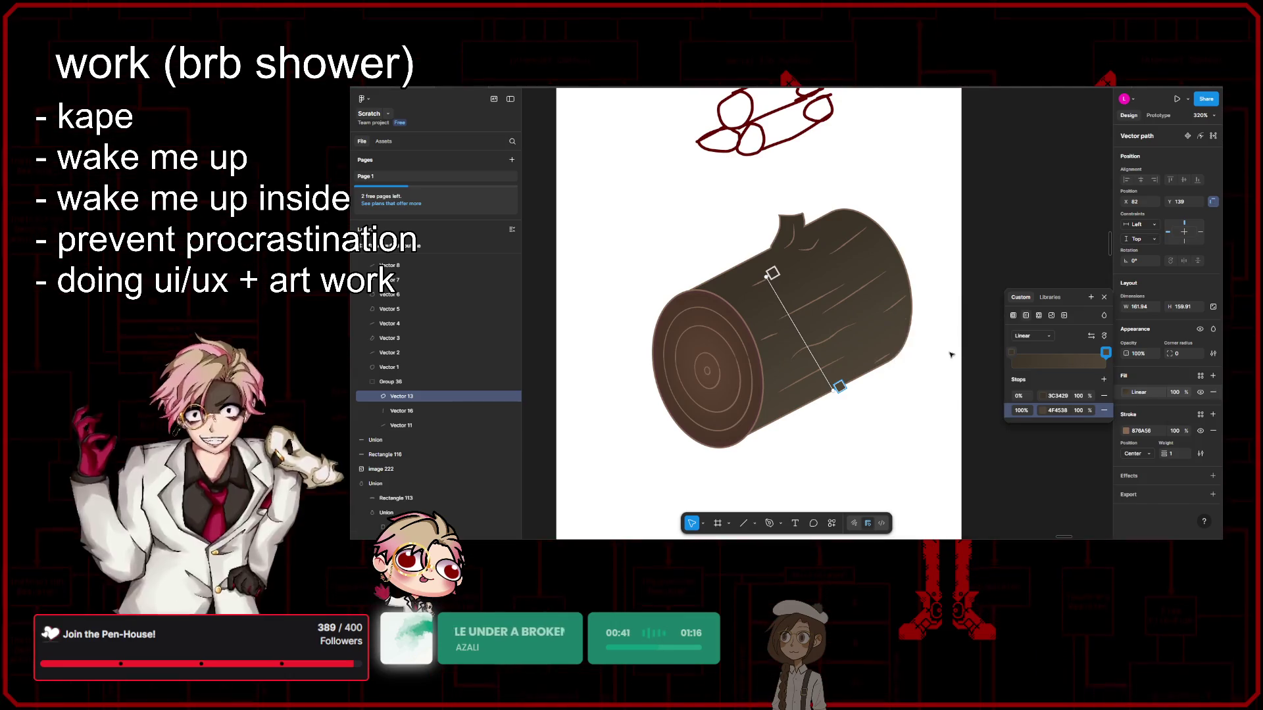
{"action": "scroll", "coordinate": [934, 393], "scroll_direction": "down", "scroll_amount": 5}
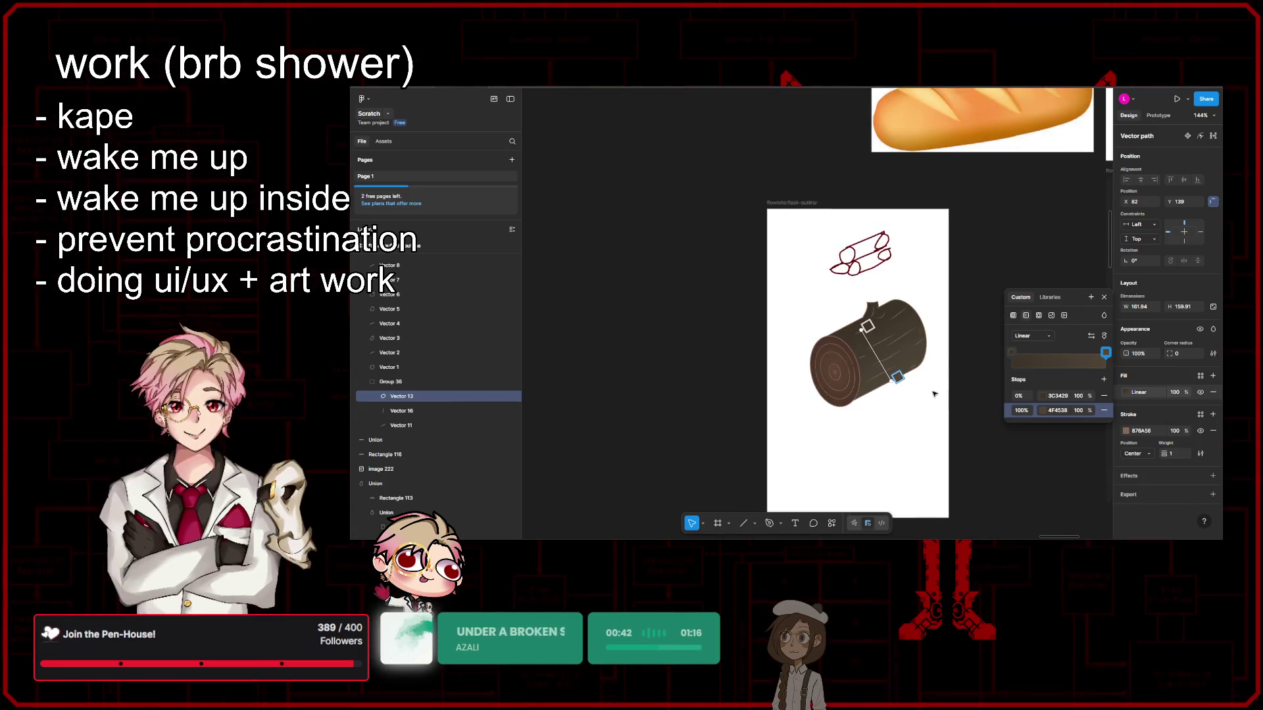
{"action": "left_click", "coordinate": [1143, 520]}
Step: Add a drop shadow effect to the log
{"action": "key", "text": "shift+2"}
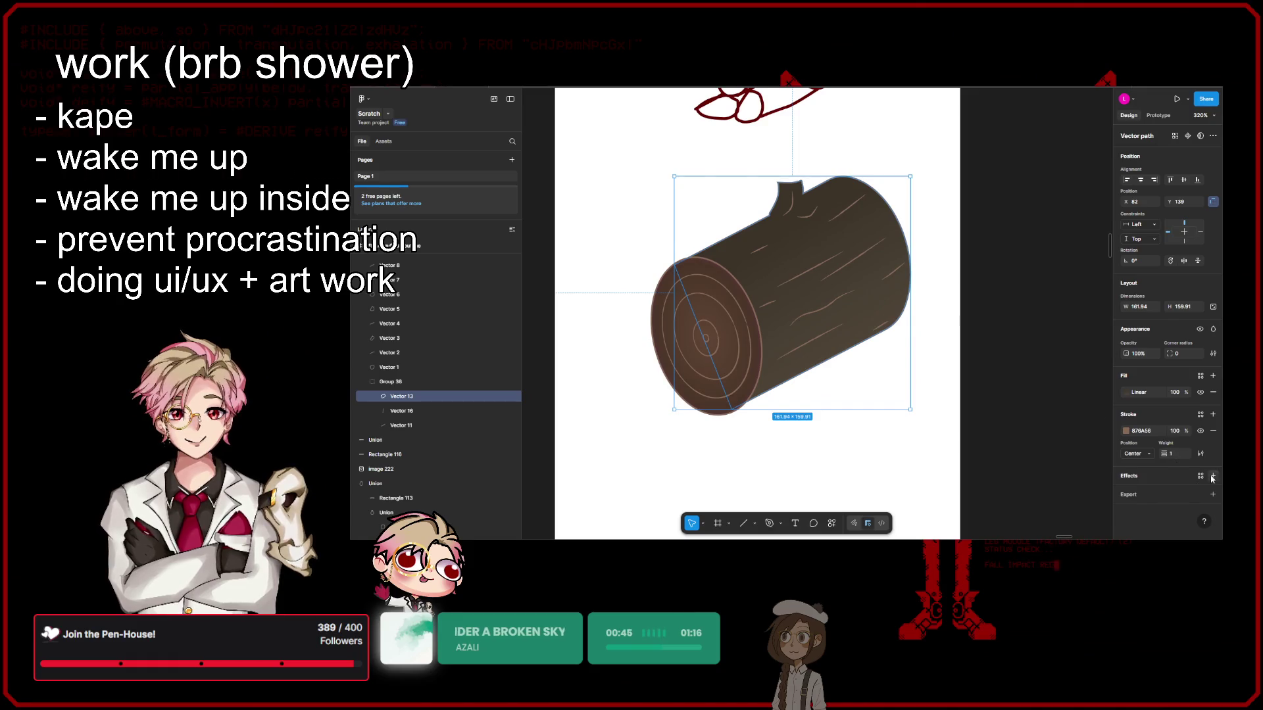
{"action": "left_click", "coordinate": [1212, 479]}
{"action": "left_click", "coordinate": [1174, 491]}
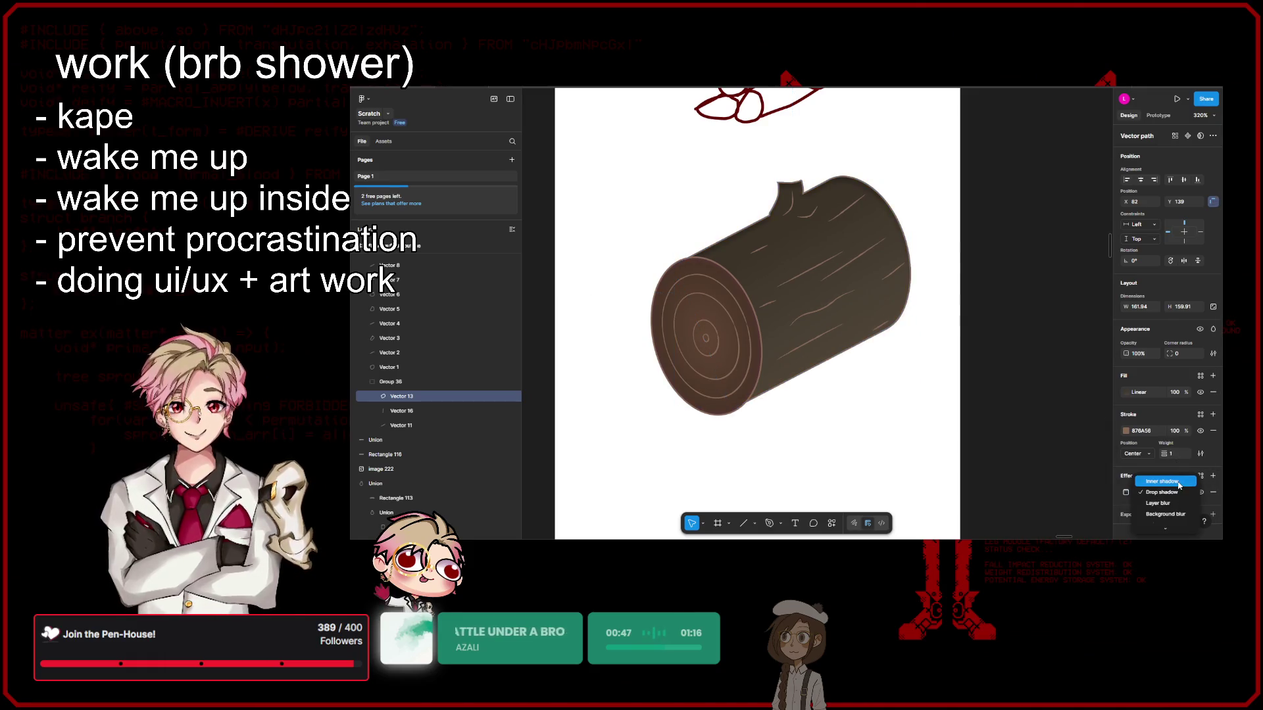